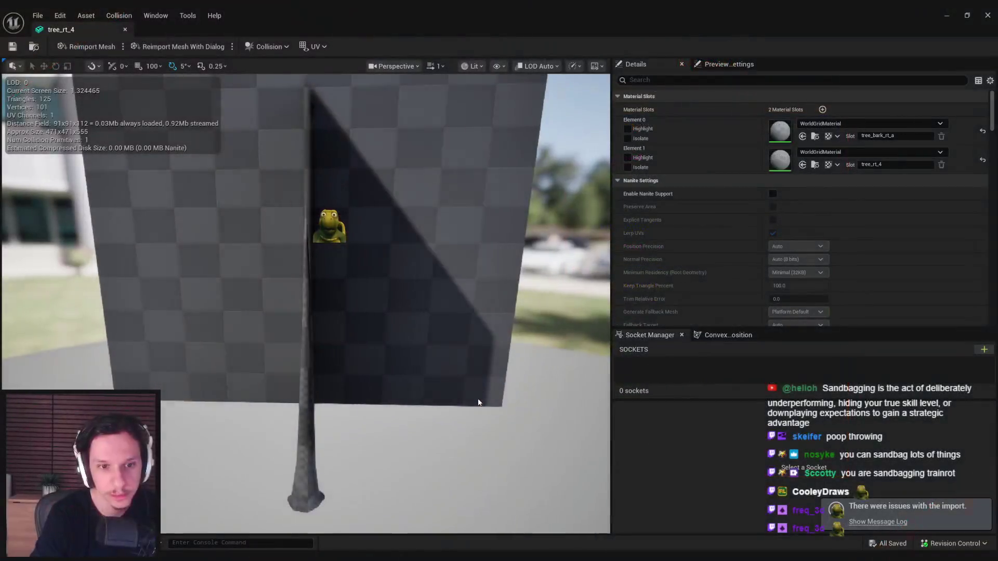
Close the tree_rt_4 mesh editor, then orbit and zoom around tree_rt_2 to inspect its grid material
mouse_move(477, 402)
mouse_down()
mouse_move(343, 411)
mouse_move(442, 411)
mouse_move(321, 256)
mouse_up()
click(125, 29)
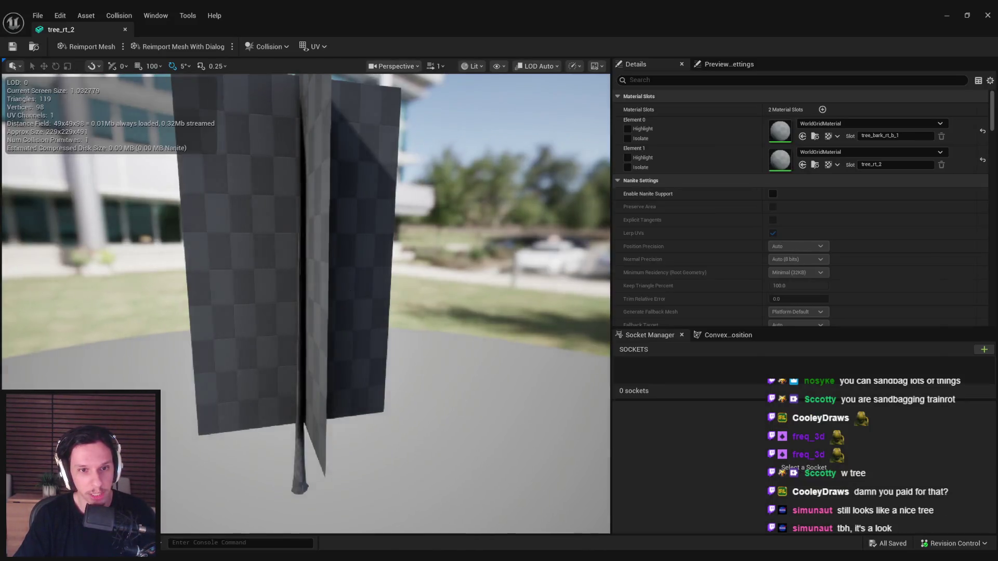
mouse_move(342, 314)
mouse_down()
mouse_move(343, 296)
mouse_move(364, 294)
mouse_move(311, 294)
mouse_up()
scroll(349, 295, down, 3)
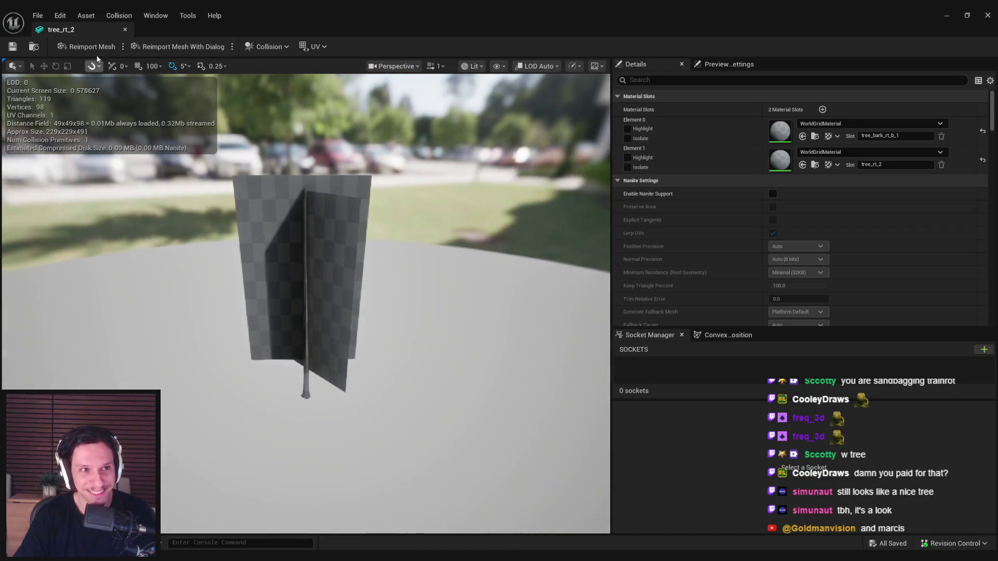
click(125, 29)
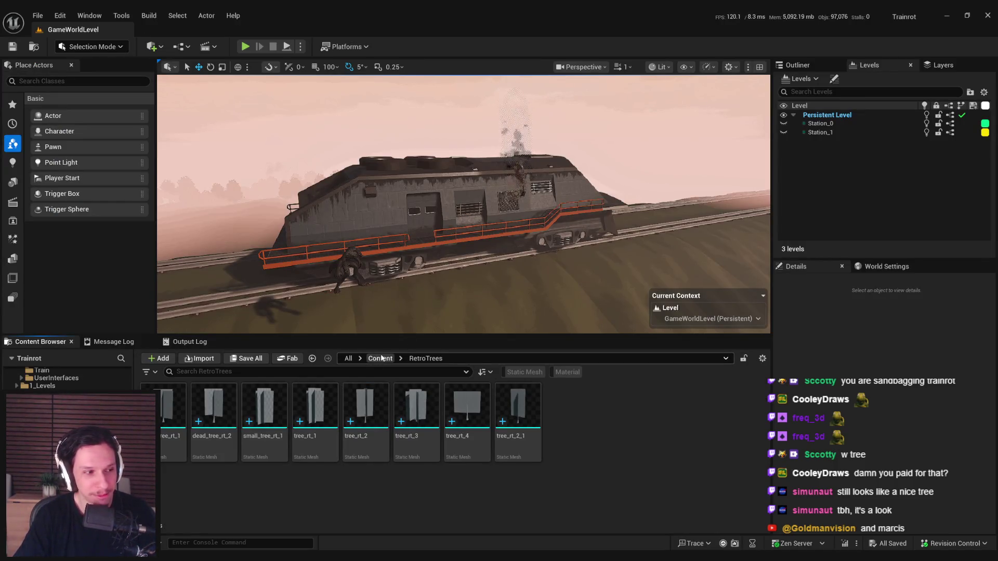
Create a new folder named Materials inside RetroTrees in the Content Browser
right_click(619, 454)
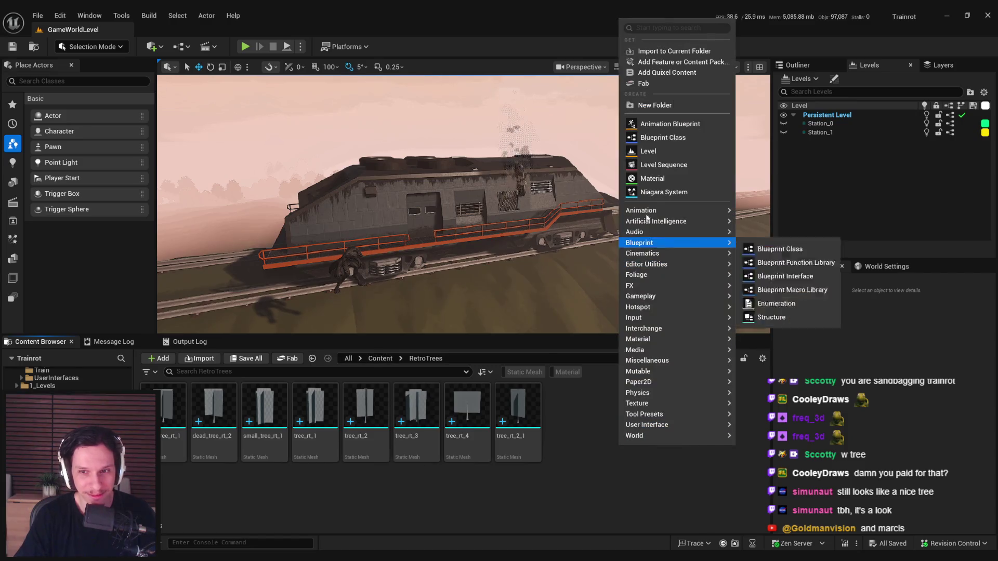
click(650, 106)
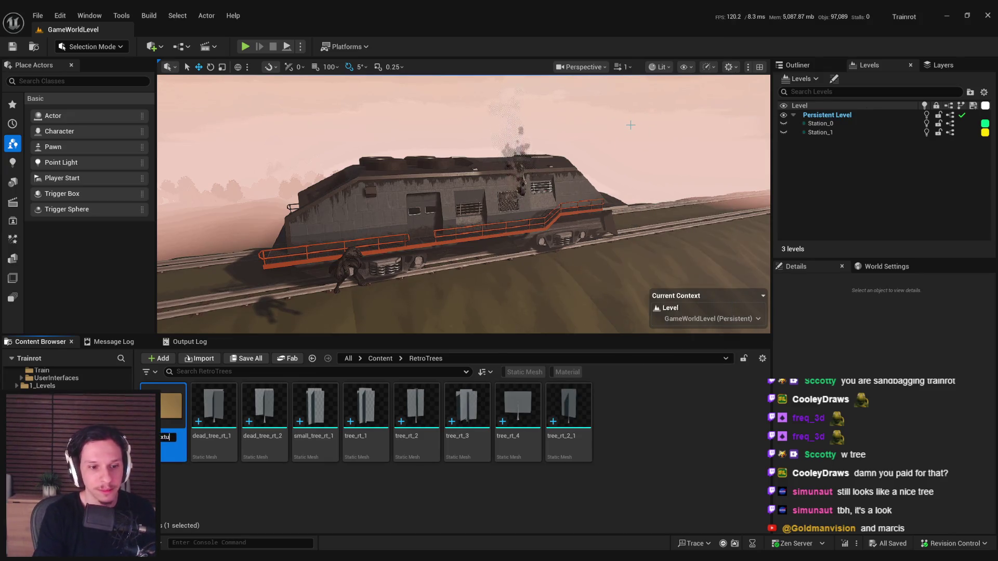
key(BackSpace)
text(Materials)
key(Return)
key(Return)
key(alt+Tab)
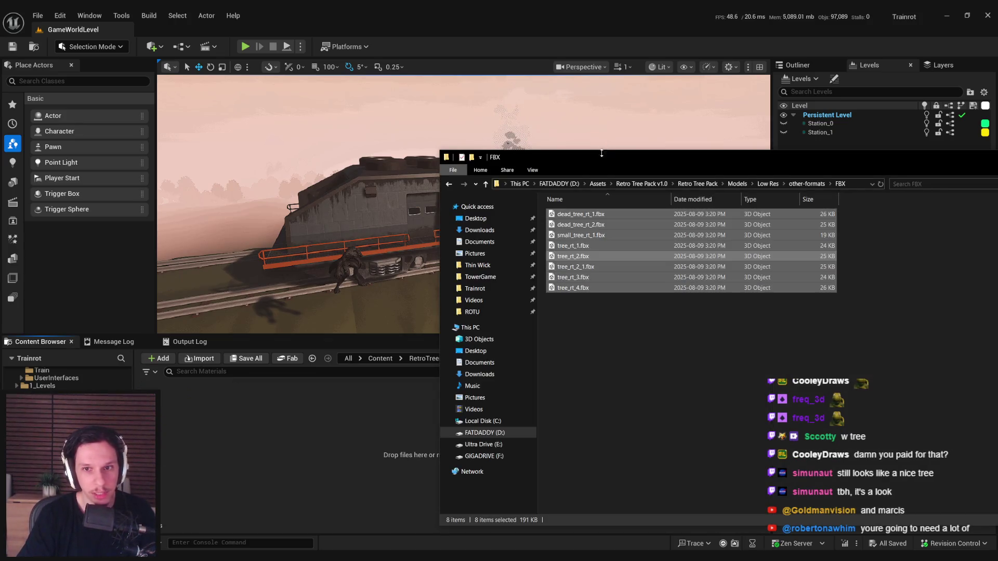
Navigate up to the Retro Tree Pack's Textures folder and preview small_tree_rt_1.png
click(737, 183)
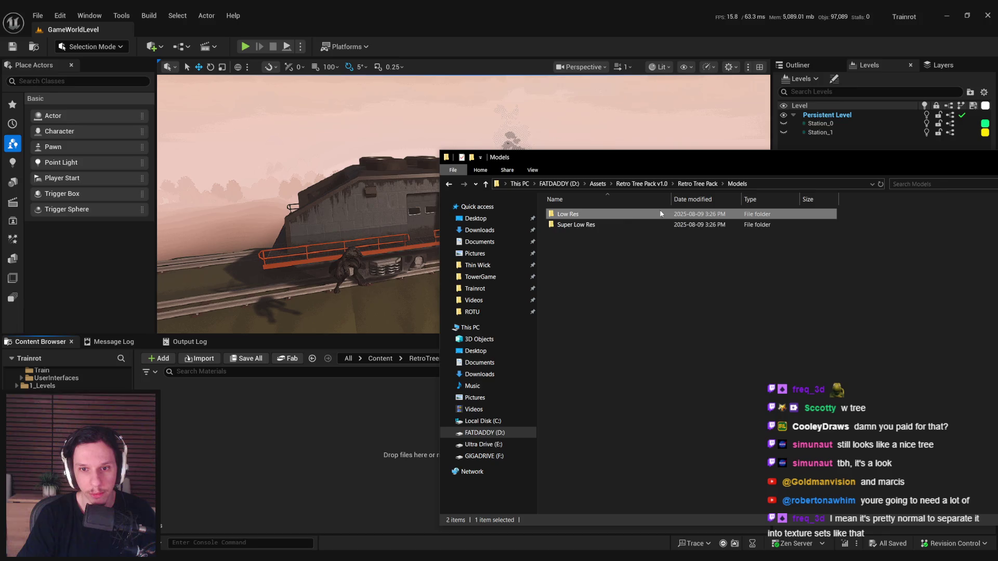
click(691, 184)
double_click(616, 220)
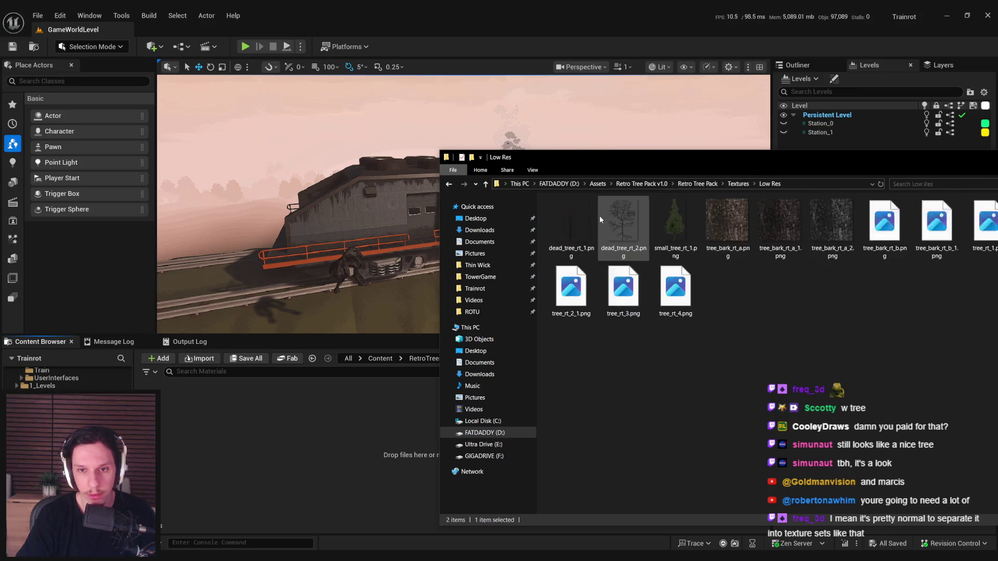
drag(774, 156, 545, 147)
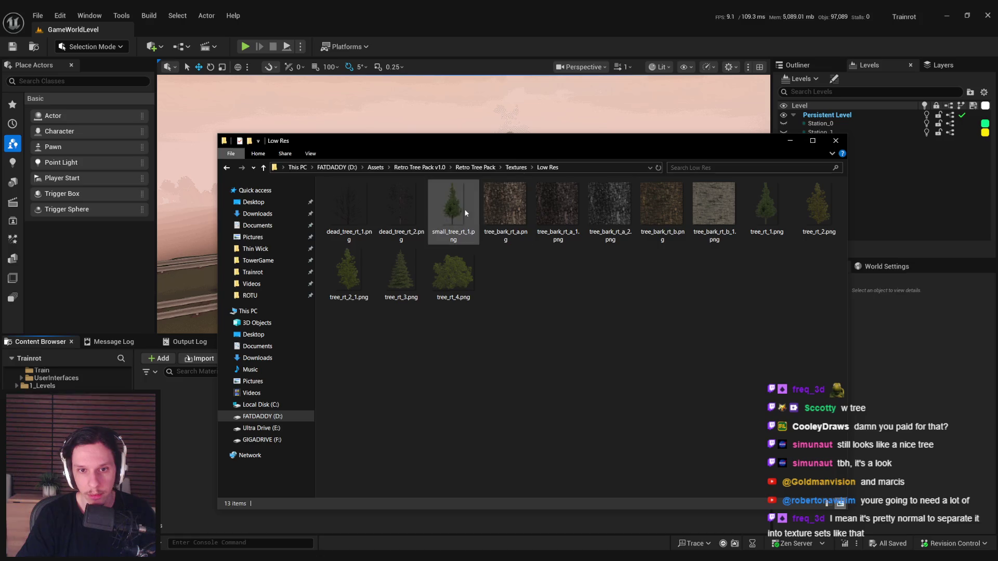
double_click(466, 213)
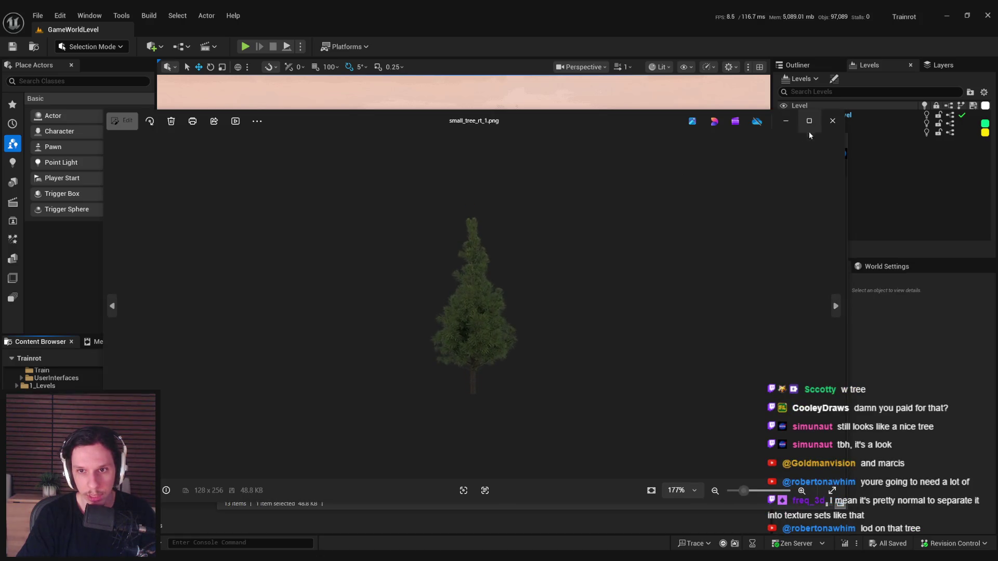
click(833, 121)
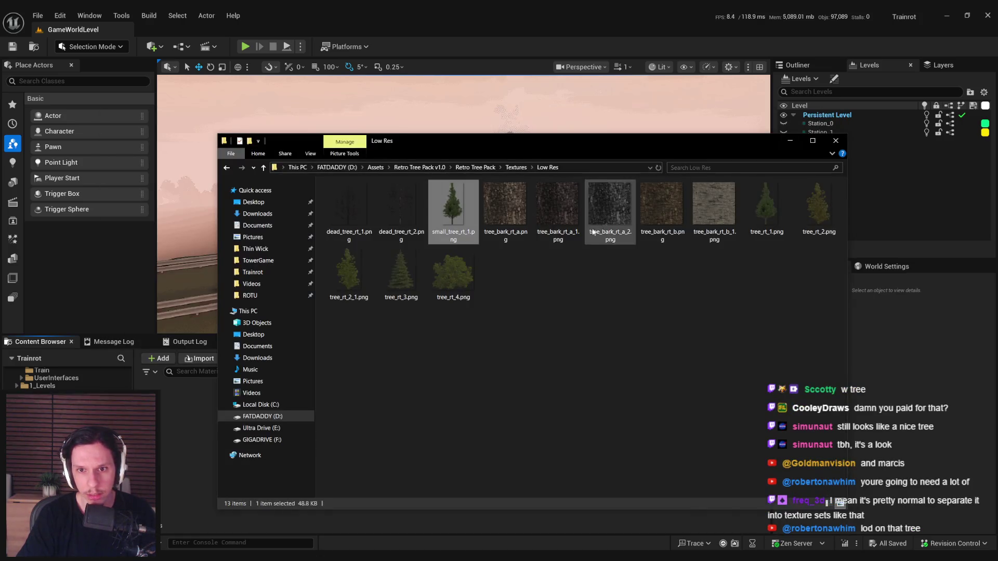
click(557, 289)
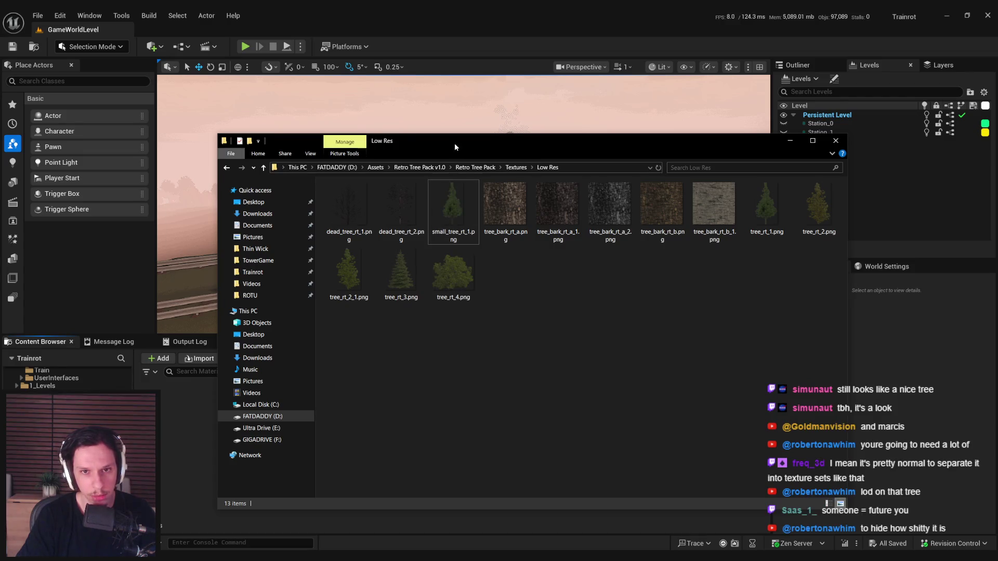
Reposition File Explorer beside the Unreal editor and preview small_tree_rt_1.png again
drag(457, 147, 765, 153)
click(455, 362)
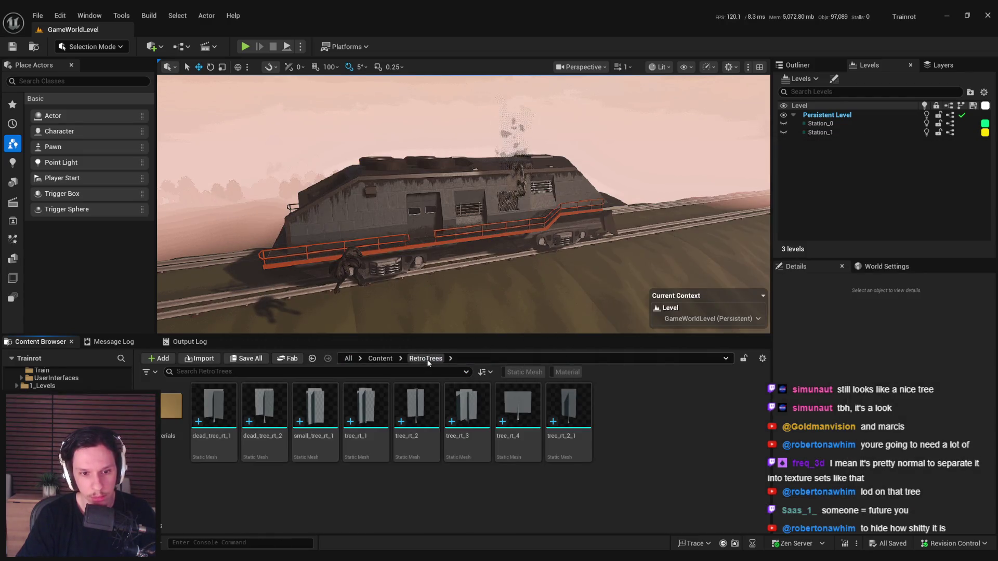
key(alt+Tab)
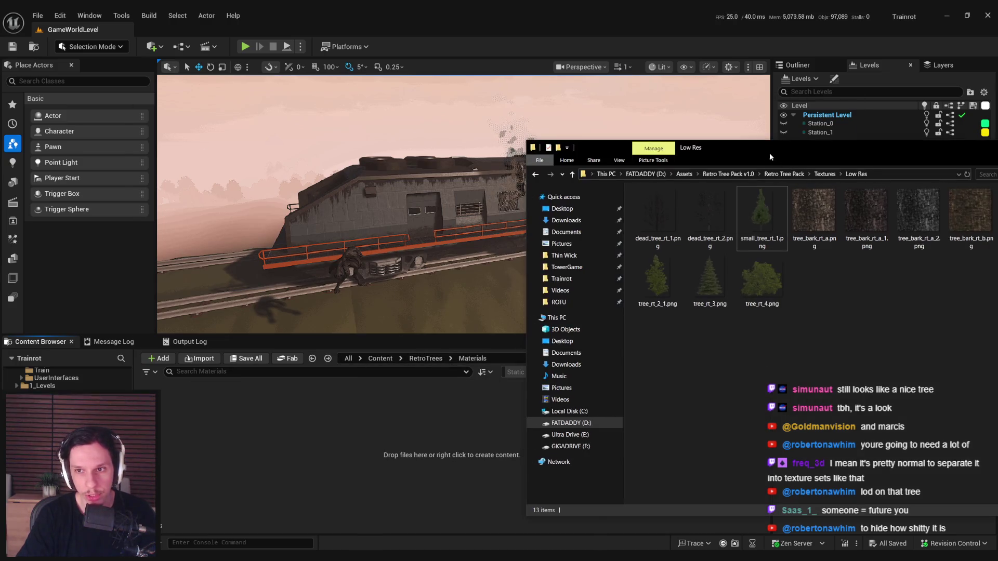
drag(770, 156, 590, 148)
double_click(566, 213)
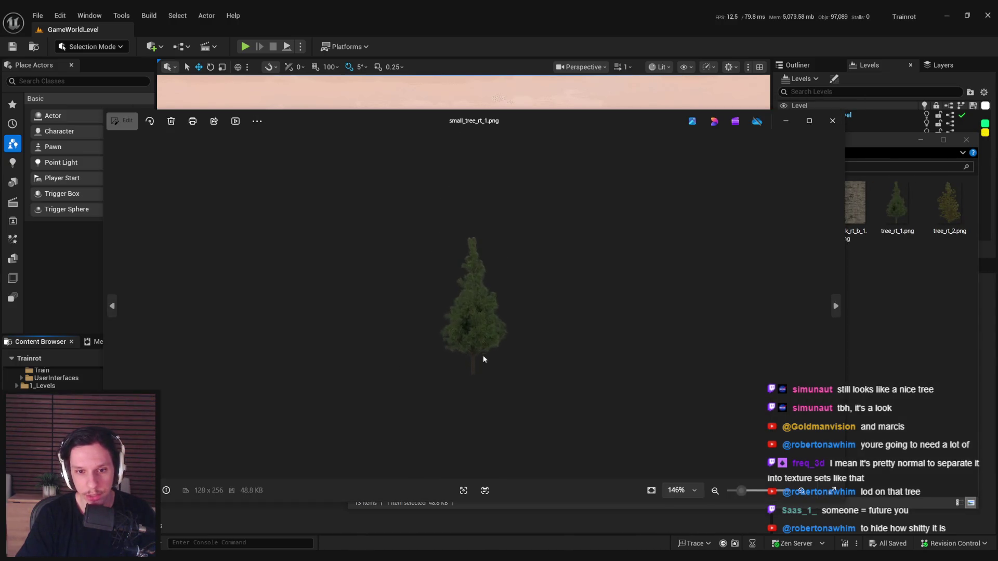
scroll(481, 353, up, 3)
click(832, 120)
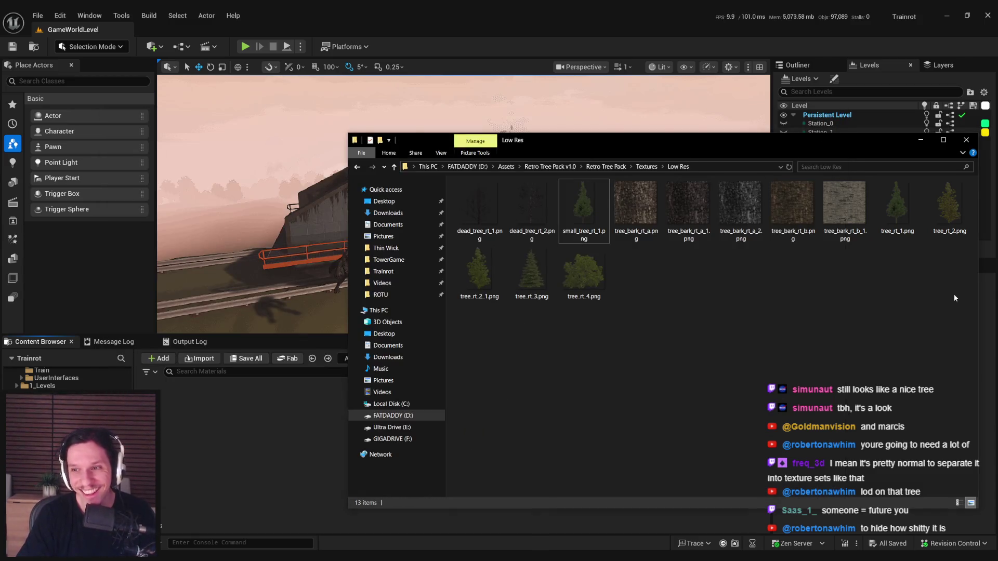
Check the security and image details in tree_bark_rt_a.png's Properties
mouse_move(966, 305)
mouse_down()
mouse_move(533, 251)
mouse_move(489, 203)
mouse_move(479, 207)
mouse_up()
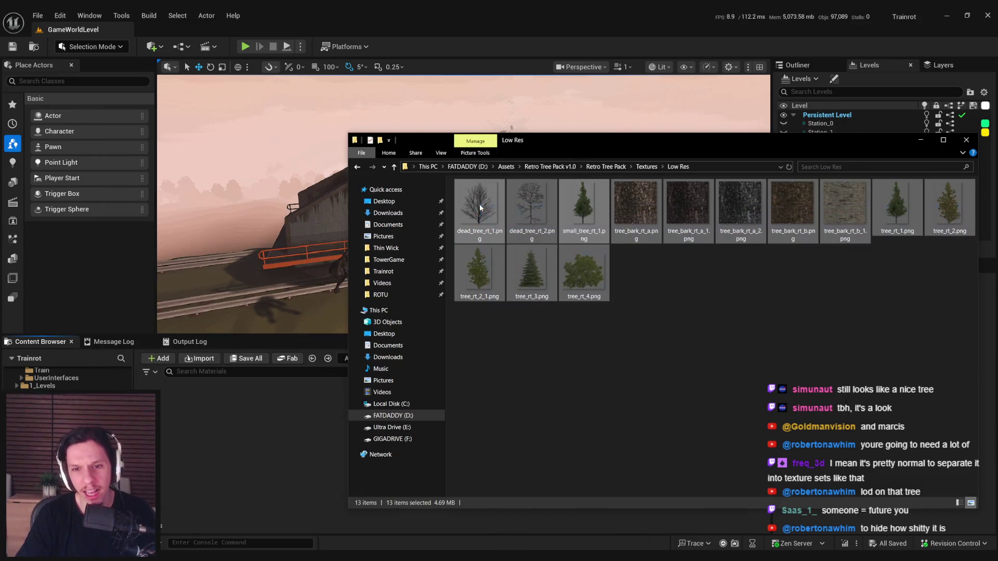
drag(957, 328, 852, 277)
right_click(636, 216)
click(656, 474)
click(681, 240)
click(706, 240)
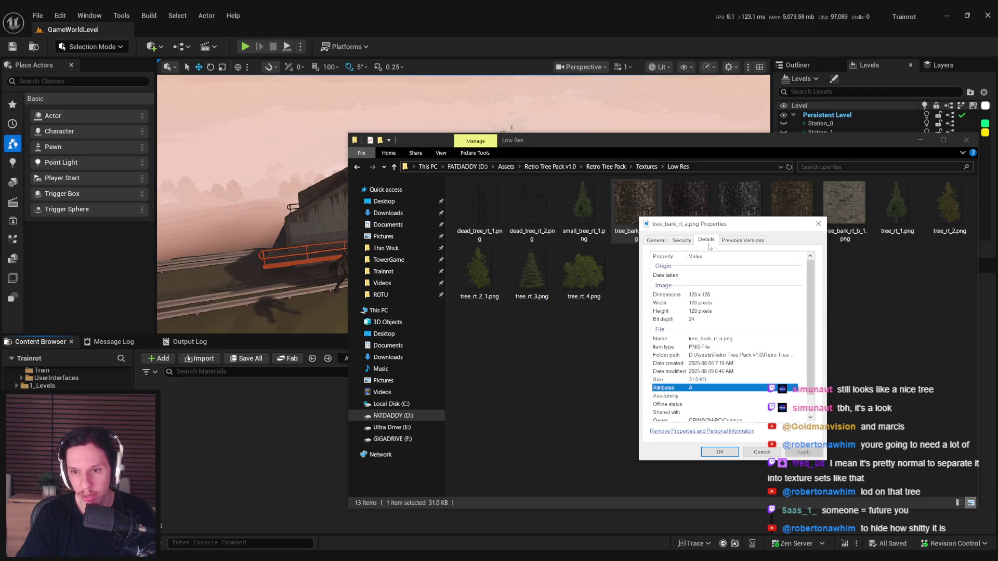
click(819, 224)
Preview tree_bark_rt_a.png, then drag all 13 Low Res textures into Unreal's Materials folder
double_click(649, 216)
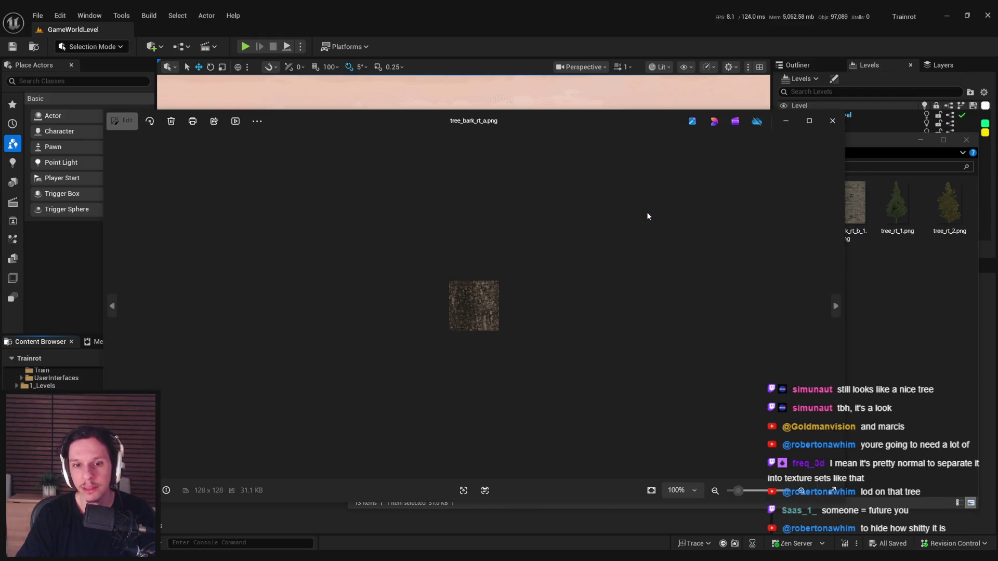
scroll(491, 279, up, 6)
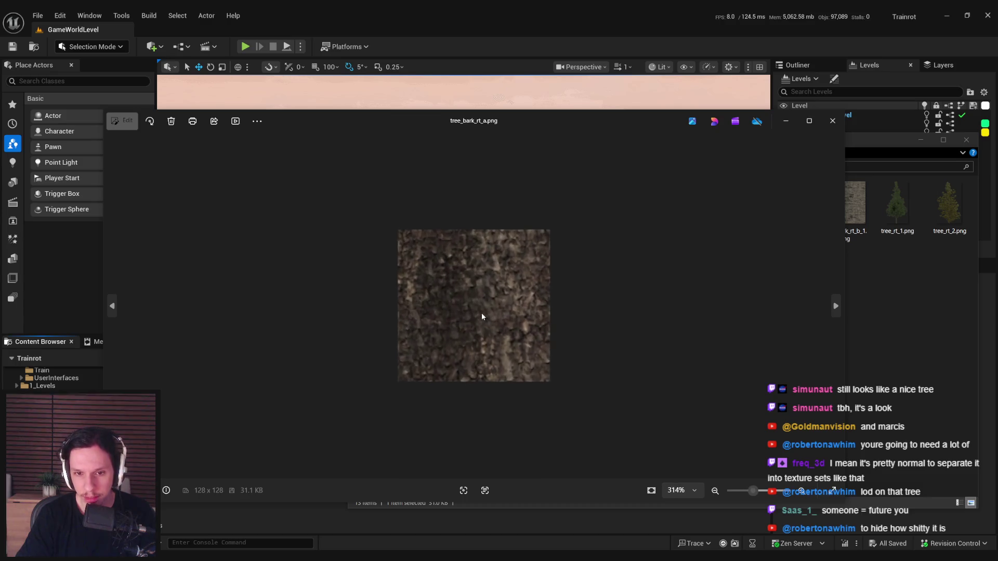
click(832, 120)
drag(955, 318, 494, 195)
mouse_move(479, 205)
mouse_down()
mouse_move(479, 190)
mouse_move(219, 441)
mouse_move(204, 491)
mouse_up()
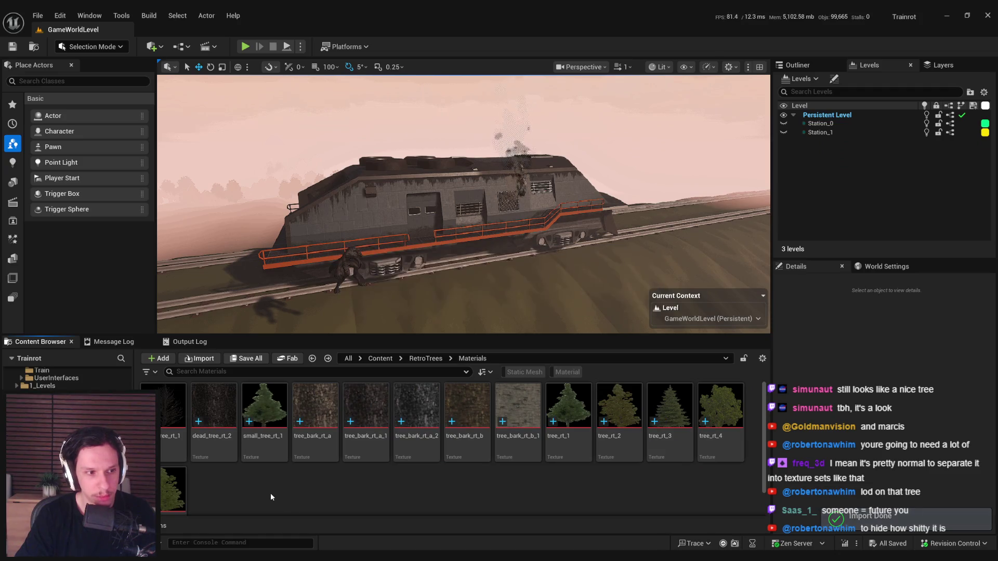
Save the 13 newly imported tree and bark textures
scroll(241, 488, down, 1)
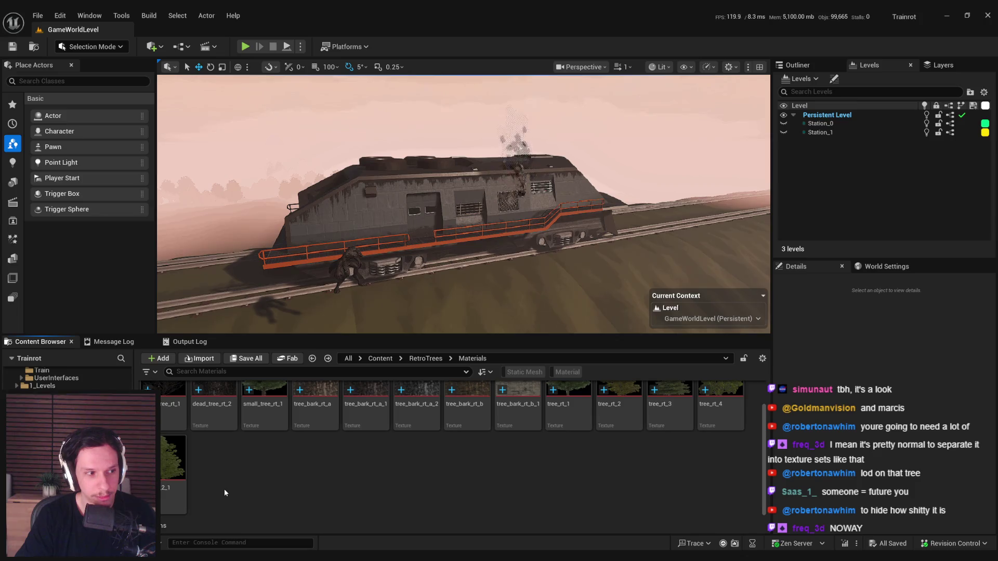
mouse_move(438, 280)
mouse_down()
mouse_move(430, 292)
mouse_move(405, 227)
mouse_up()
key(ctrl+s)
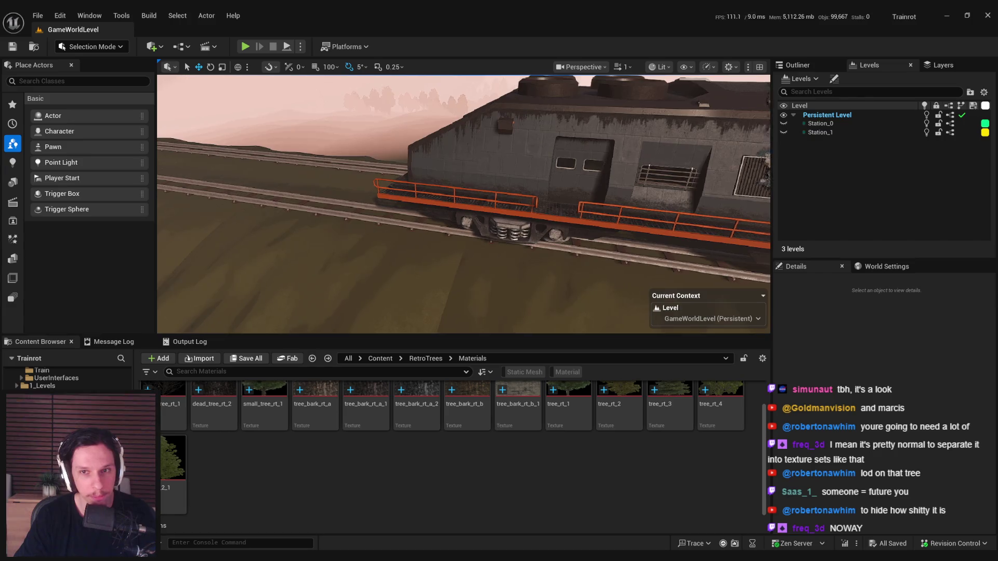
drag(520, 260, 520, 260)
scroll(431, 479, up, 1)
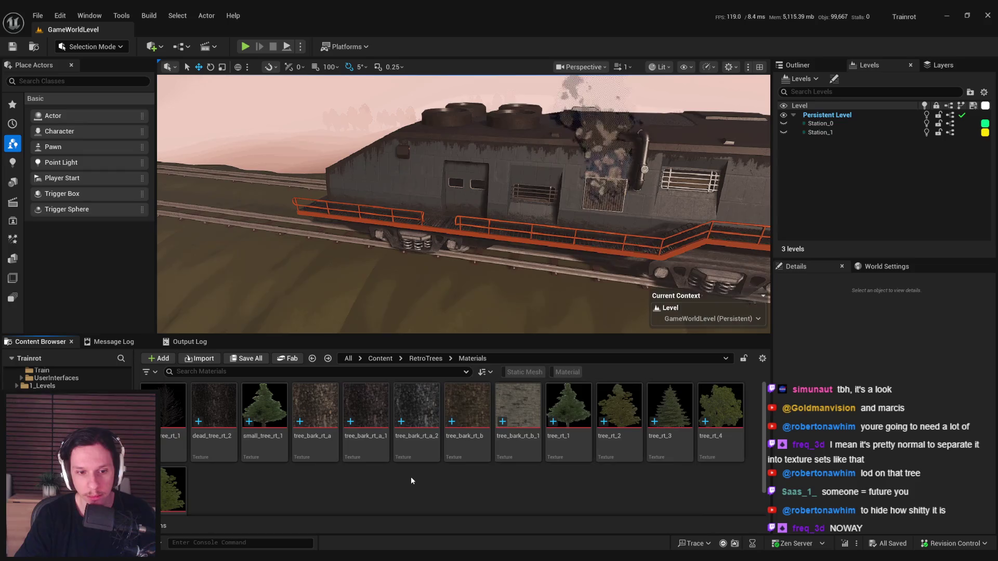
right_click(425, 478)
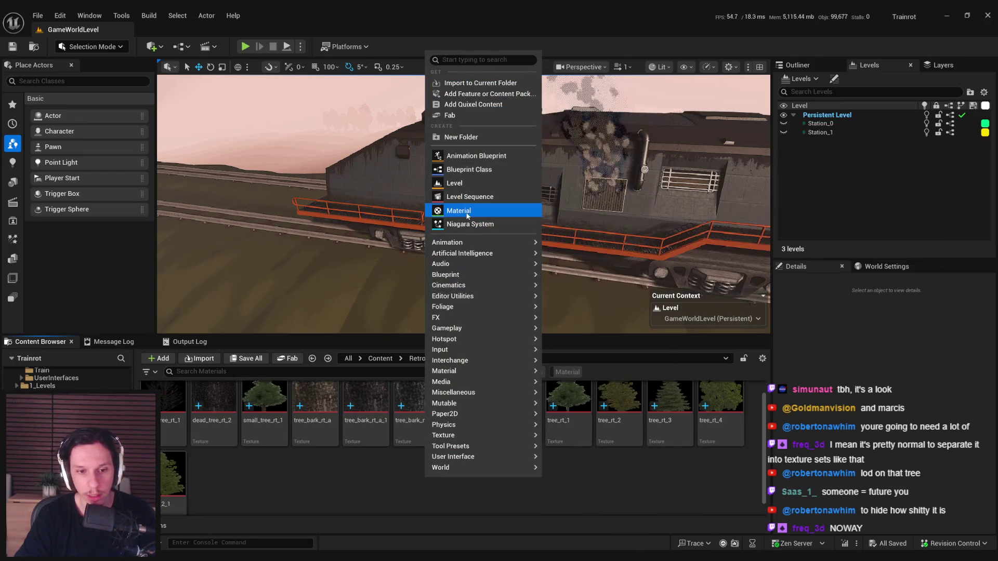
Create a new material named M_RetroTreeBark_Base in the Materials folder
click(460, 210)
text(M_)
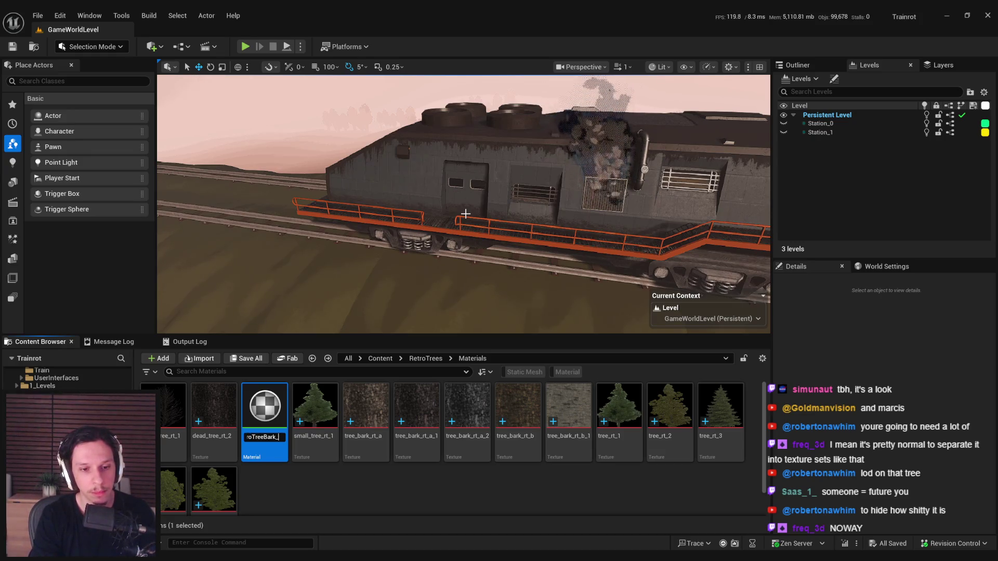
key(Home)
key(End)
text(_Base)
key(Return)
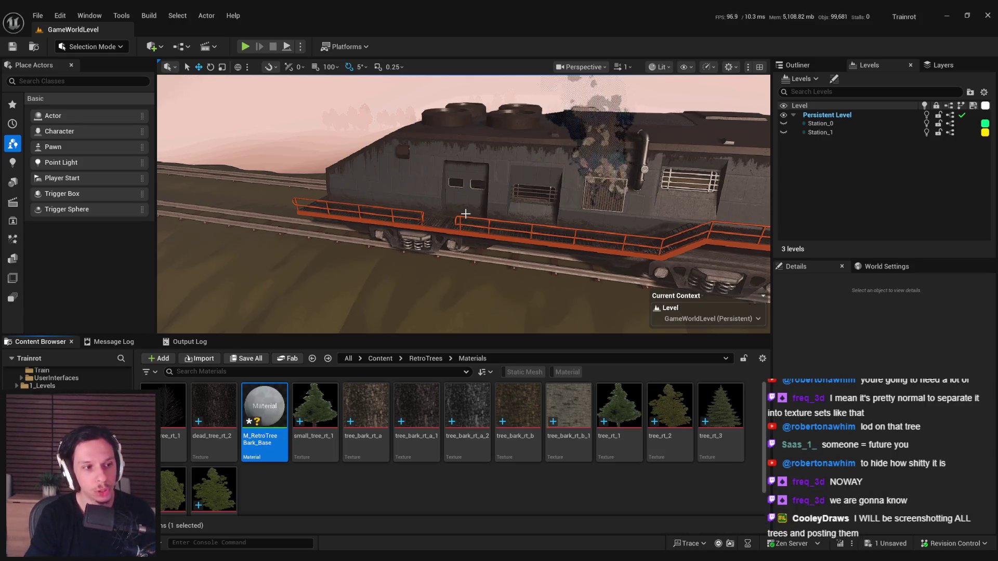
Open M_RetroTreeBark_Base in the material editor, maximized to full screen
double_click(270, 448)
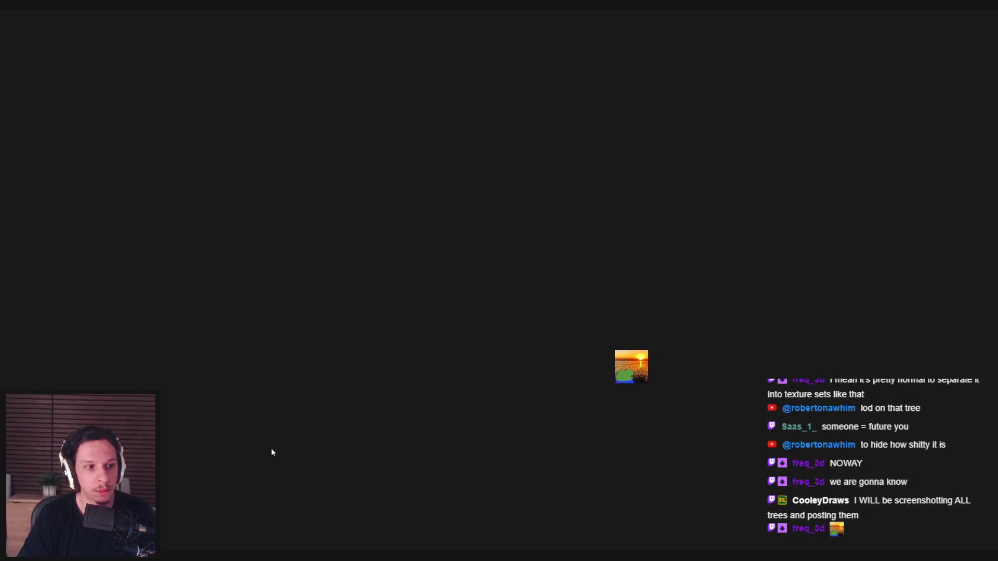
drag(391, 18, 395, 47)
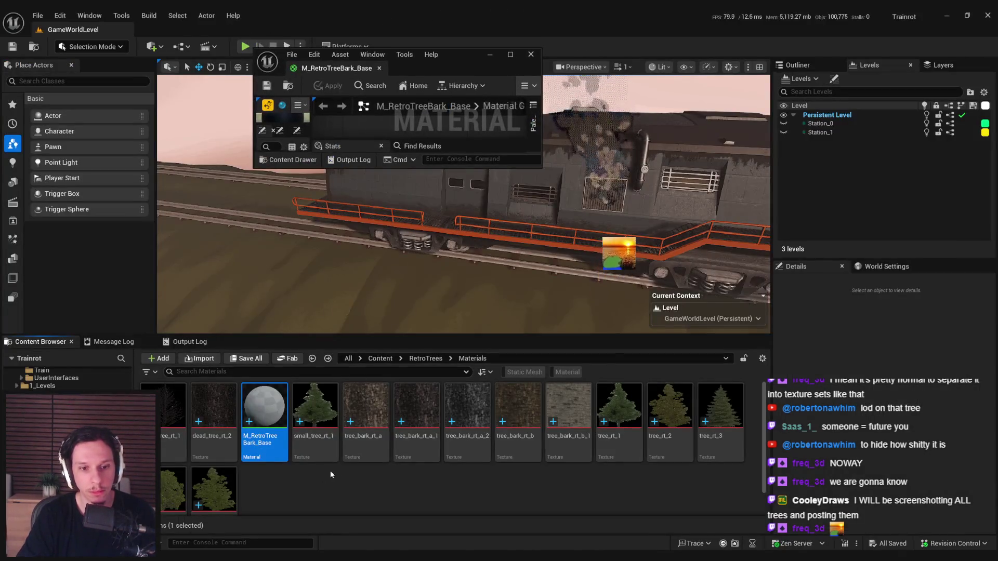
double_click(423, 54)
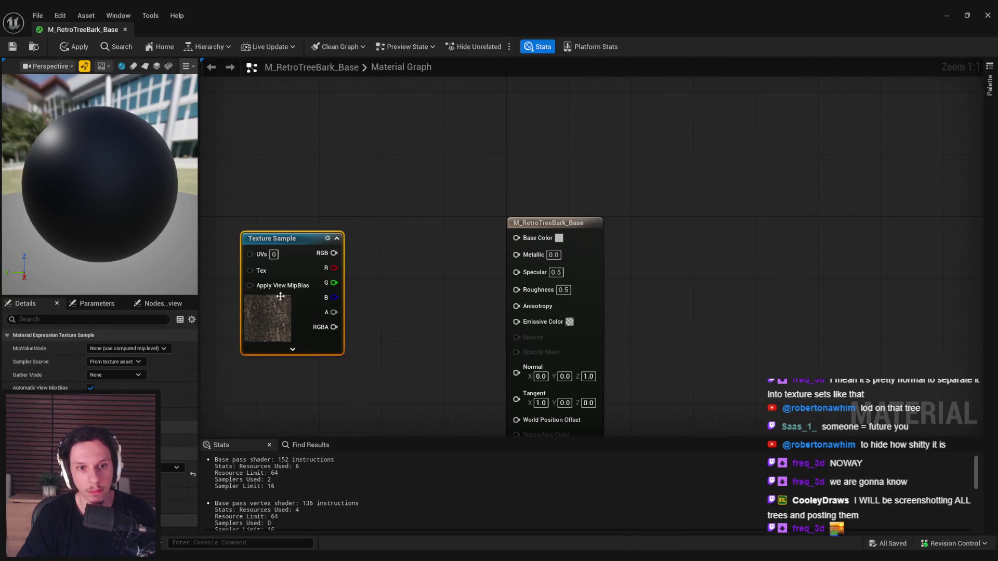
Convert the Texture Sample into a parameter named Texture and wire its RGB to Base Color
right_click(271, 259)
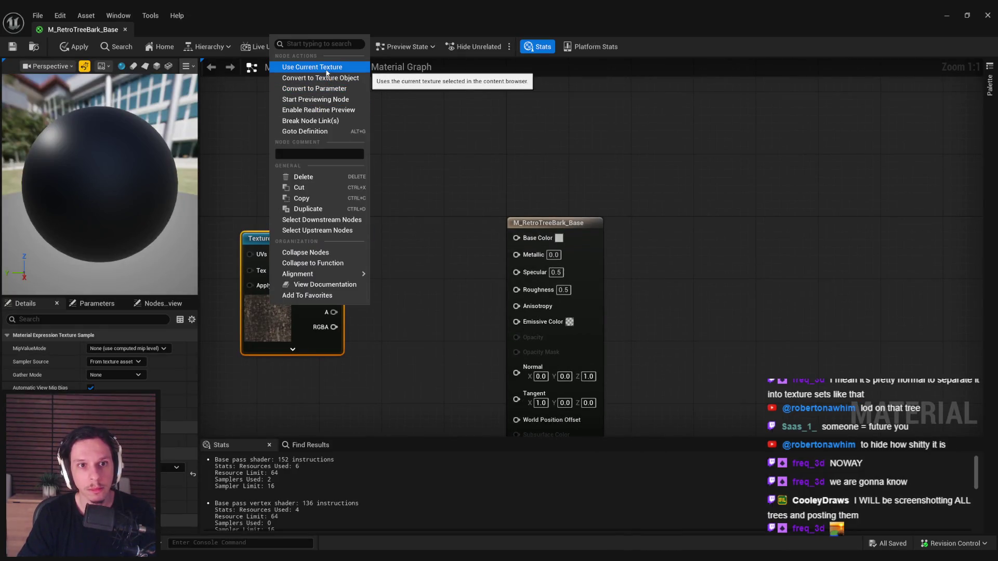
click(320, 89)
text(Texture)
key(Return)
drag(334, 260, 516, 237)
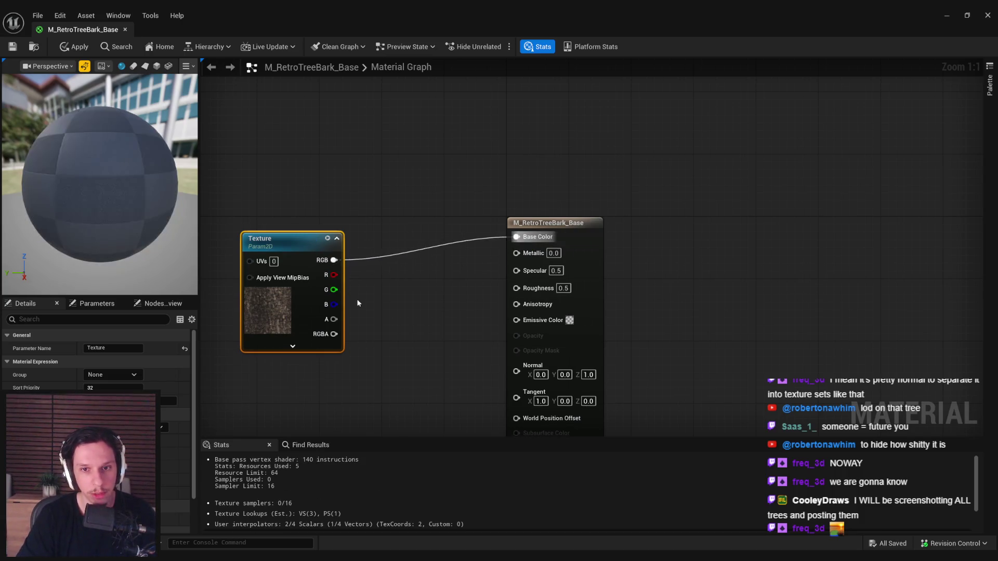
drag(301, 308, 317, 290)
click(325, 342)
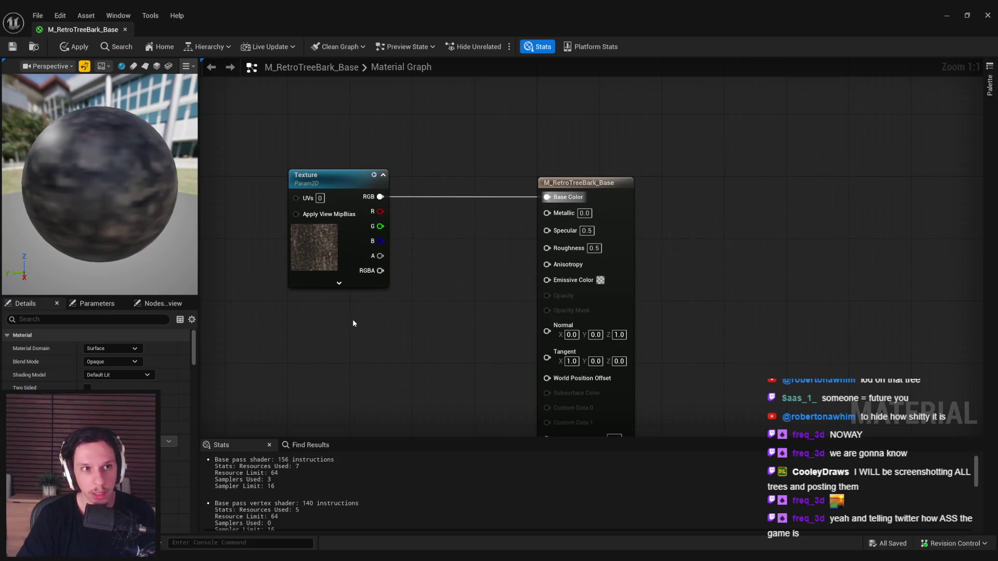
Wire the texture alpha to Opacity Mask, set Roughness to 1, and apply the material
mouse_move(380, 256)
mouse_down()
mouse_move(619, 316)
mouse_move(550, 313)
mouse_up()
click(594, 248)
text(1)
key(Return)
drag(467, 323, 463, 303)
drag(99, 182, 167, 181)
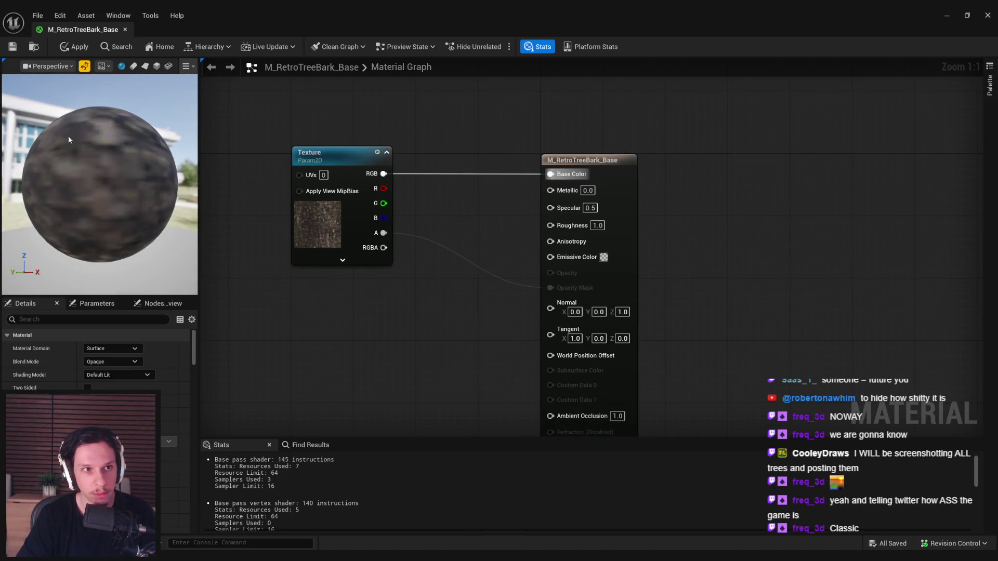
click(68, 51)
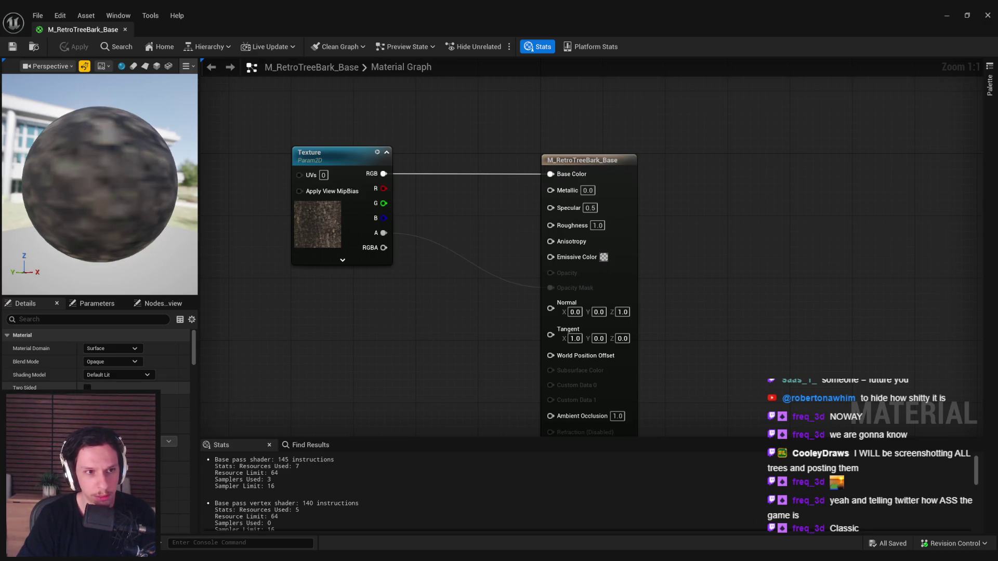
click(126, 30)
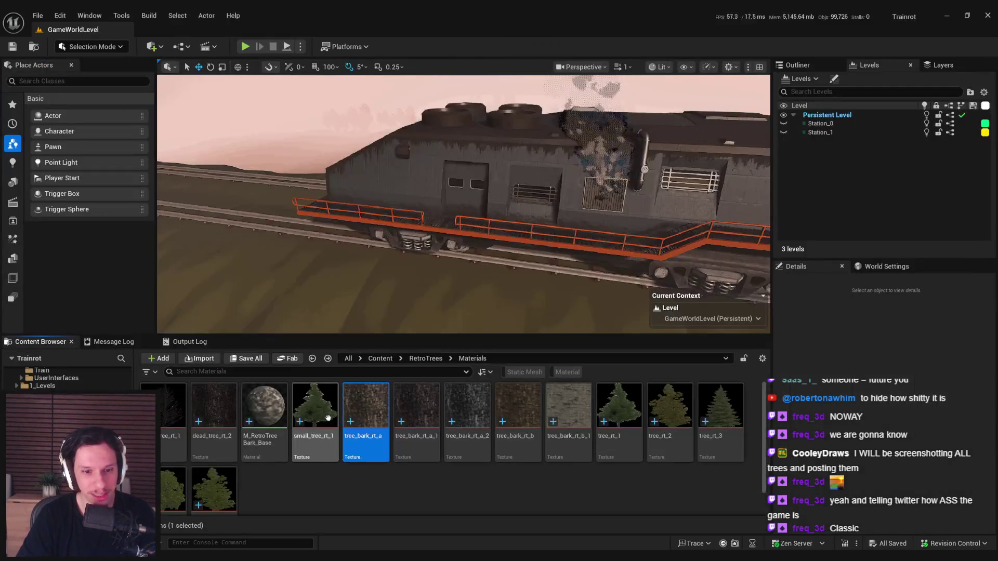
Rename the bark base material to M_RetroTree_Base
click(268, 442)
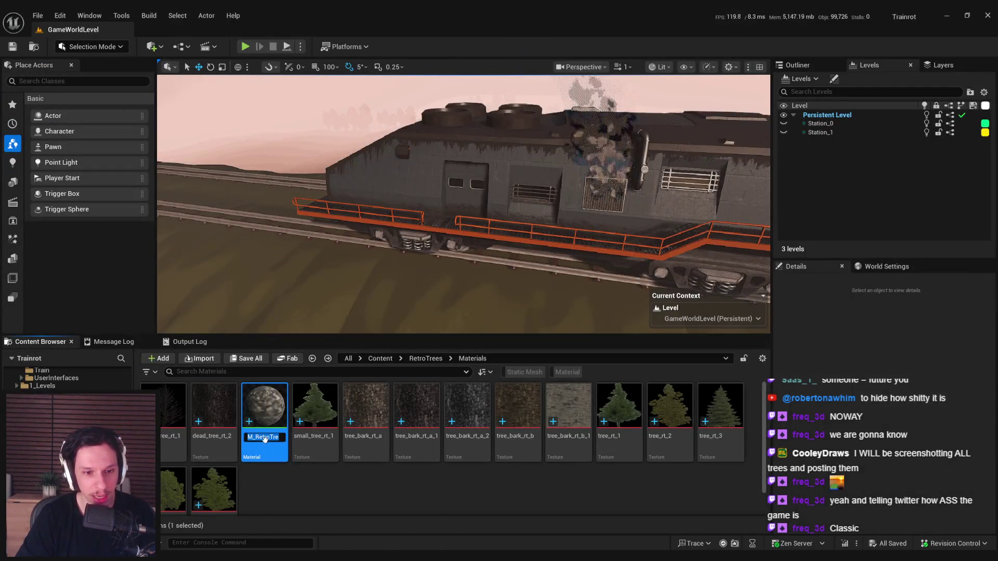
key(BackSpace)
key(BackSpace)
key(BackSpace)
key(Return)
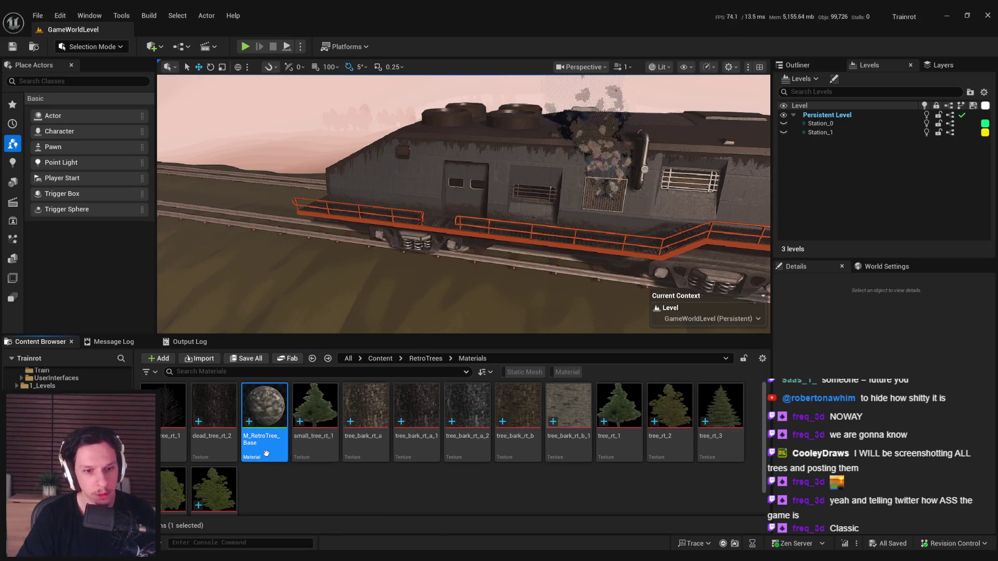
Create a material instance of M_RetroTree_Base named MI_RetroTree_bark1
right_click(270, 449)
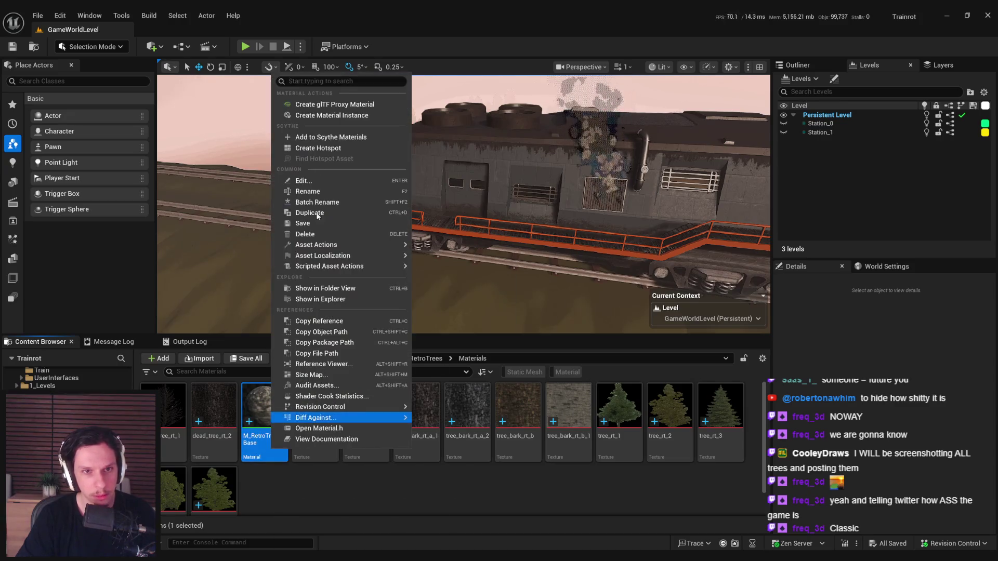
click(272, 451)
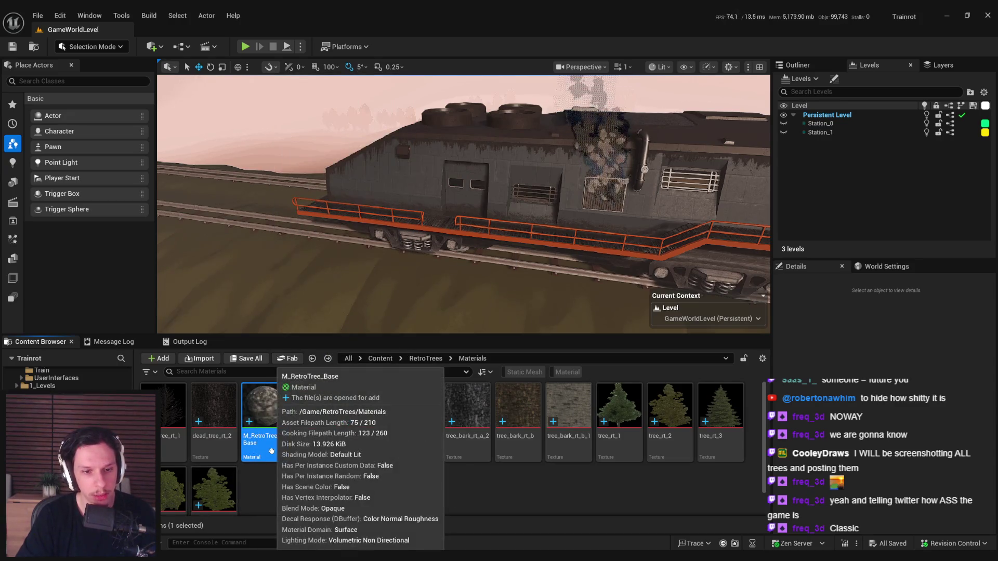
right_click(271, 451)
click(317, 119)
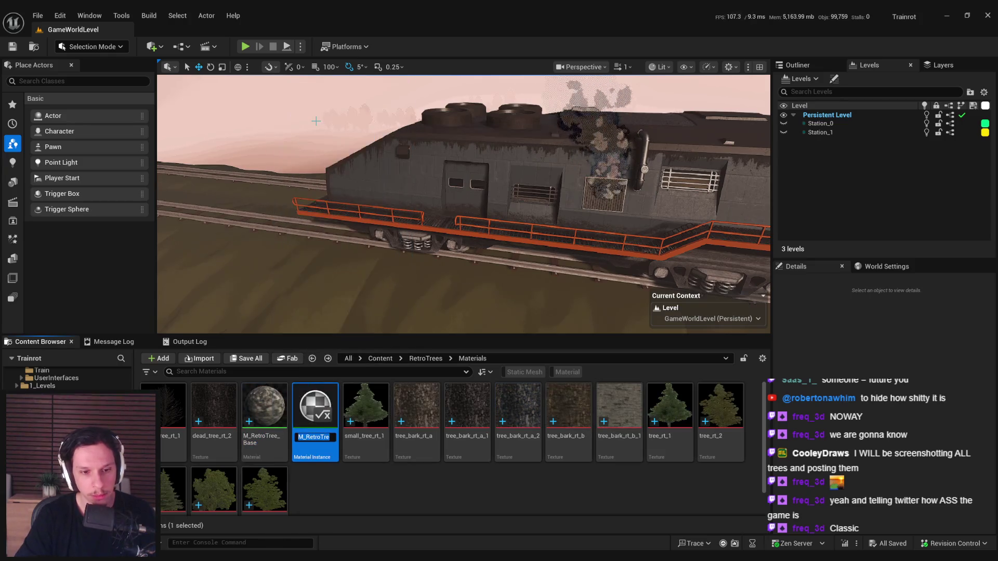
text(MI_RetroT)
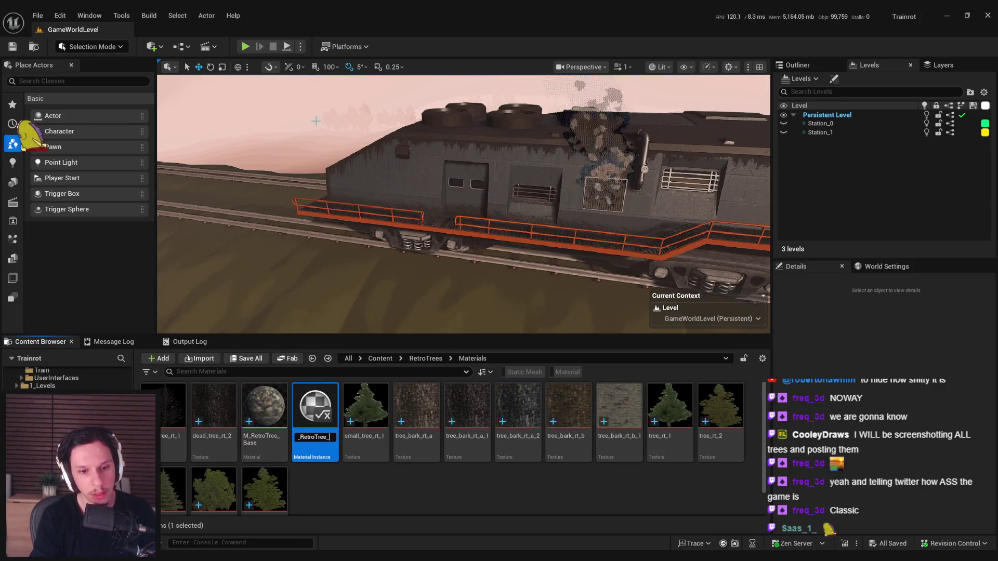
text(ree_bark1)
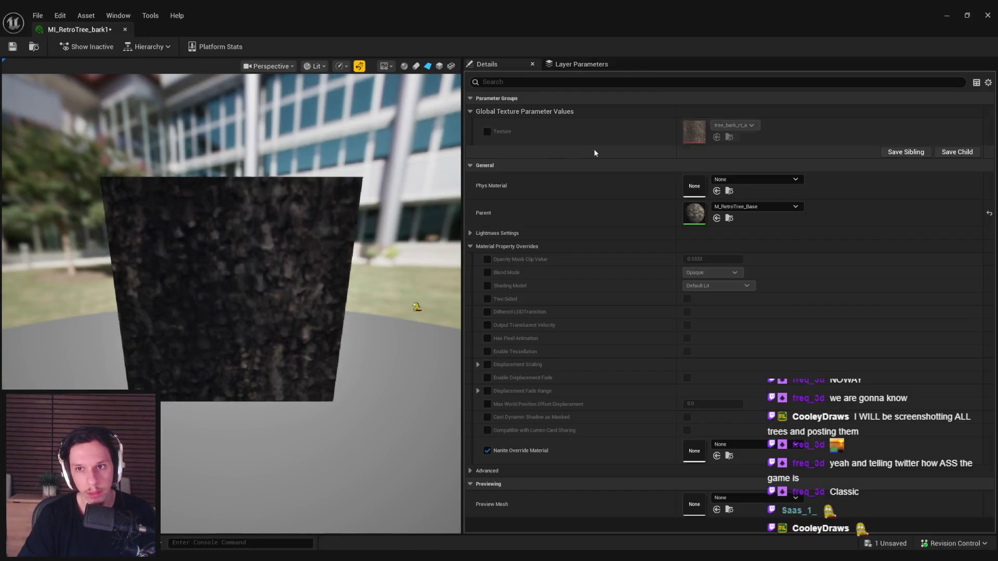
Save bark1, then duplicate it as MI_RetroTree_bark2 using the tree_bark_rt_a_1 texture
click(12, 47)
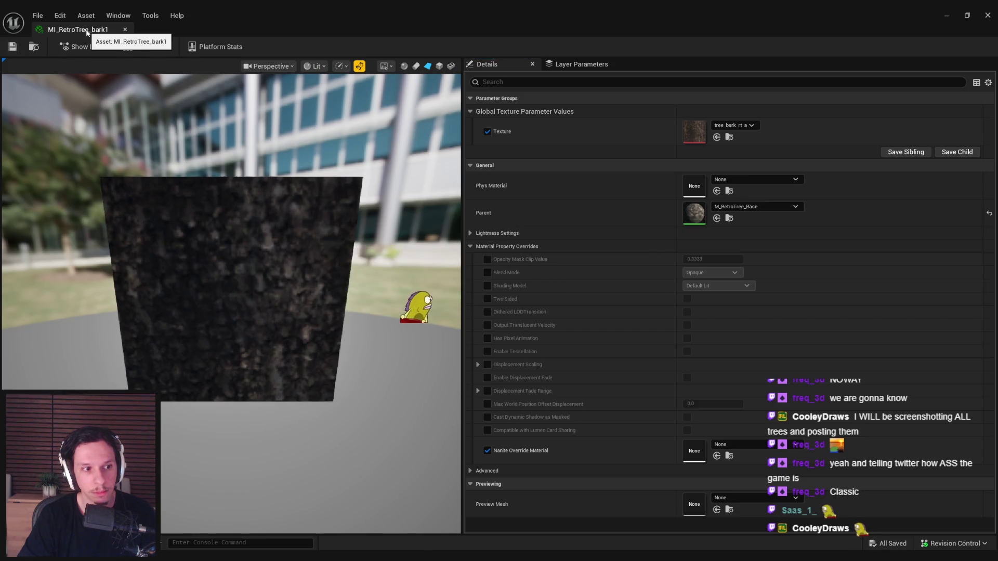
click(125, 29)
right_click(317, 411)
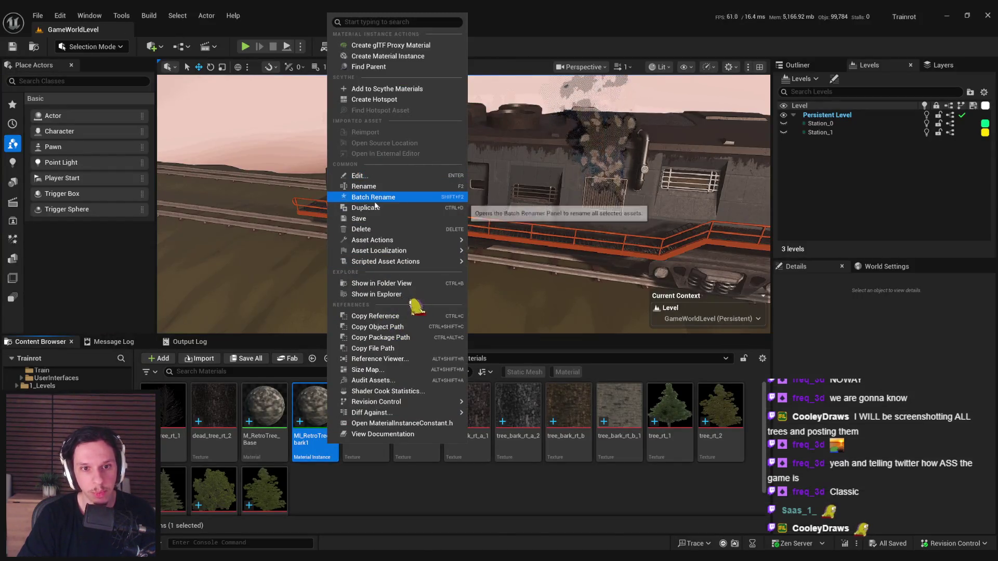
click(374, 206)
key(End)
key(Return)
double_click(367, 408)
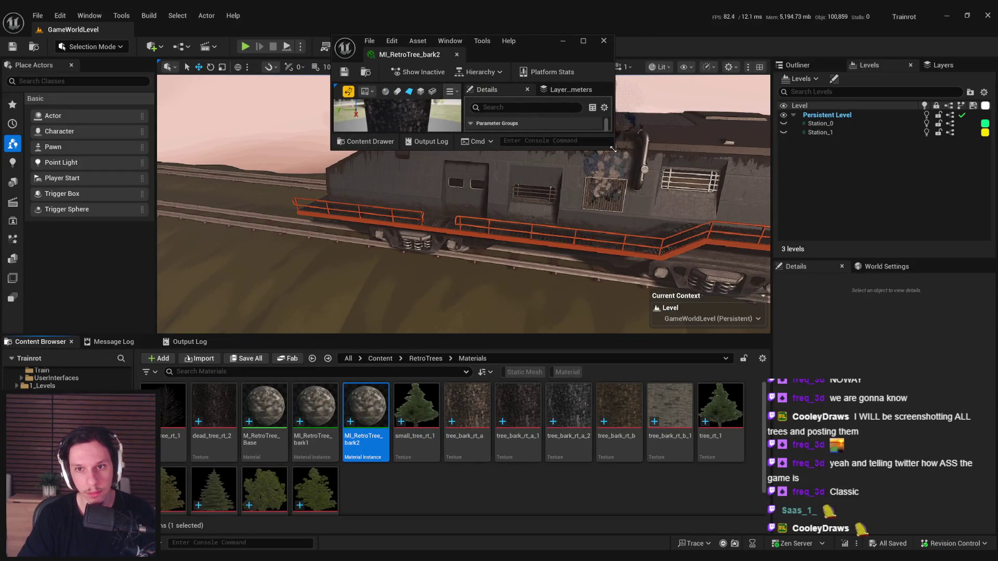
drag(612, 149, 777, 270)
mouse_move(530, 429)
mouse_down()
mouse_move(519, 436)
mouse_move(675, 153)
mouse_move(654, 158)
mouse_up()
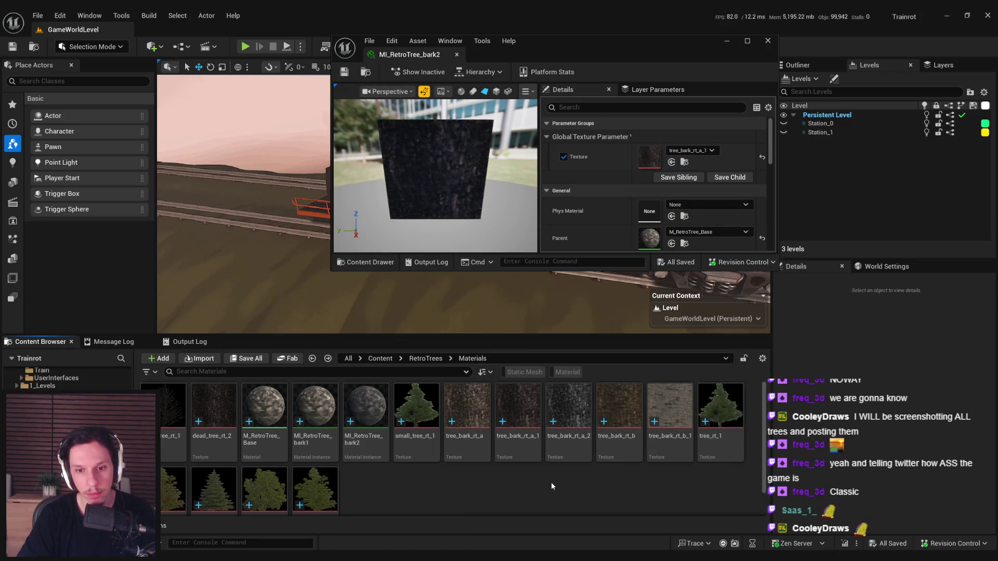
mouse_move(519, 411)
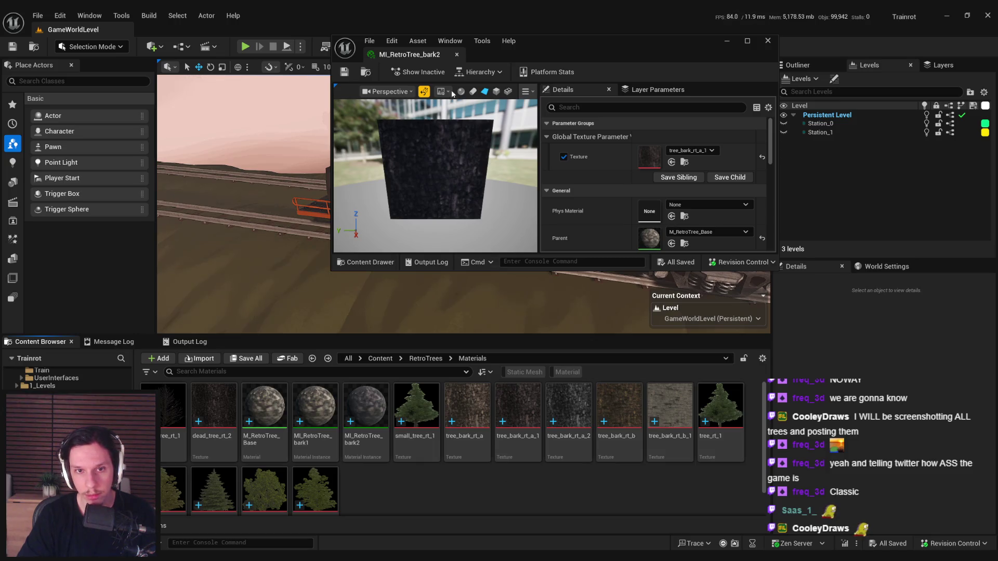
click(456, 54)
Duplicate bark2 as MI_RetroTree_bark3 with the tree_bark_rt_a_2 texture
right_click(365, 415)
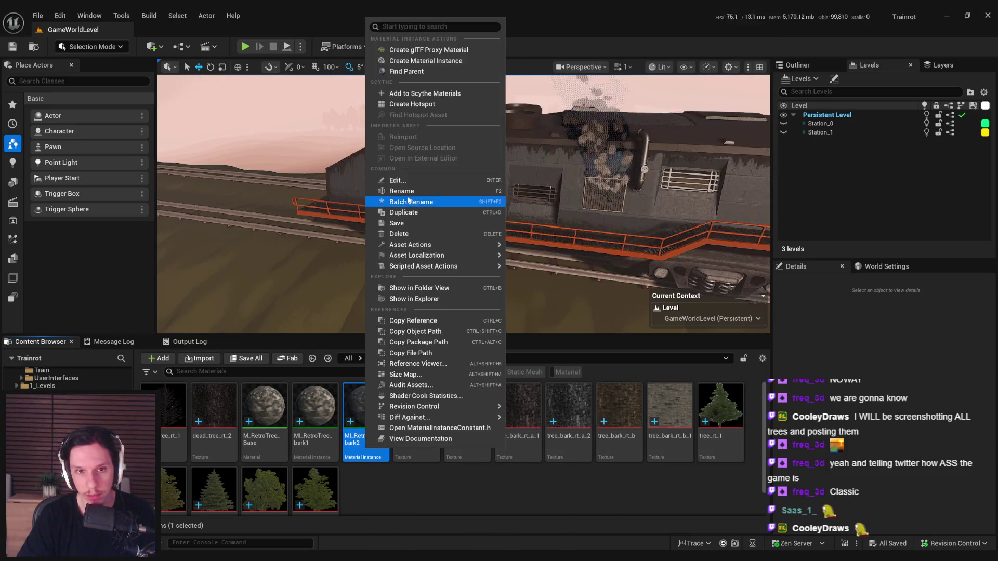
click(405, 213)
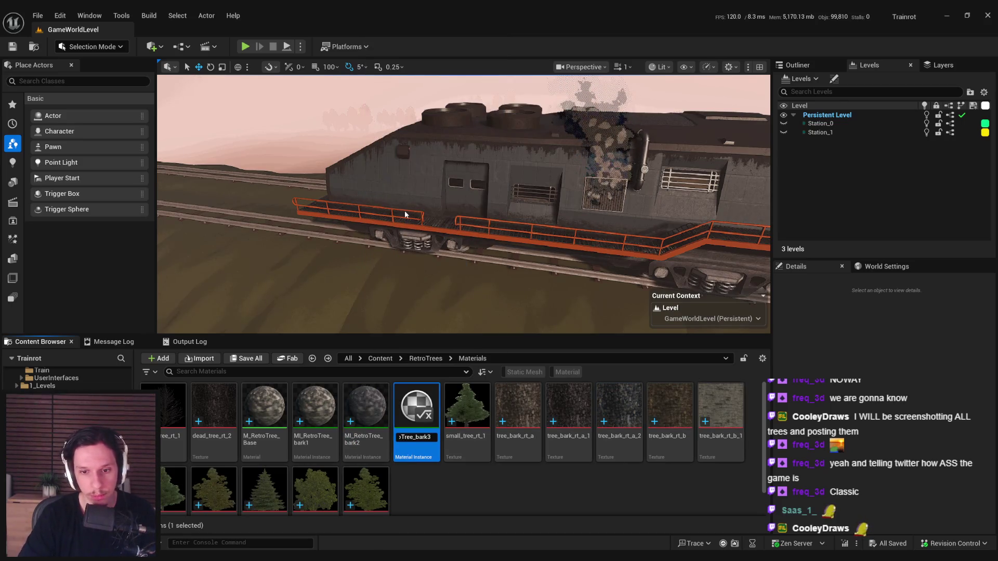
key(Return)
key(Return)
drag(634, 454, 650, 156)
drag(481, 228, 481, 229)
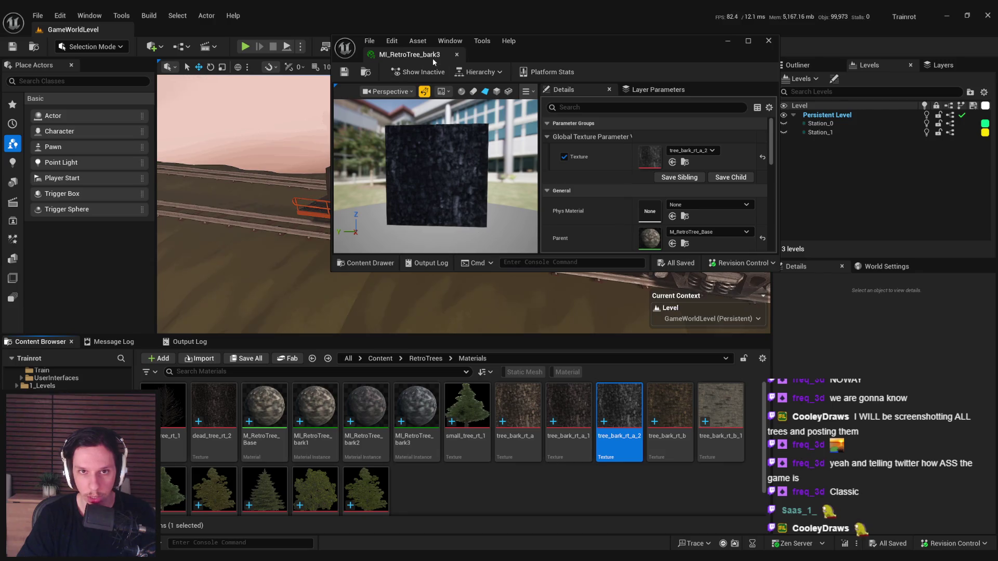
click(457, 54)
Duplicate bark3 as MI_RetroTree_bark4 with the tree_bark_rt_b texture
right_click(410, 410)
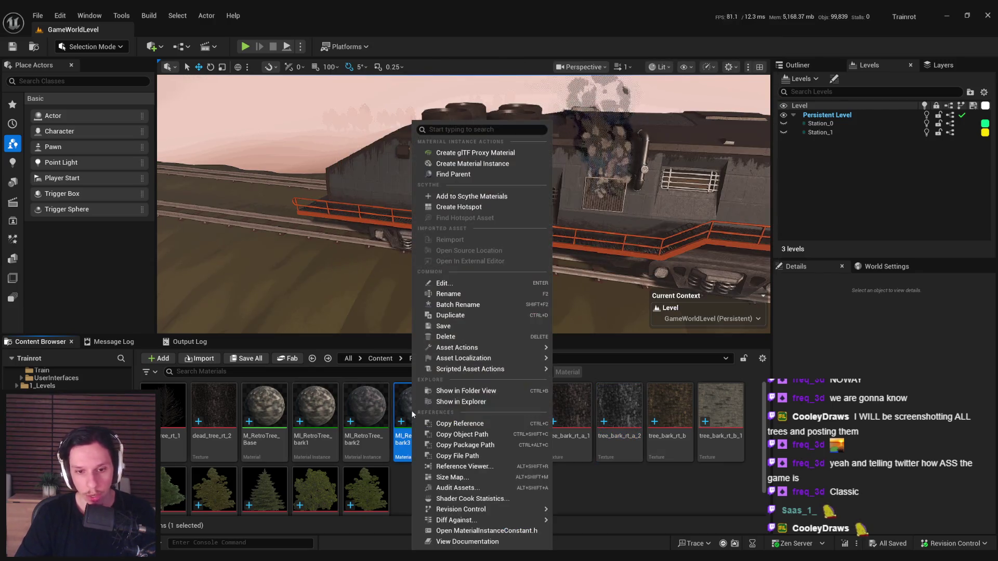
click(450, 315)
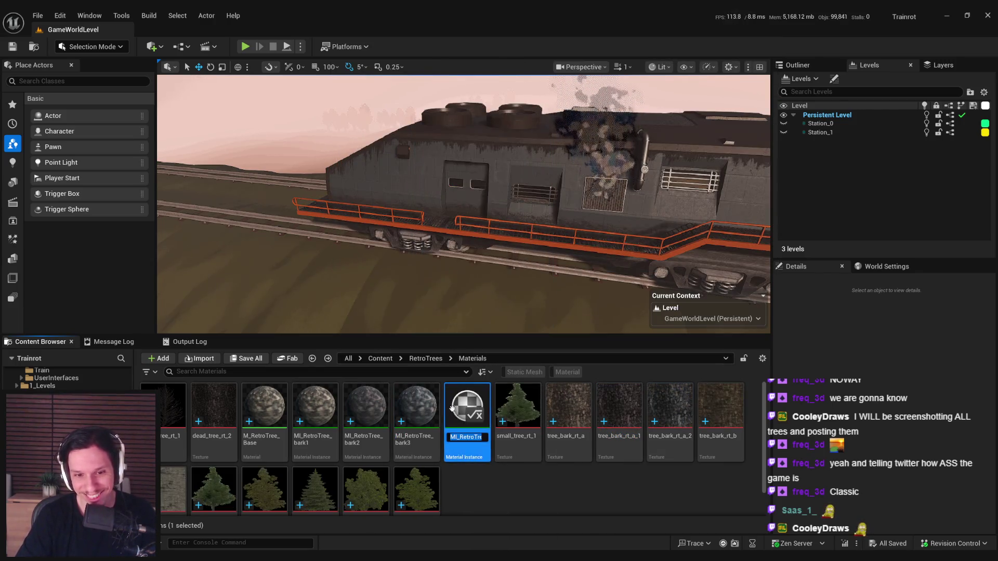
double_click(466, 438)
mouse_move(720, 415)
mouse_down()
mouse_move(577, 258)
mouse_move(675, 158)
mouse_up()
drag(442, 171, 494, 172)
drag(445, 211, 444, 212)
click(456, 54)
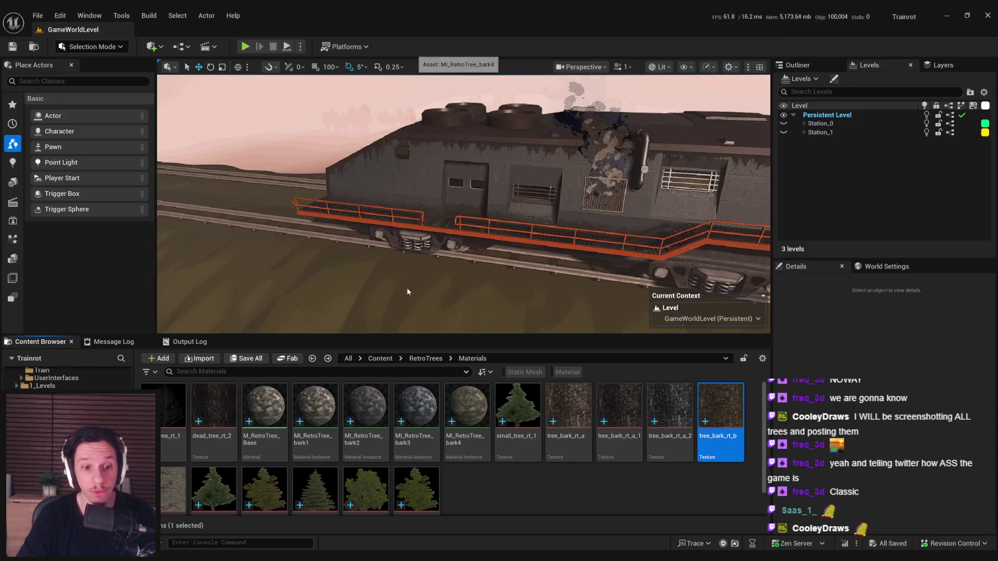
Duplicate bark4 as MI_RetroTree_bark5 with the tree_bark_rt_b_1 texture and save it
scroll(517, 415, down, 1)
scroll(517, 408, up, 1)
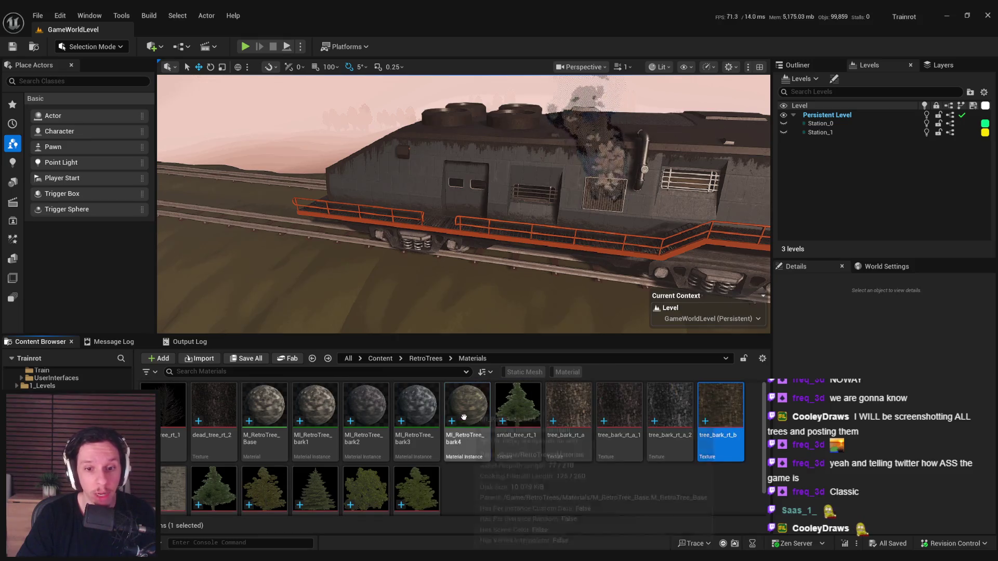
right_click(465, 416)
click(520, 314)
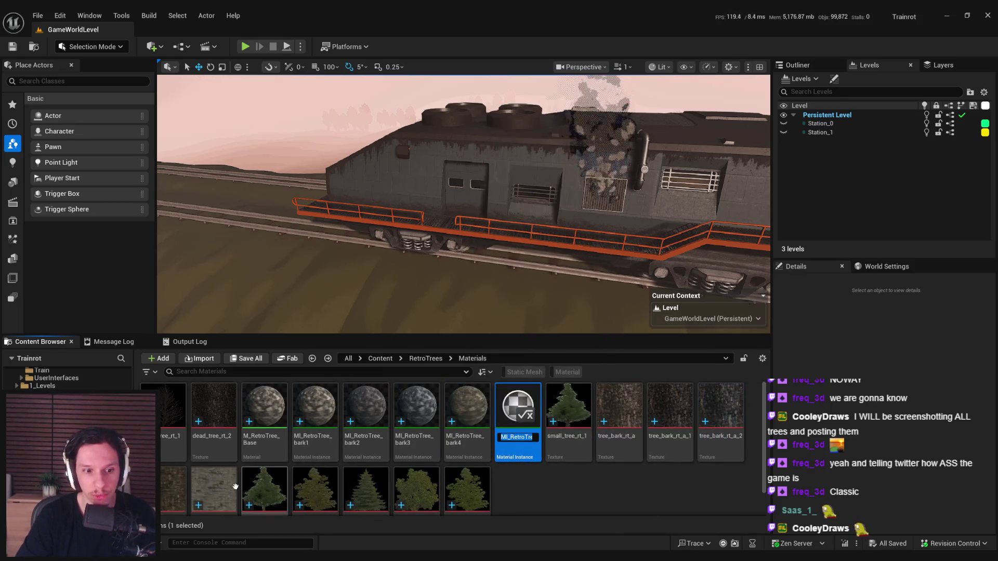
scroll(521, 395, down, 1)
scroll(522, 389, up, 1)
double_click(520, 416)
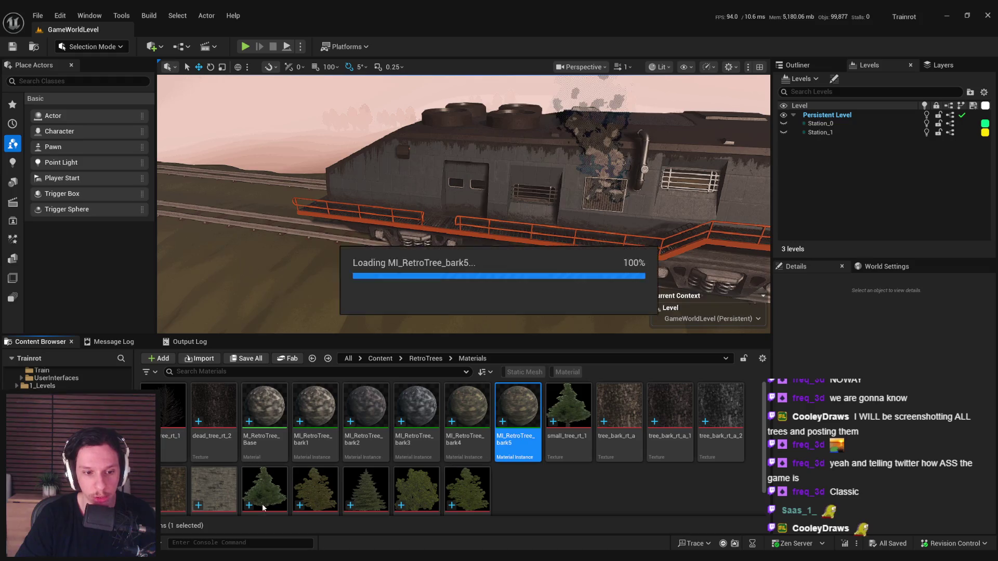
drag(663, 195, 676, 161)
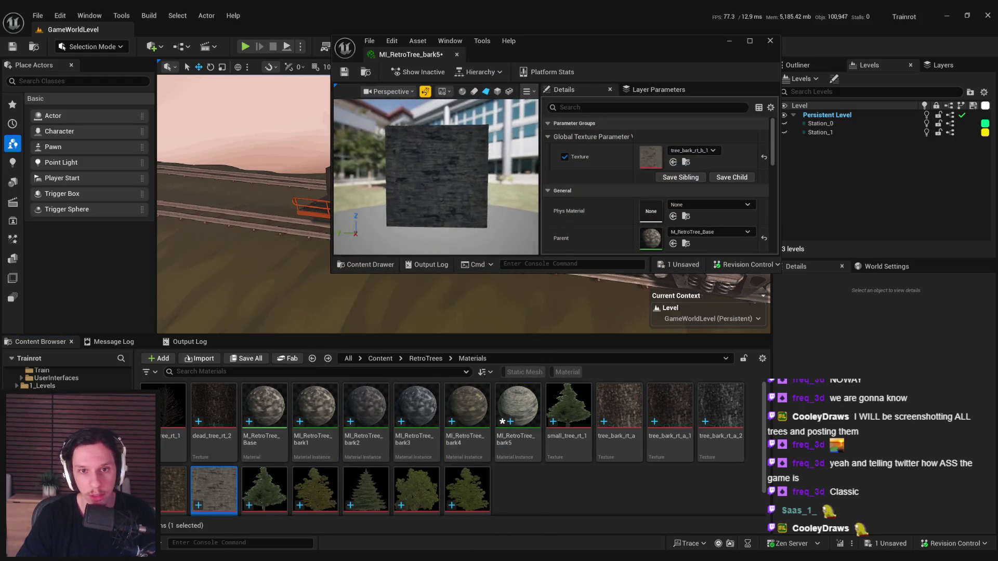
key(ctrl+s)
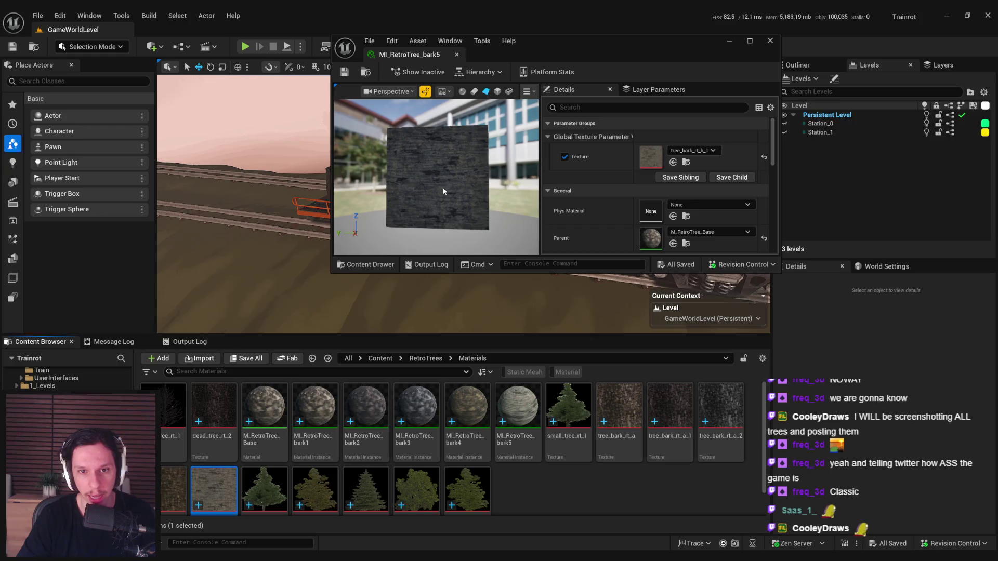
click(456, 54)
scroll(525, 461, down, 1)
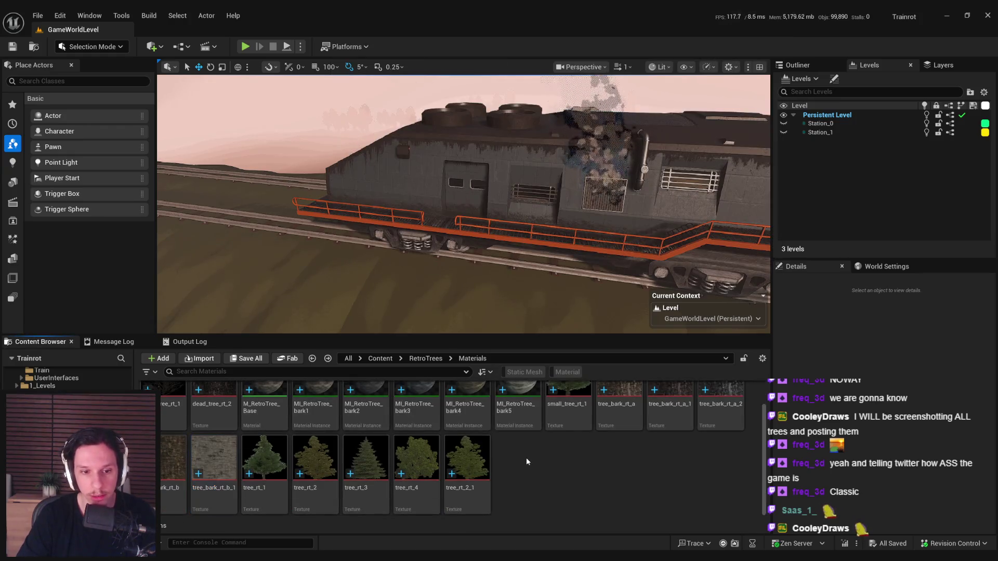
scroll(510, 496, up, 1)
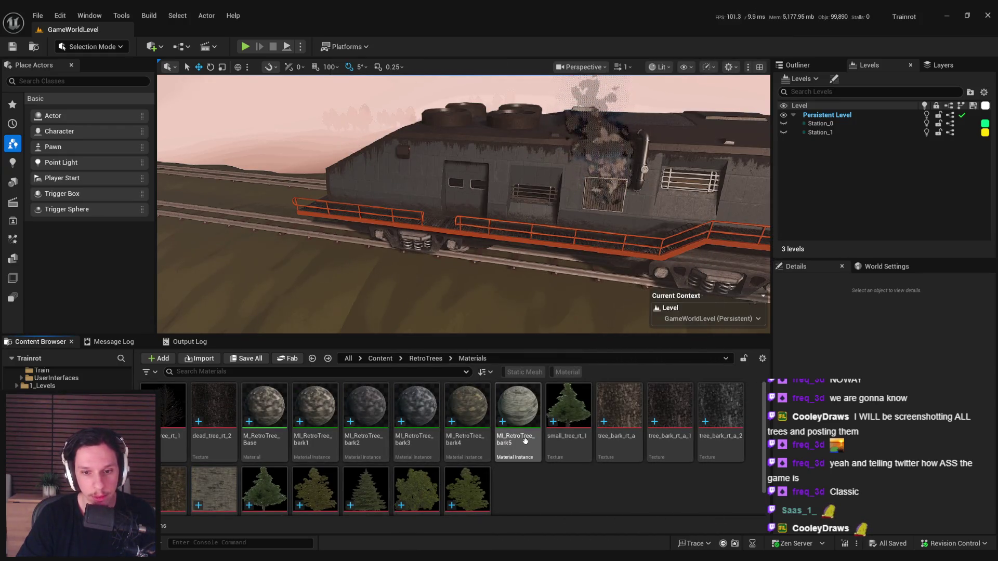
right_click(522, 453)
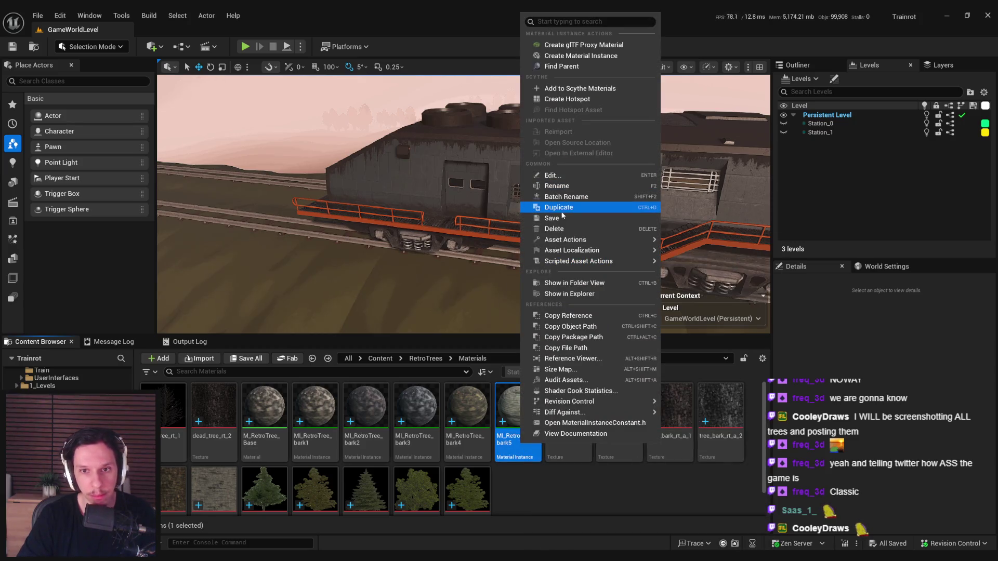
Duplicate bark5 as MI_RetroTree_1 and set its texture to small_tree_rt_1
click(559, 208)
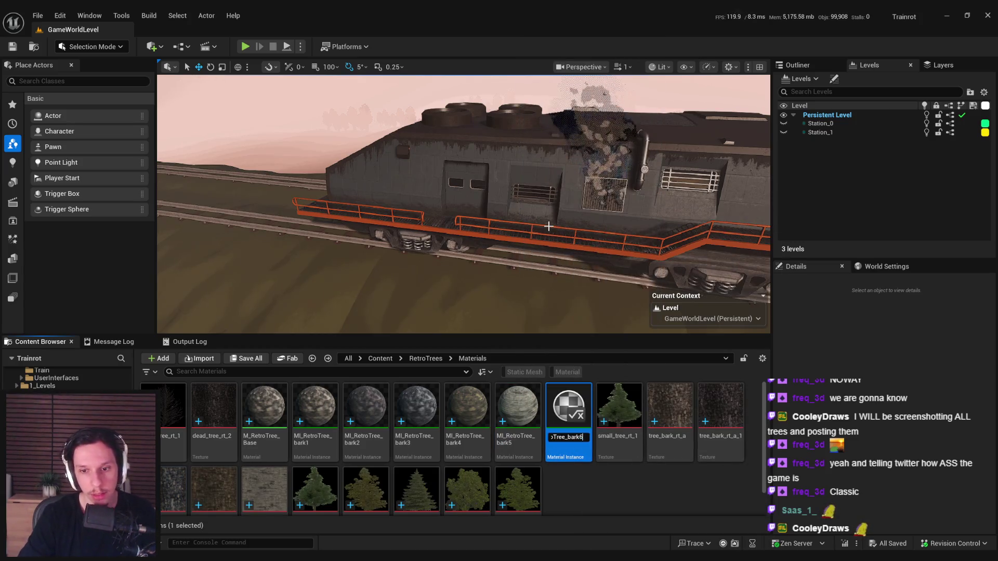
key(BackSpace)
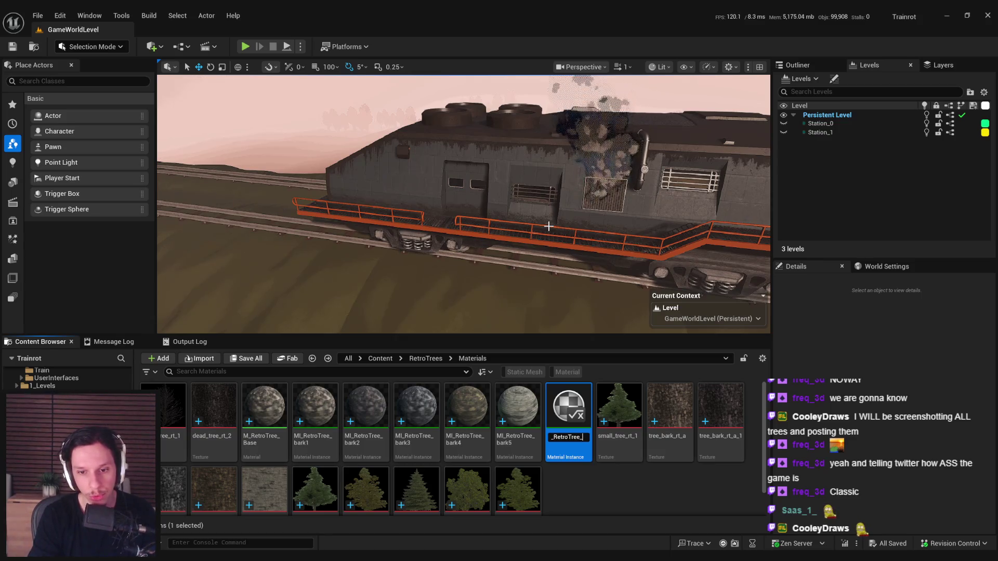
text(1)
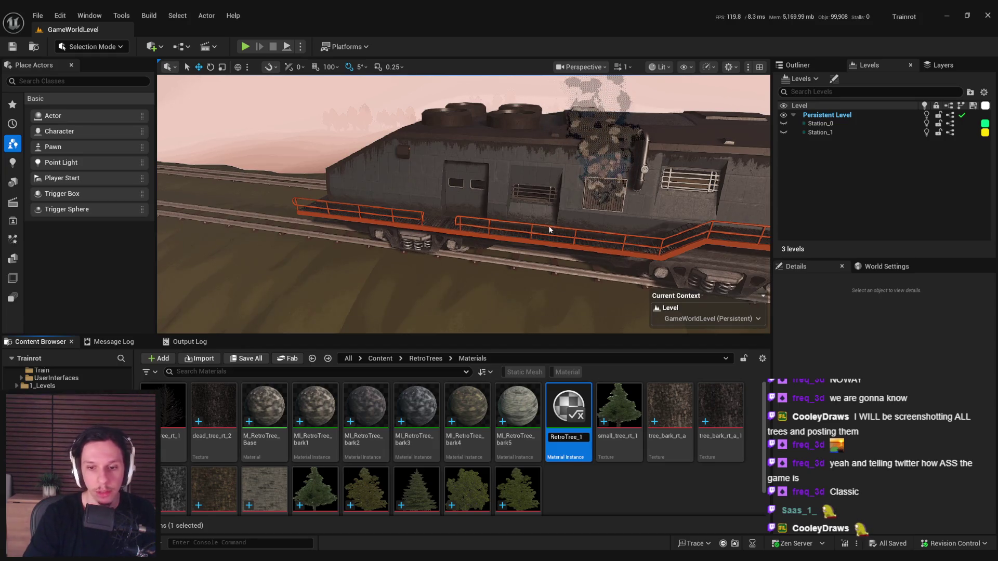
key(Return)
double_click(309, 439)
mouse_move(619, 410)
mouse_down()
mouse_move(647, 159)
mouse_move(637, 159)
mouse_up()
double_click(550, 51)
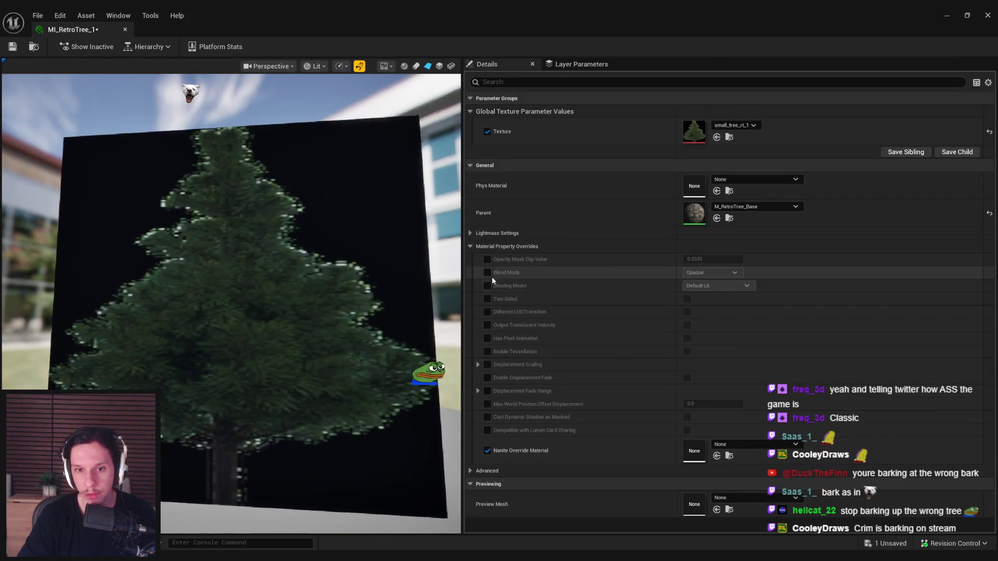
Override MI_RetroTree_1's blend mode to Masked, enable Two Sided, and save it
click(487, 273)
click(712, 273)
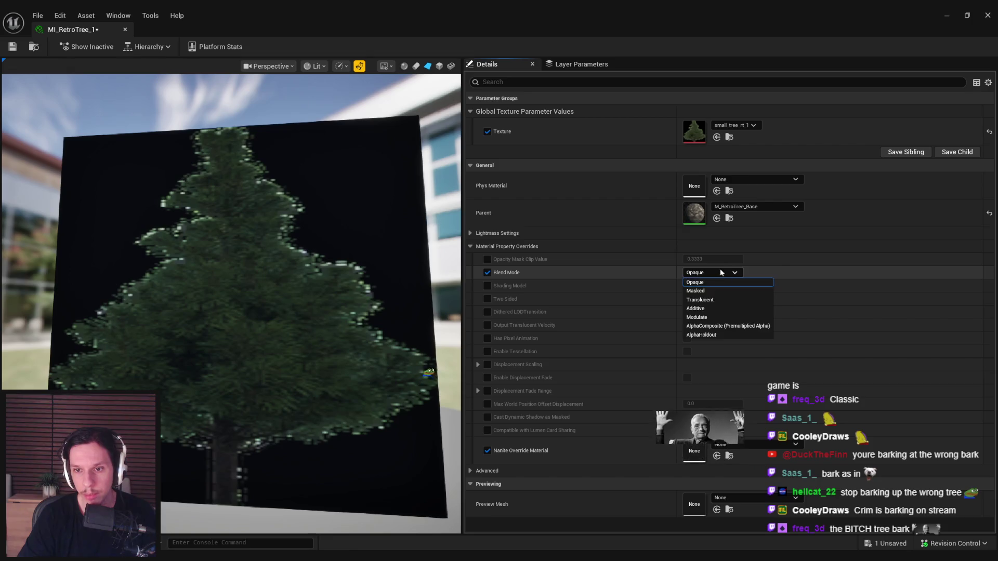
click(699, 290)
click(487, 299)
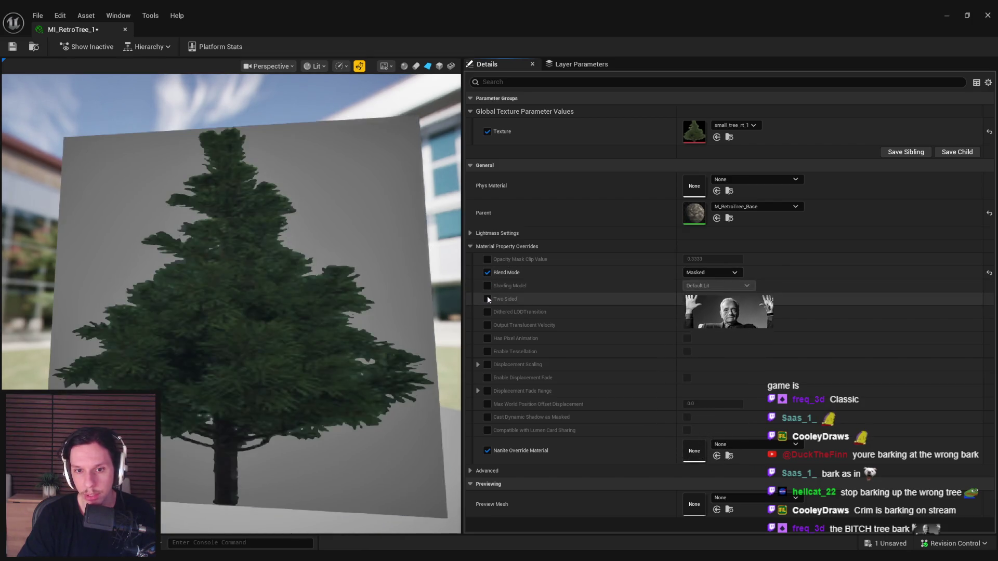
drag(245, 334, 343, 324)
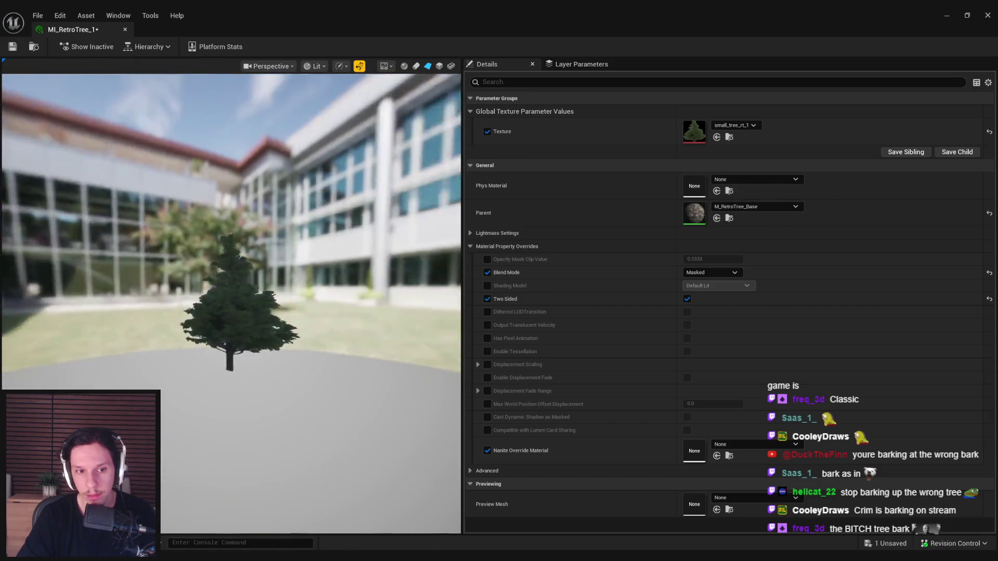
scroll(231, 232, up, 6)
scroll(247, 337, down, 8)
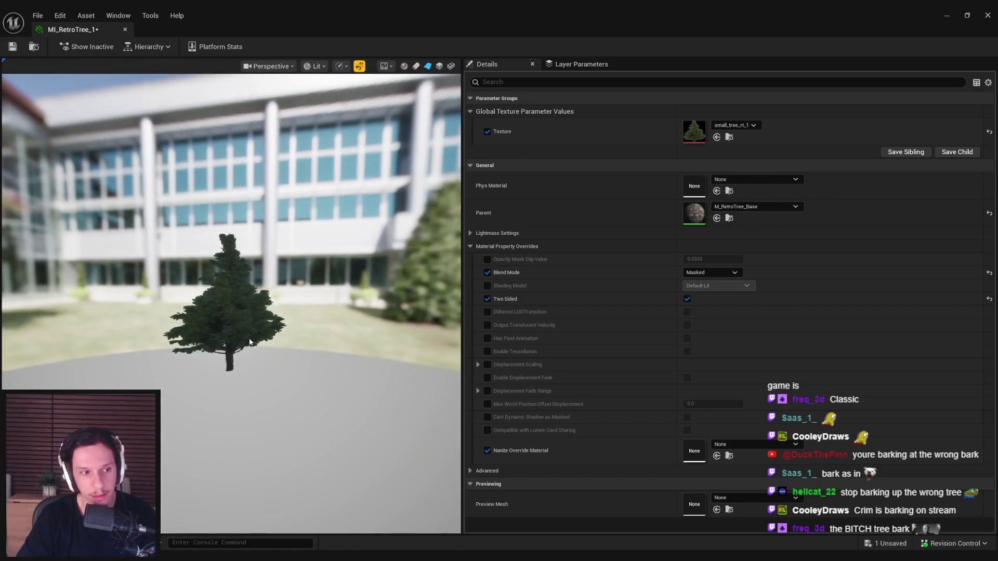
key(ctrl+s)
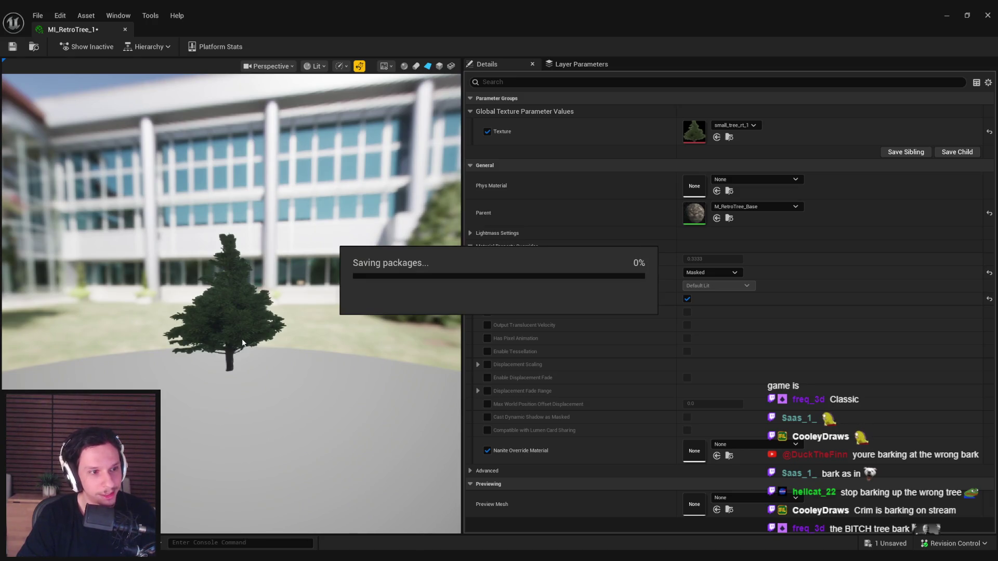
mouse_move(242, 343)
mouse_down()
mouse_move(270, 340)
mouse_move(275, 364)
mouse_move(294, 332)
mouse_move(232, 330)
mouse_move(222, 317)
mouse_up()
scroll(270, 341, up, 6)
scroll(242, 343, down, 8)
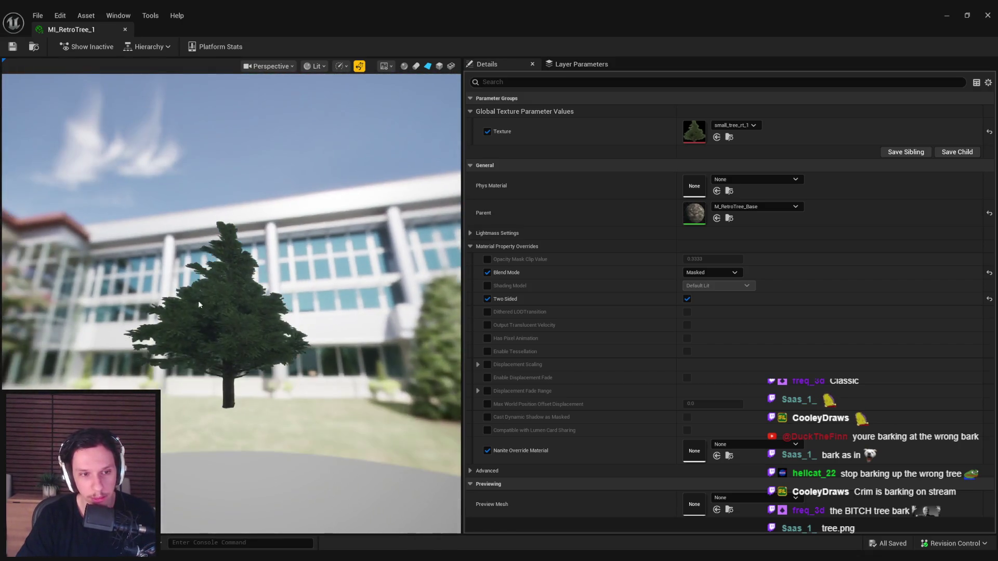
key(alt+Tab)
right_click(604, 457)
Duplicate MI_RetroTree_1 as MI_RetroTree_2
click(582, 448)
right_click(318, 410)
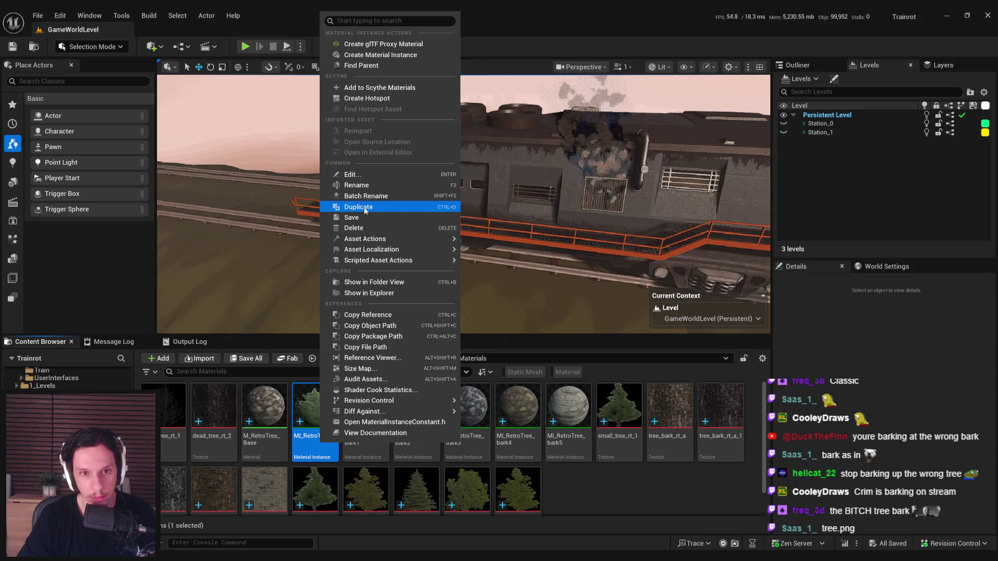
click(364, 208)
key(Return)
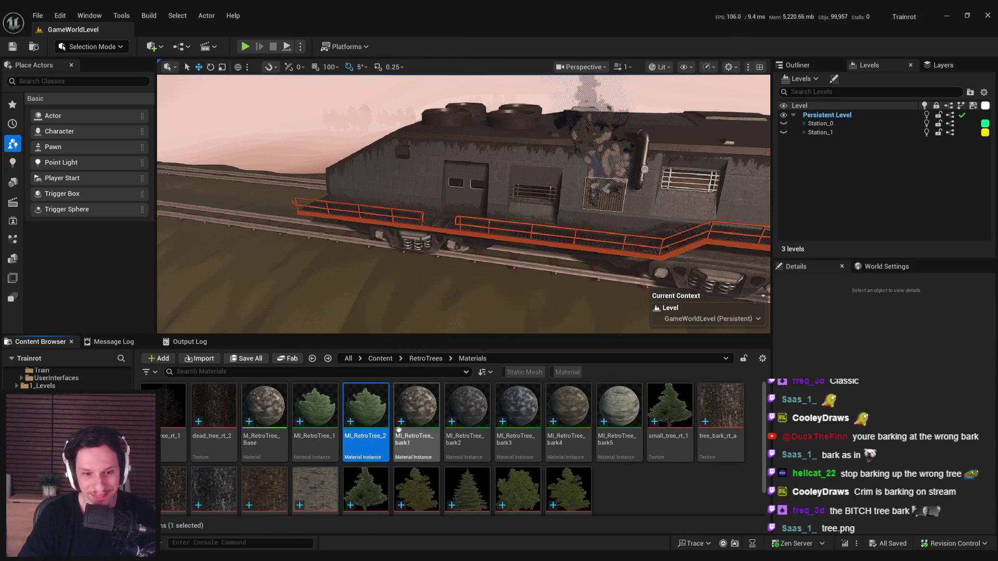
Set MI_RetroTree_2's Texture to dead_tree_rt_1 and open that texture's editor
double_click(369, 414)
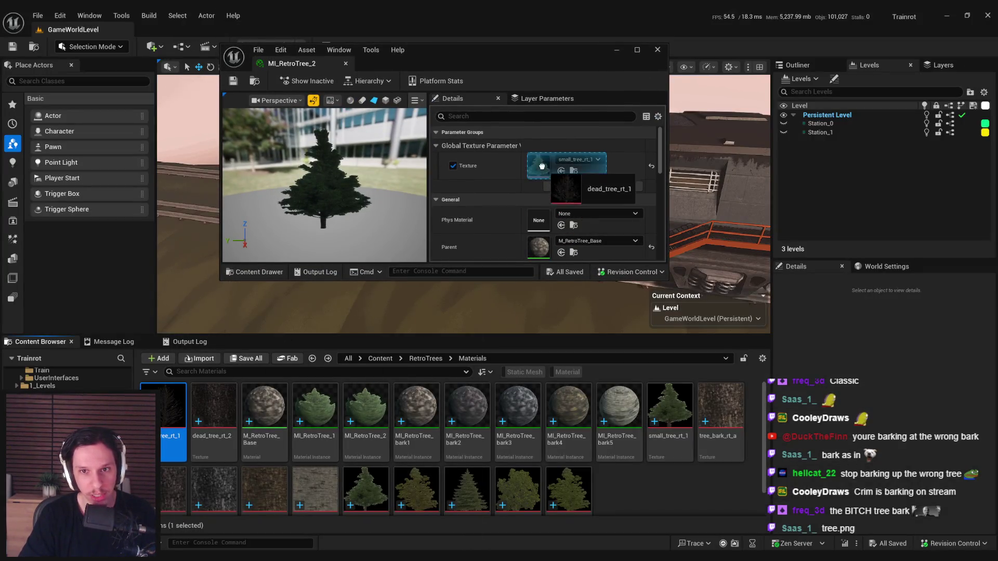
click(561, 171)
drag(322, 210, 339, 152)
scroll(321, 208, up, 3)
scroll(320, 206, down, 3)
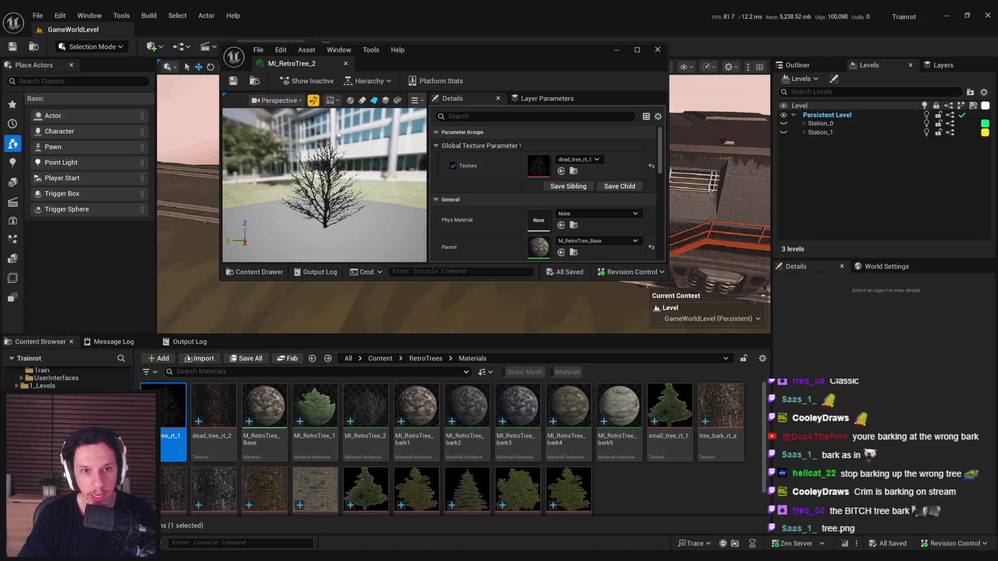
double_click(171, 415)
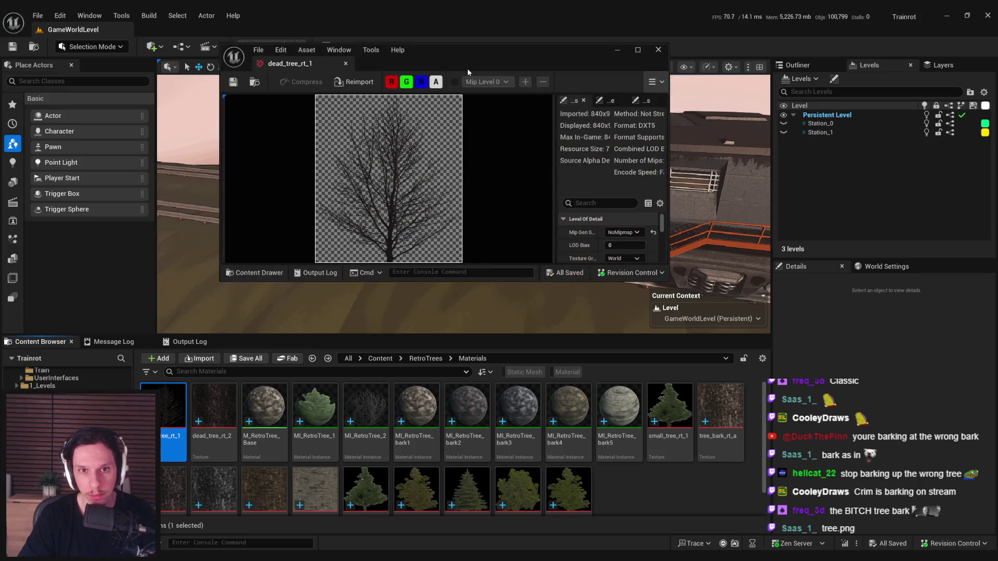
Maximize the dead_tree_rt_1 texture editor and scroll to its Padding and Resizing settings
double_click(444, 61)
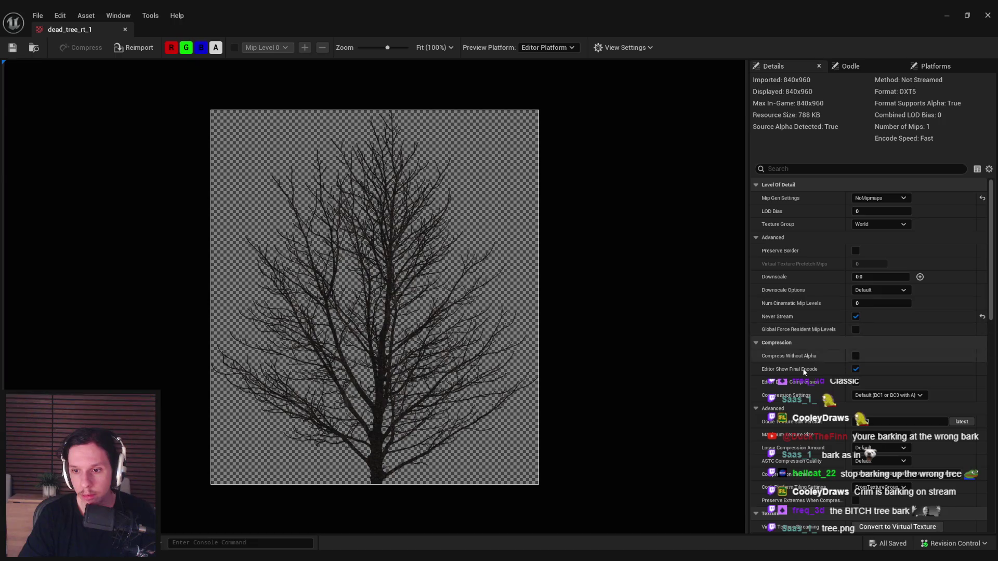
scroll(797, 404, down, 2)
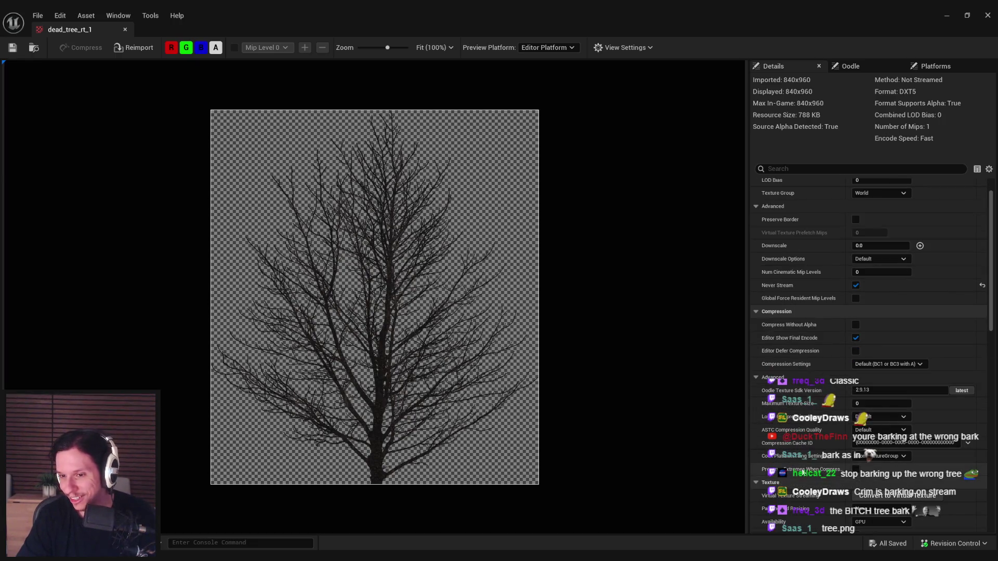
scroll(798, 410, down, 6)
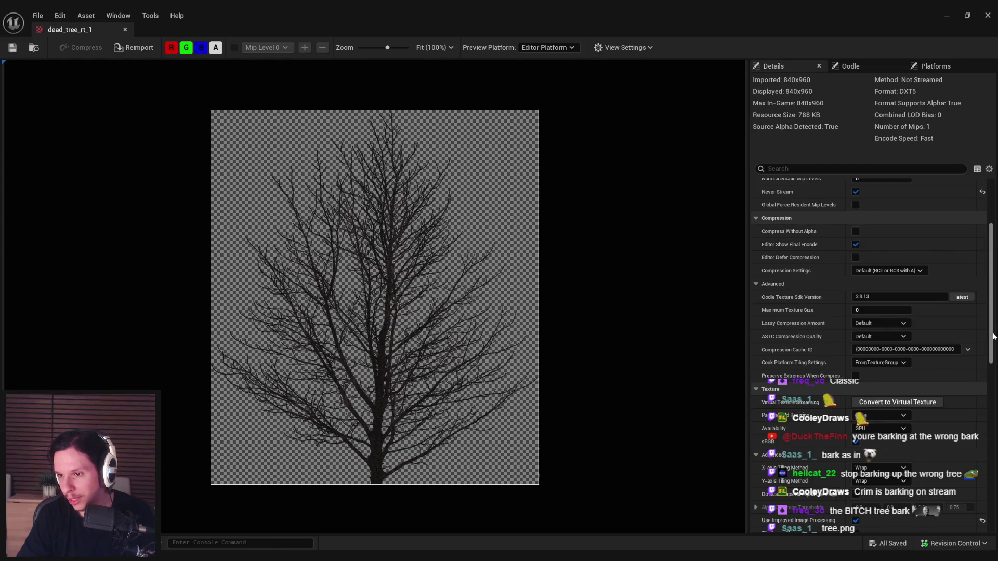
scroll(993, 337, down, 6)
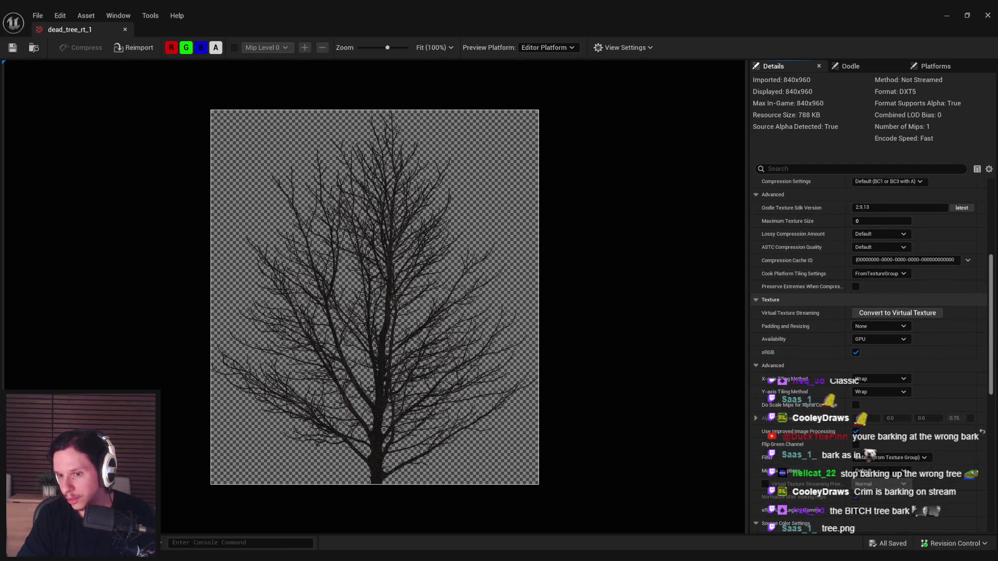
scroll(872, 356, down, 6)
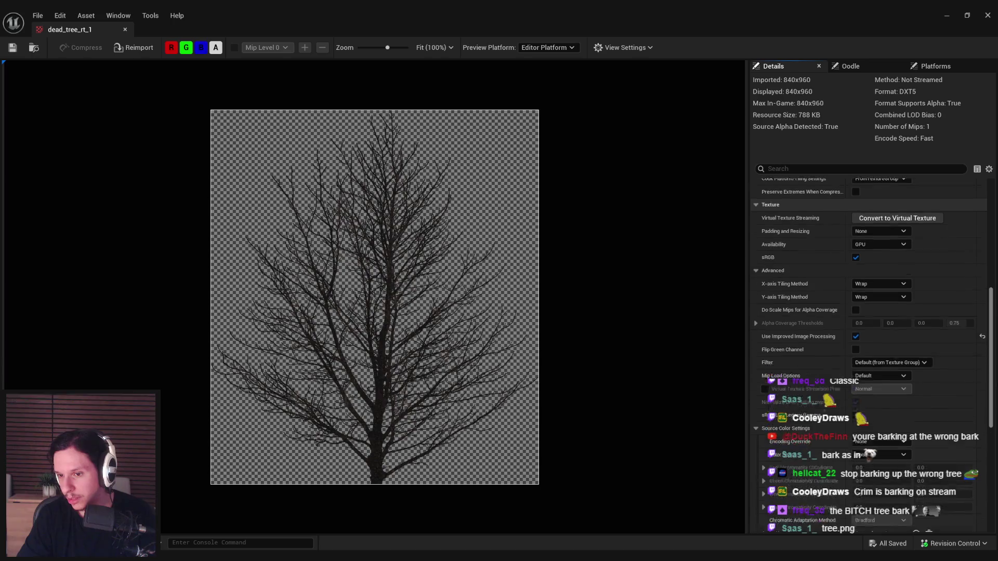
scroll(868, 353, down, 2)
click(886, 344)
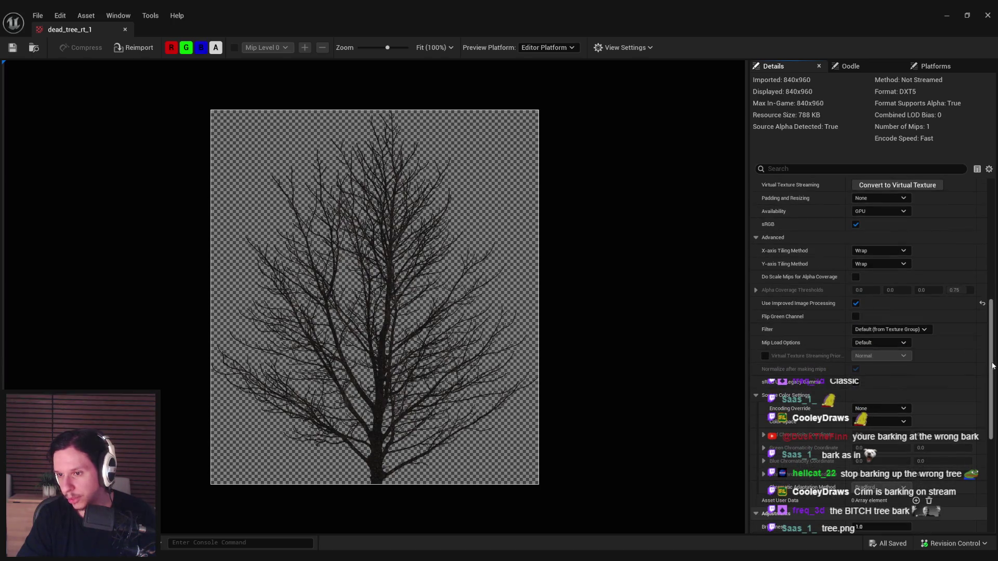
scroll(986, 319, up, 9)
scroll(985, 319, up, 4)
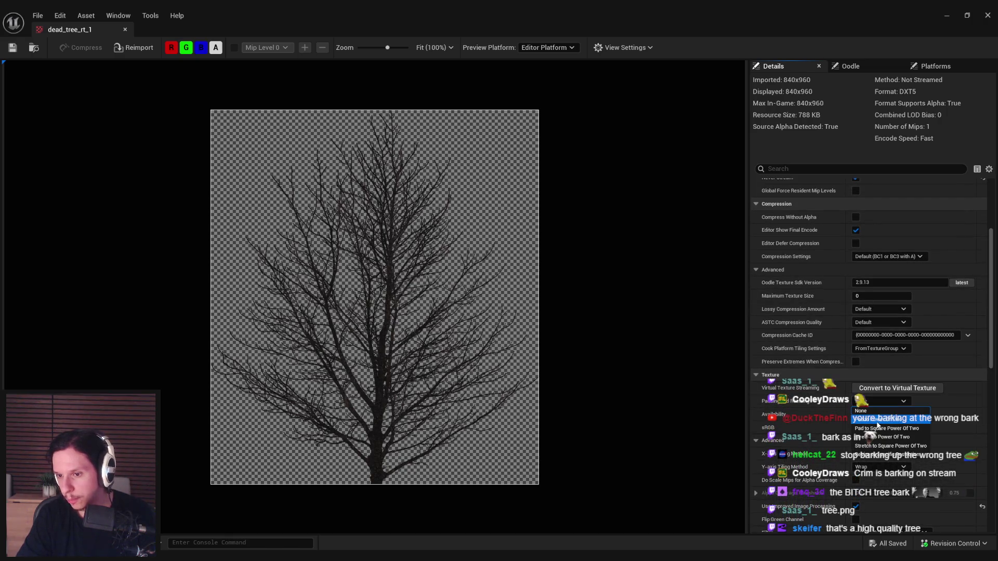
Try the padding options, settle on Stretch to Power Of Two (1024x1024), and close the editor
click(878, 425)
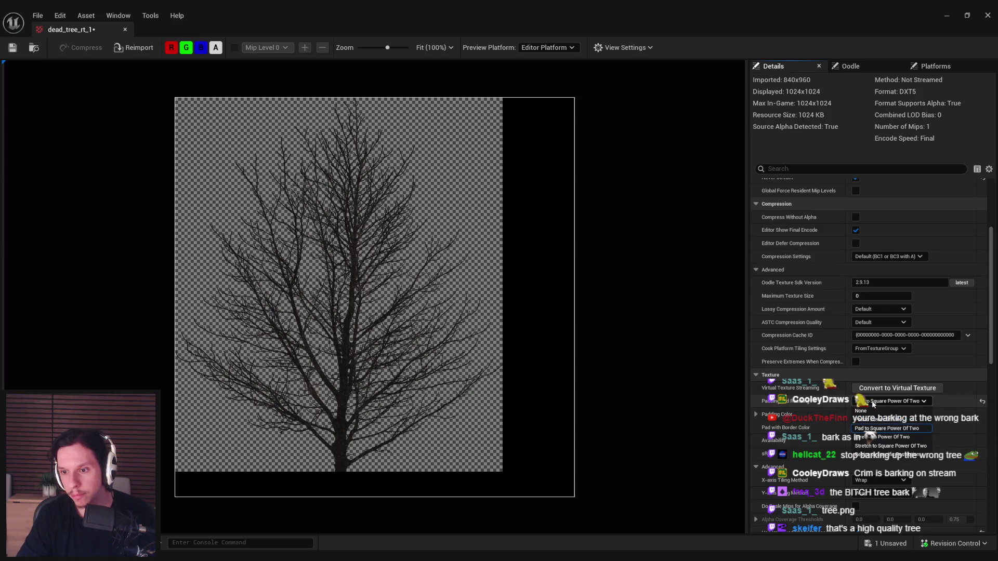
click(882, 441)
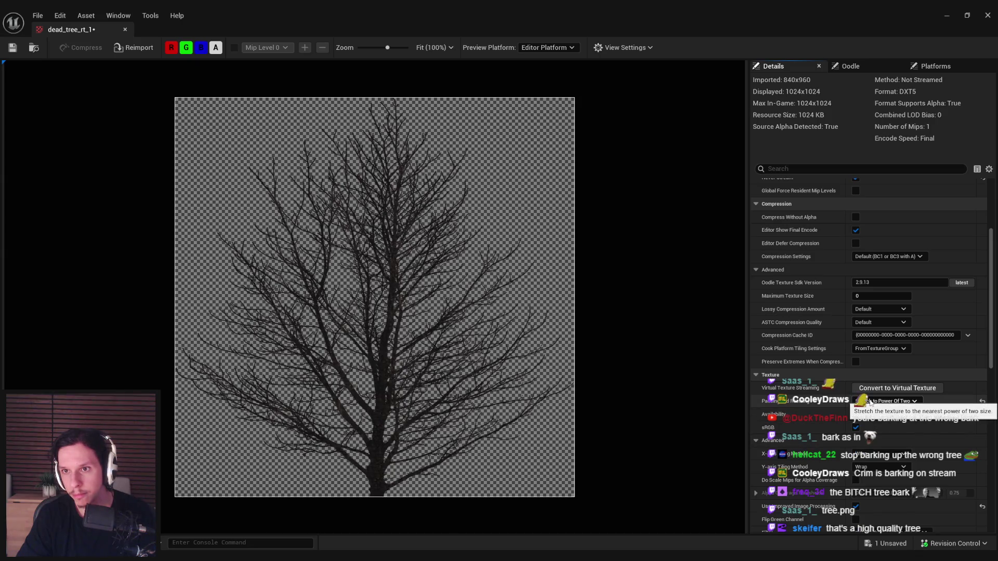
click(883, 455)
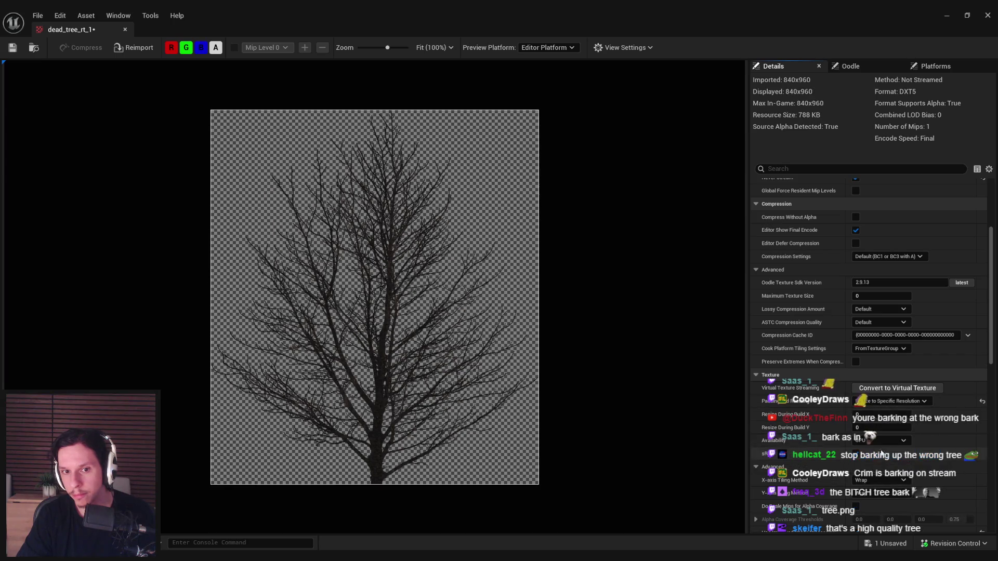
click(882, 429)
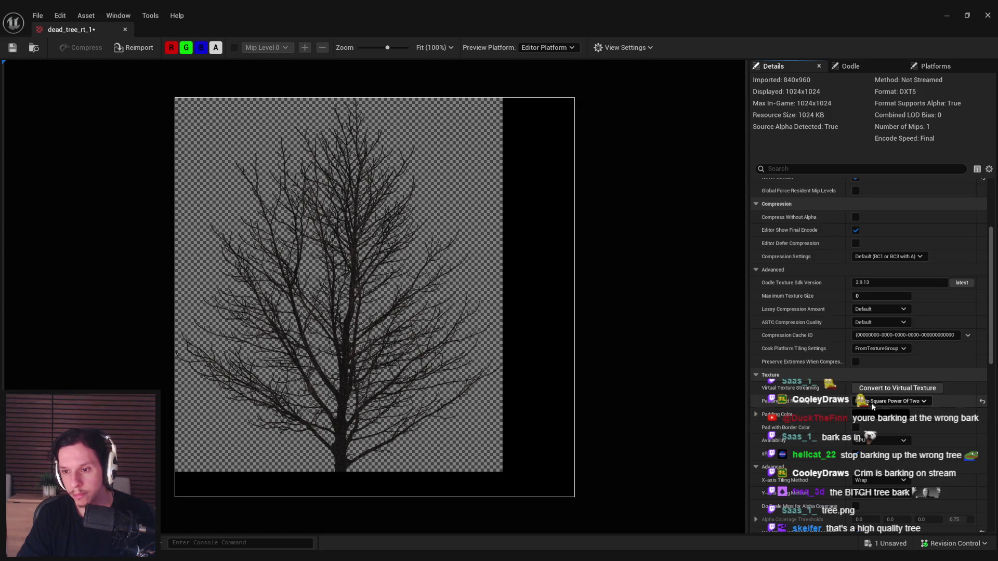
click(873, 404)
click(876, 438)
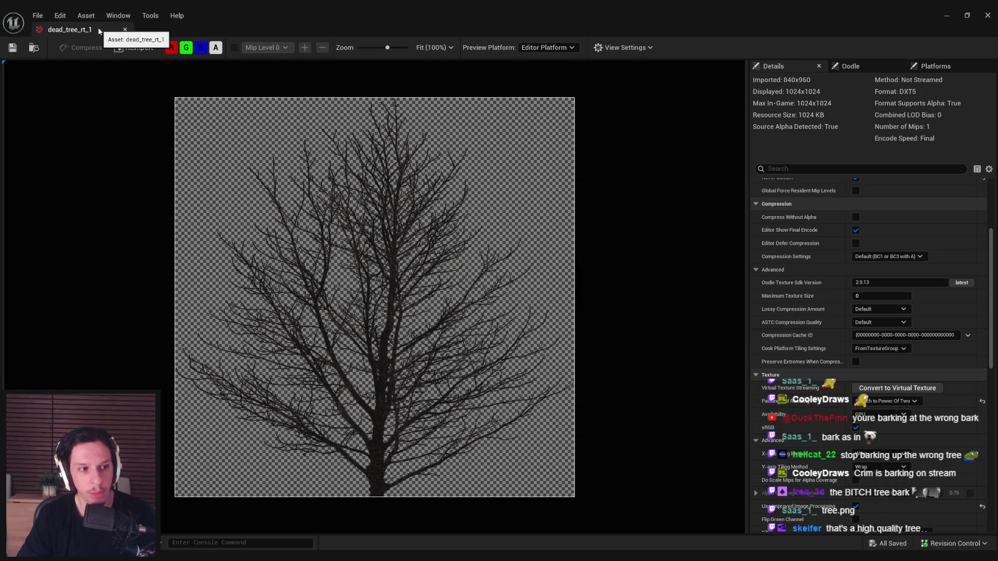
click(125, 29)
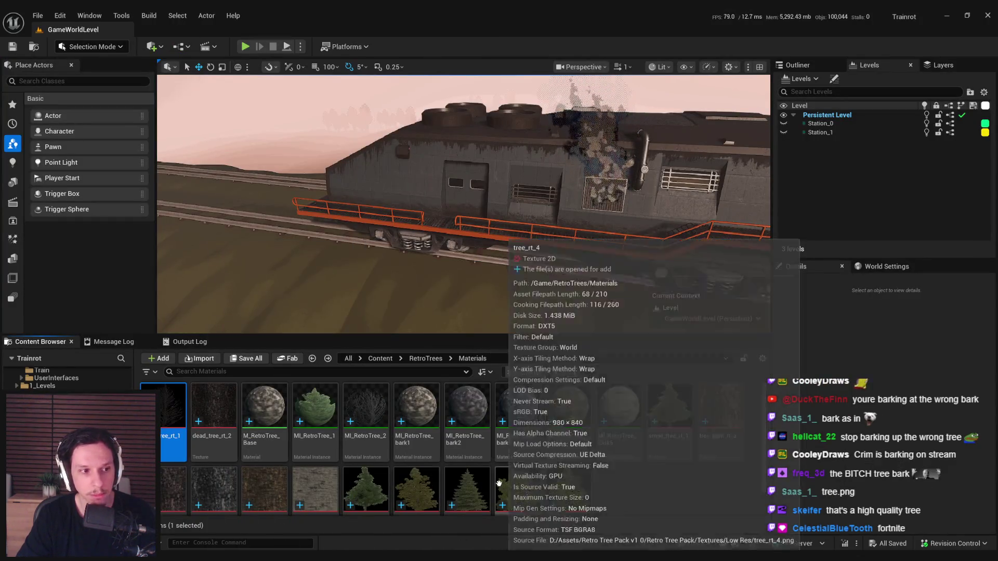
Duplicate the dead tree instance as MI_RetroTree_3 and give it the tree_rt_1 texture
scroll(374, 460, down, 1)
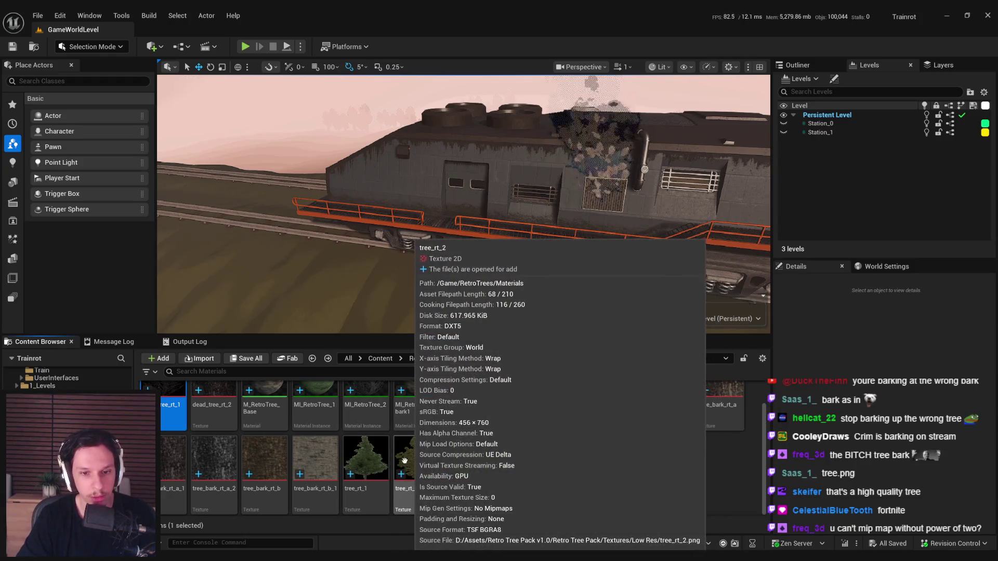
click(367, 408)
right_click(377, 410)
click(416, 316)
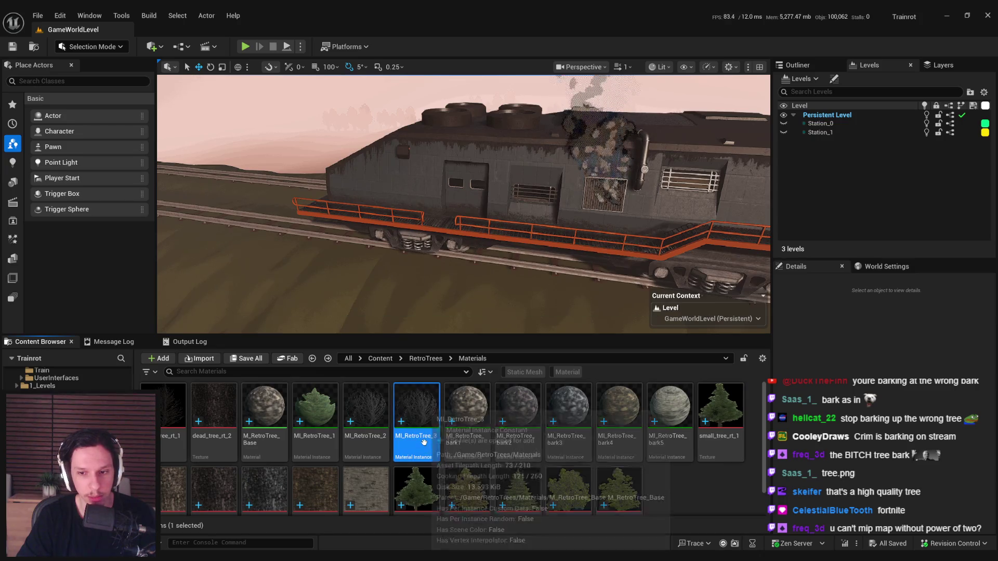
double_click(418, 410)
drag(471, 34, 459, 43)
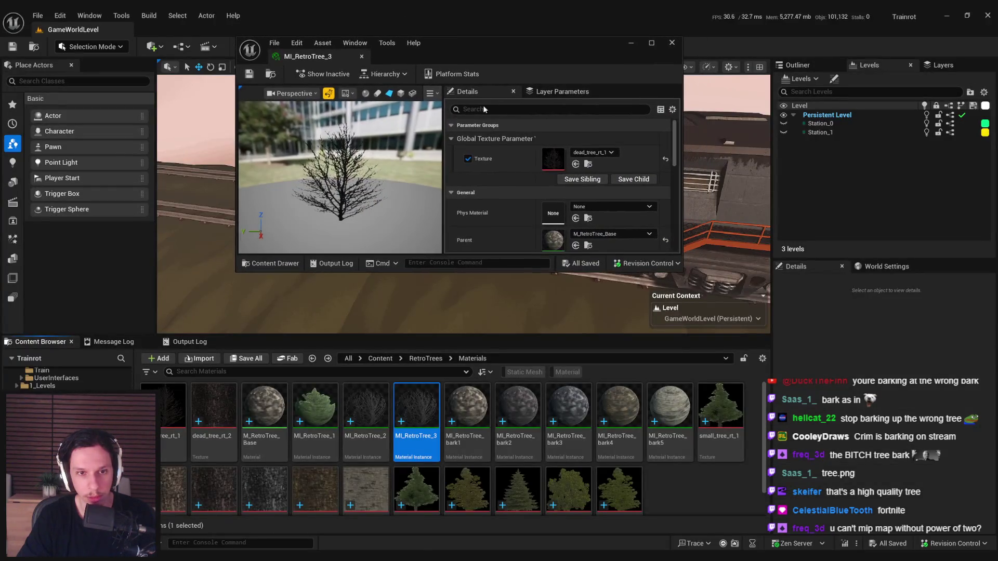
scroll(363, 484, down, 2)
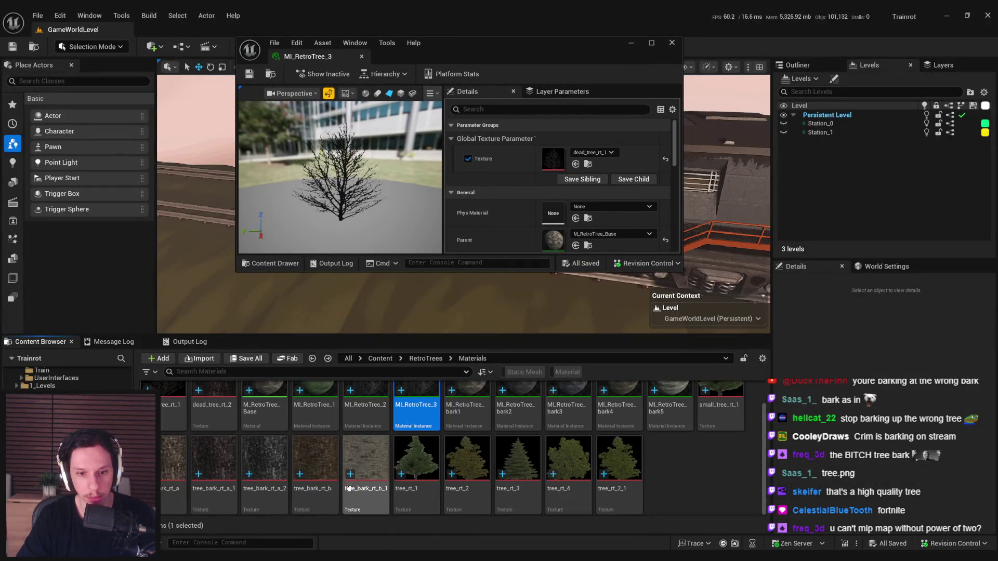
scroll(424, 502, up, 2)
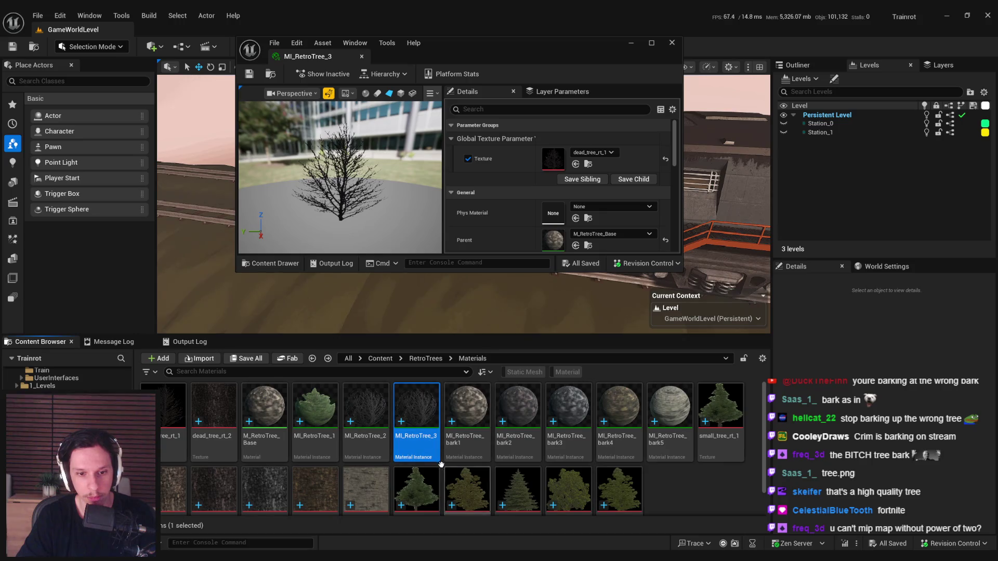
scroll(441, 464, down, 1)
drag(429, 470, 524, 311)
drag(556, 162, 556, 162)
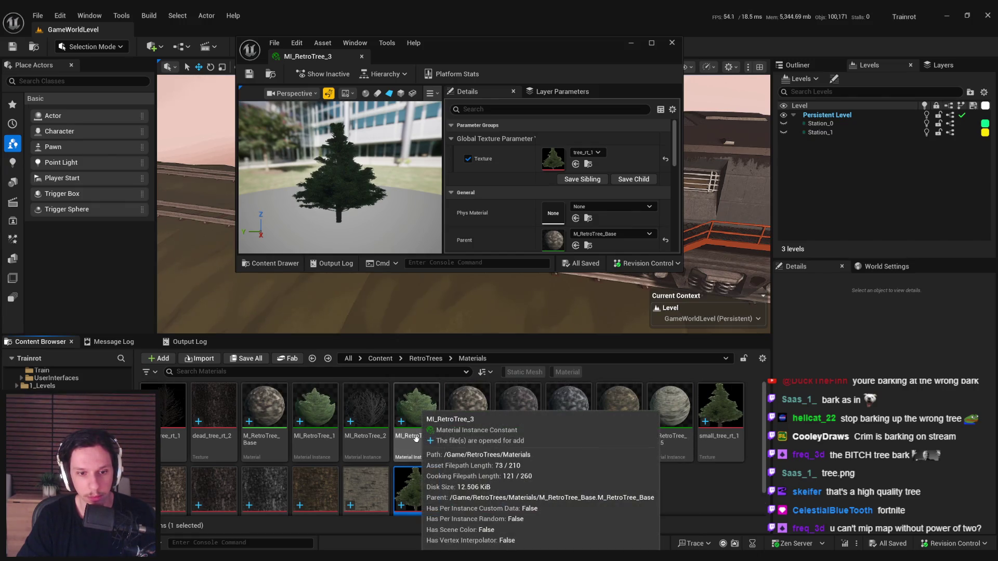
Duplicate MI_RetroTree_3 as MI_RetroTree_4 and set its Texture to tree_rt_2
click(435, 395)
click(435, 395)
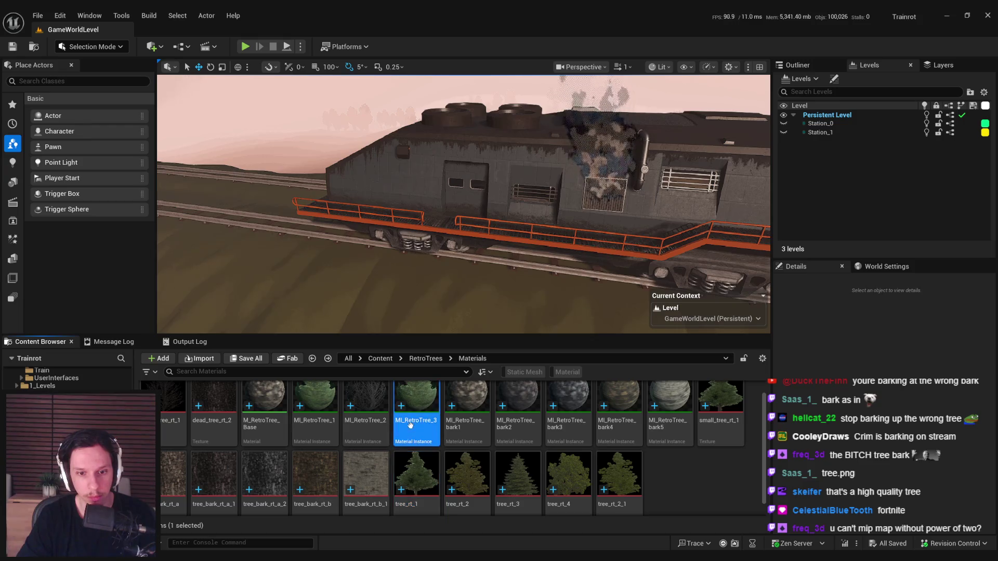
right_click(434, 400)
click(452, 315)
key(Return)
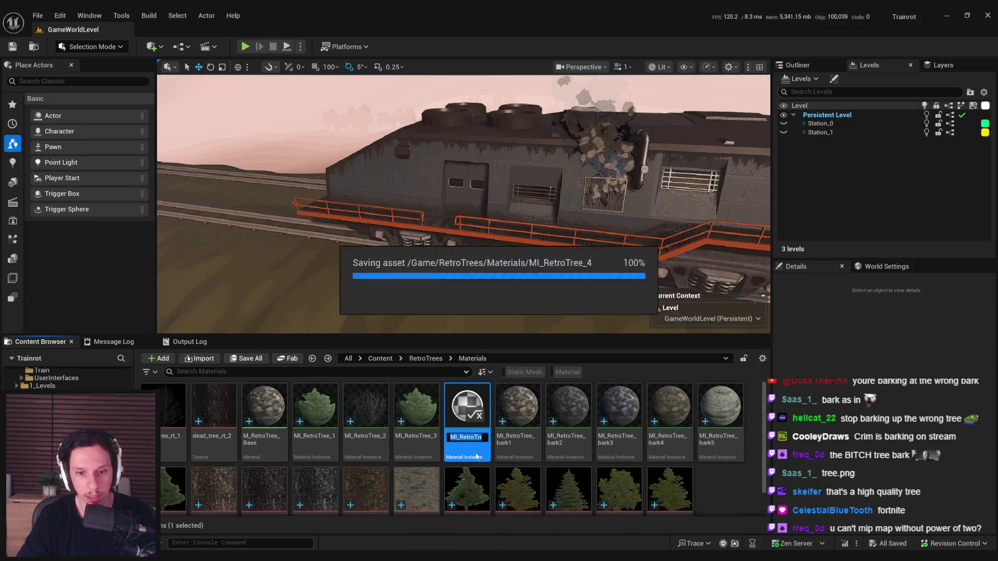
scroll(467, 414, down, 1)
double_click(467, 407)
click(517, 462)
click(576, 164)
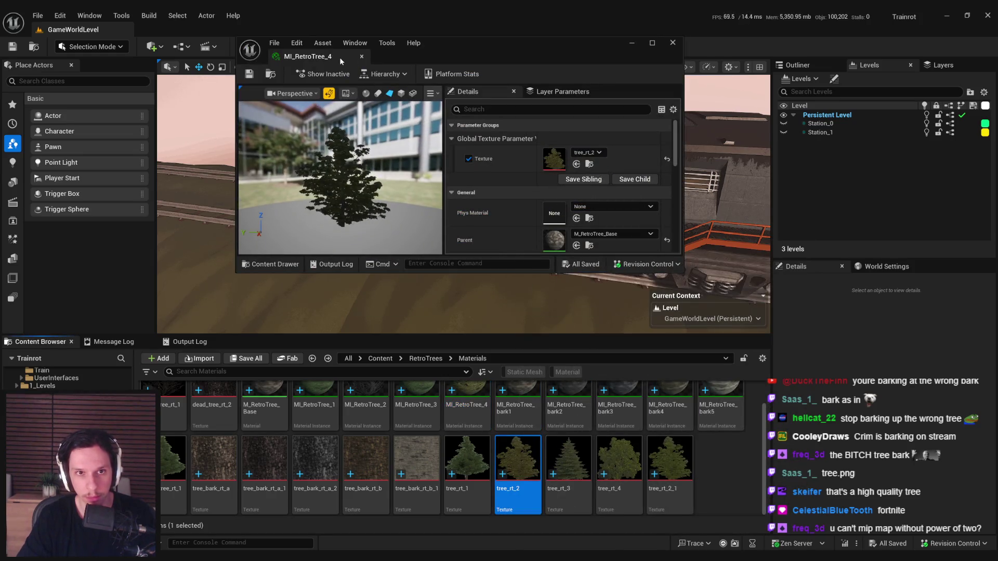
Create MI_RetroTree_5 from MI_RetroTree_4 with the tree_rt_3 texture and save it
click(463, 408)
right_click(462, 408)
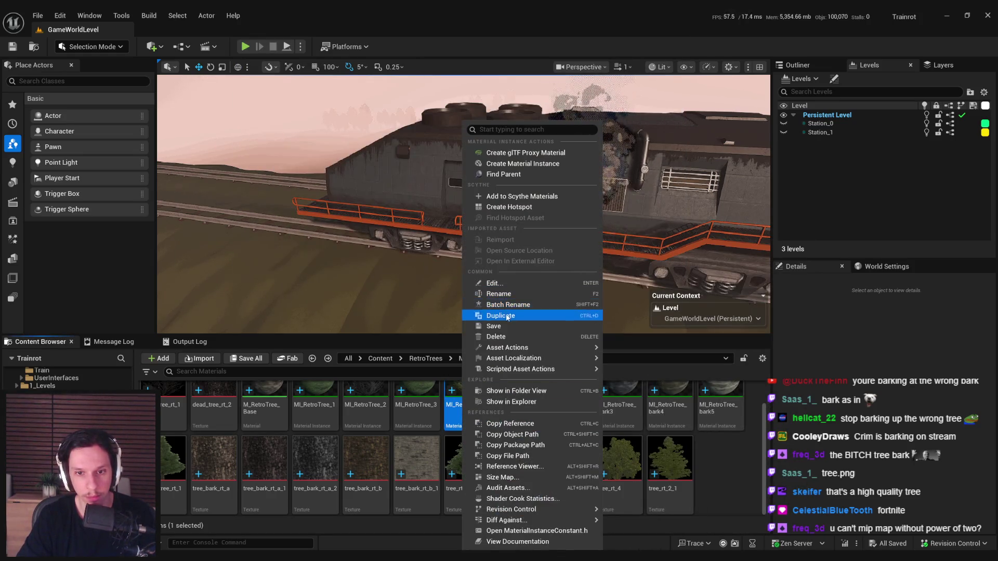
click(501, 315)
key(Return)
scroll(547, 447, down, 1)
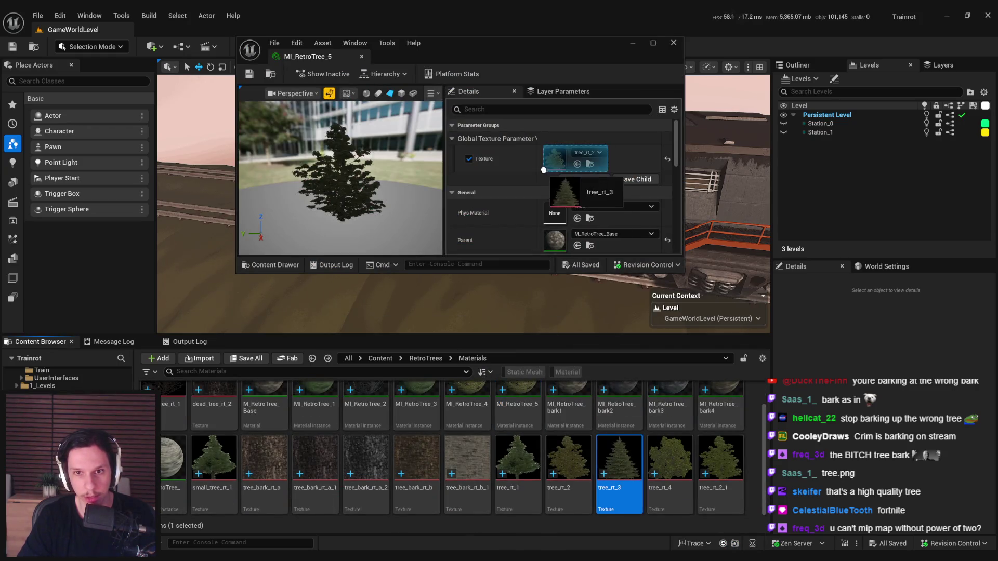
key(ctrl+s)
click(674, 42)
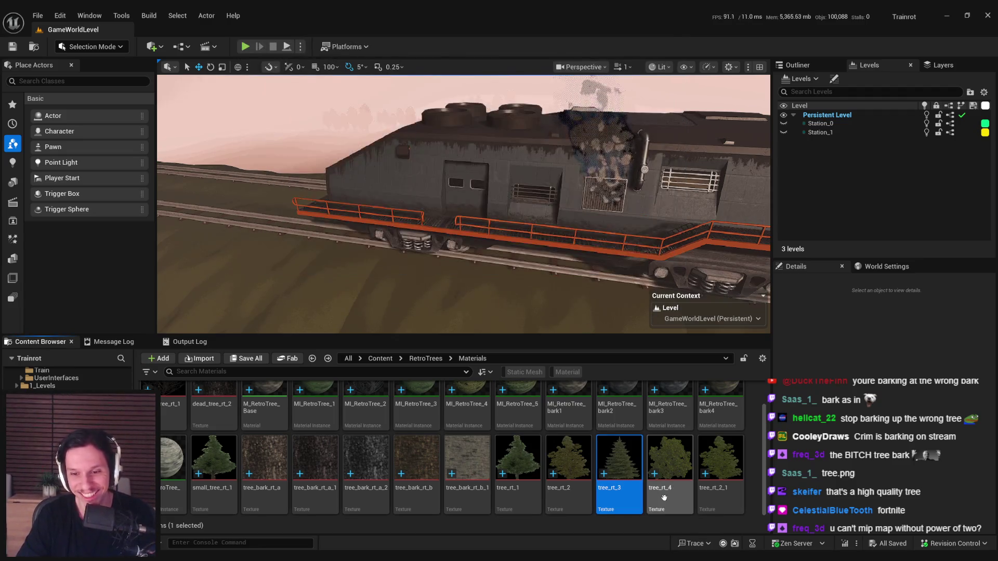
scroll(552, 427, up, 1)
Create MI_RetroTree_6 from MI_RetroTree_5 with the tree_rt_4 texture and save it
right_click(529, 433)
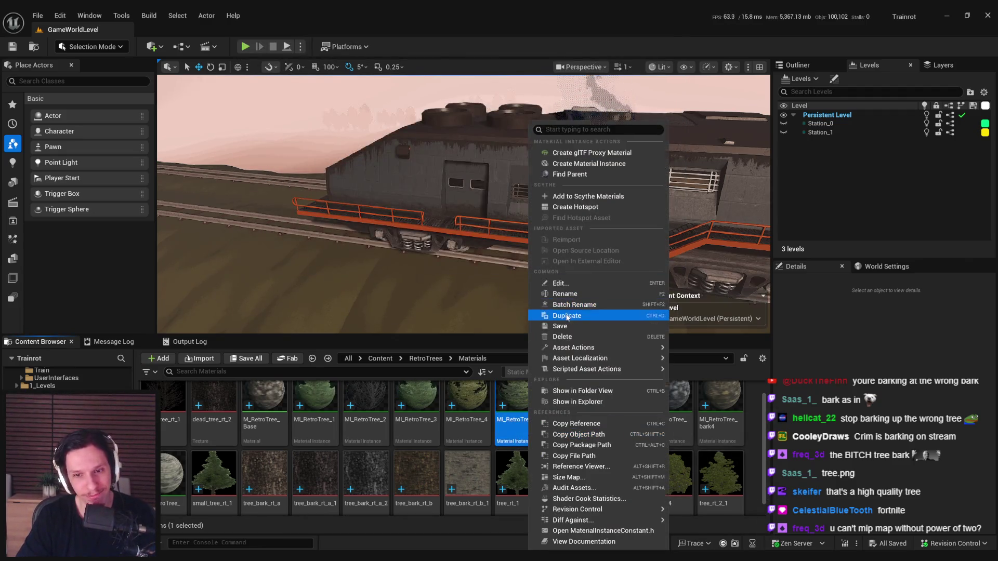
click(567, 317)
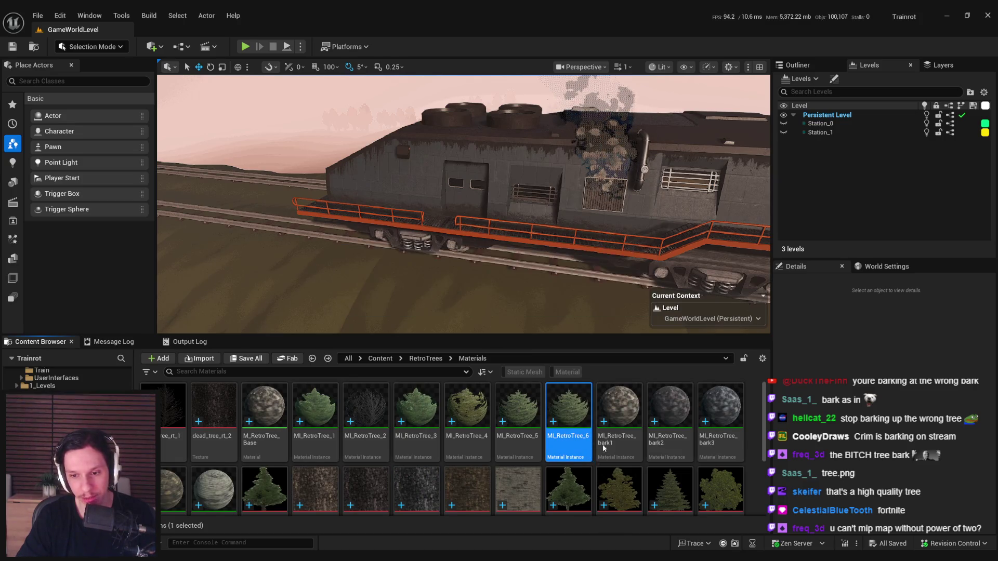
key(Return)
scroll(643, 467, down, 1)
drag(713, 480, 688, 436)
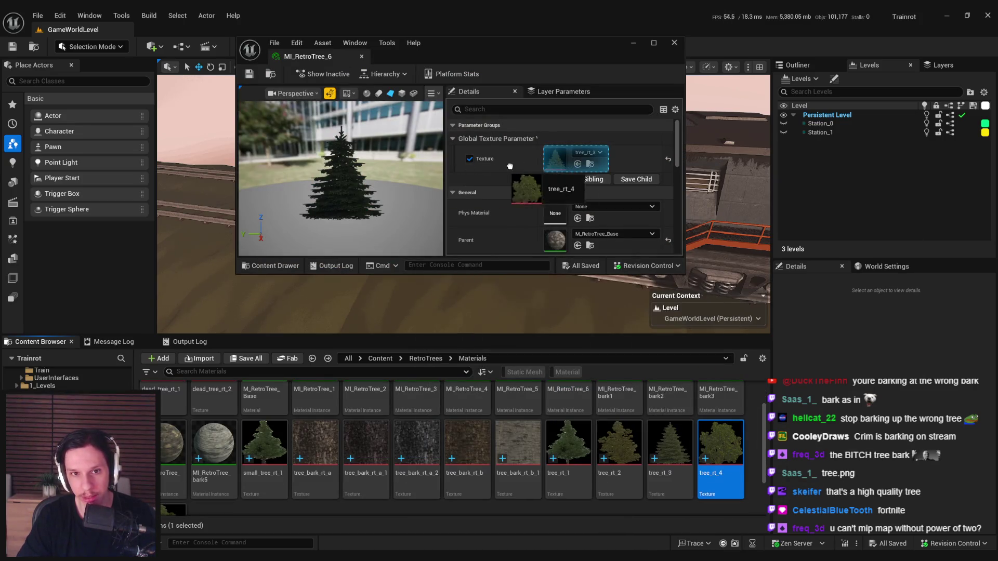
drag(497, 167, 556, 159)
key(ctrl+s)
click(361, 56)
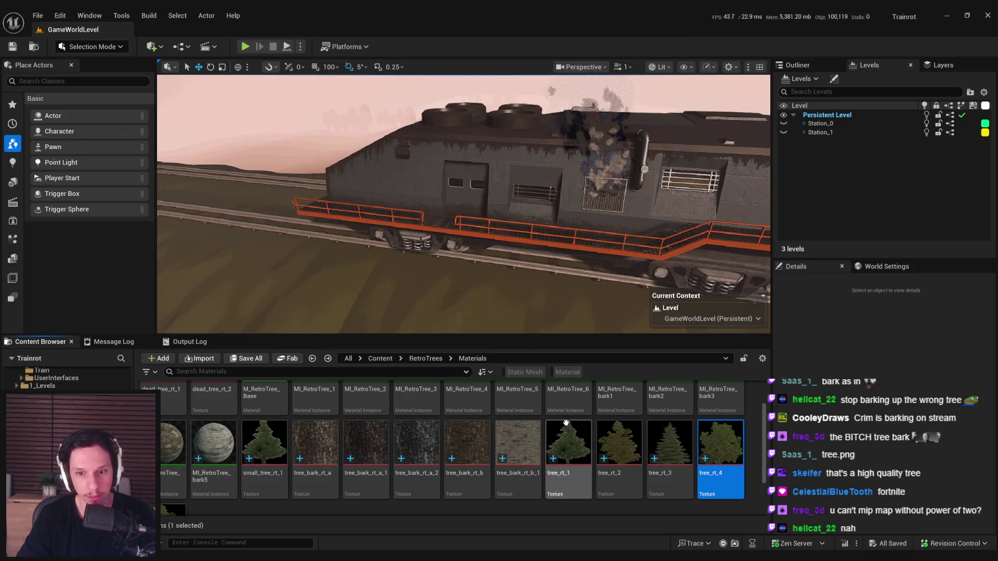
scroll(564, 421, up, 1)
Create MI_RetroTree_7 from MI_RetroTree_6 with the tree_rt_2_1 texture
right_click(572, 416)
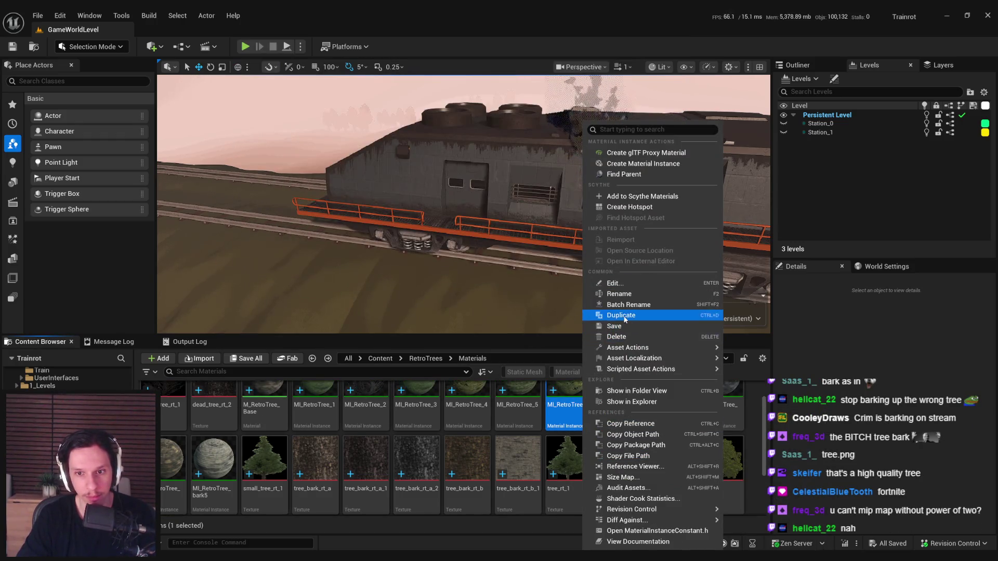
click(621, 316)
key(Return)
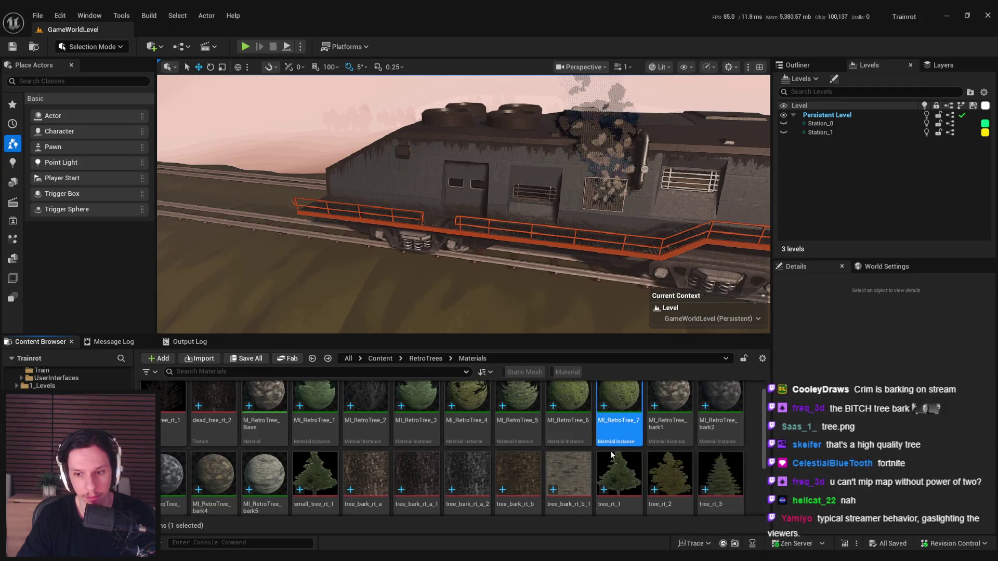
double_click(616, 447)
scroll(364, 468, down, 2)
drag(213, 462, 556, 158)
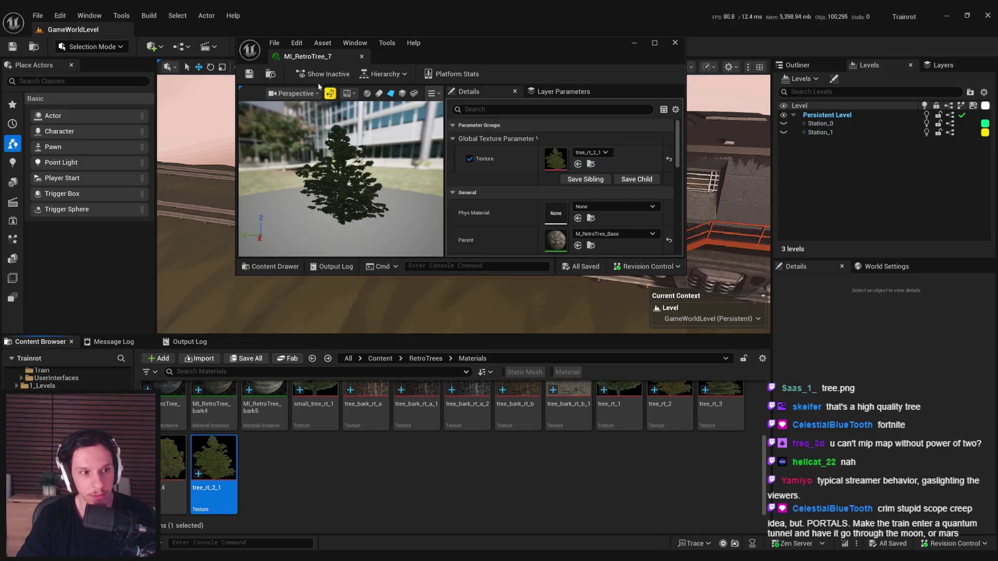
middle_click(306, 57)
mouse_move(371, 242)
mouse_down()
mouse_move(359, 218)
mouse_move(371, 241)
mouse_up()
click(414, 376)
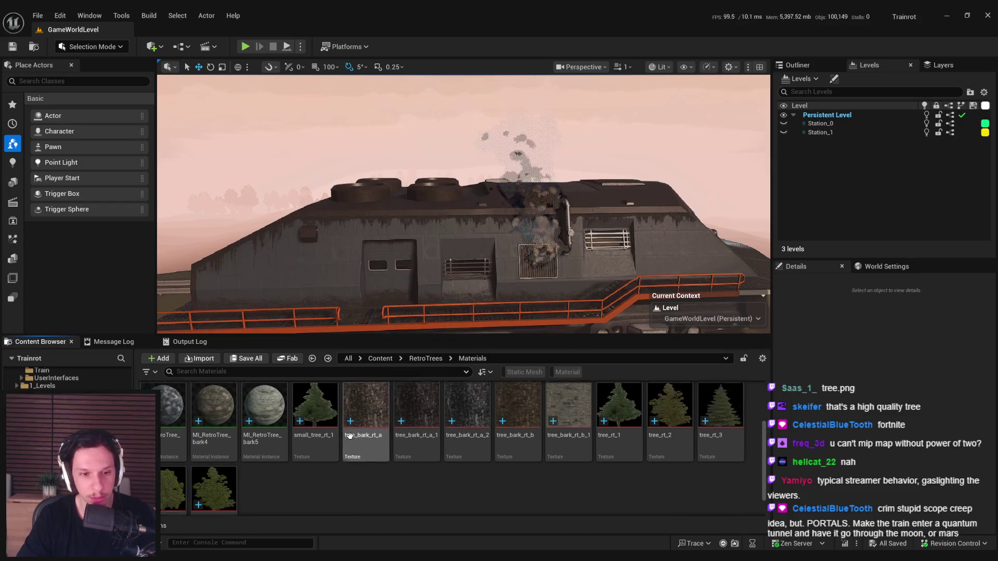
Open the dead_tree_rt_1 mesh and assign MI_RetroTree_2 to its Element 1 slot
scroll(426, 395, up, 2)
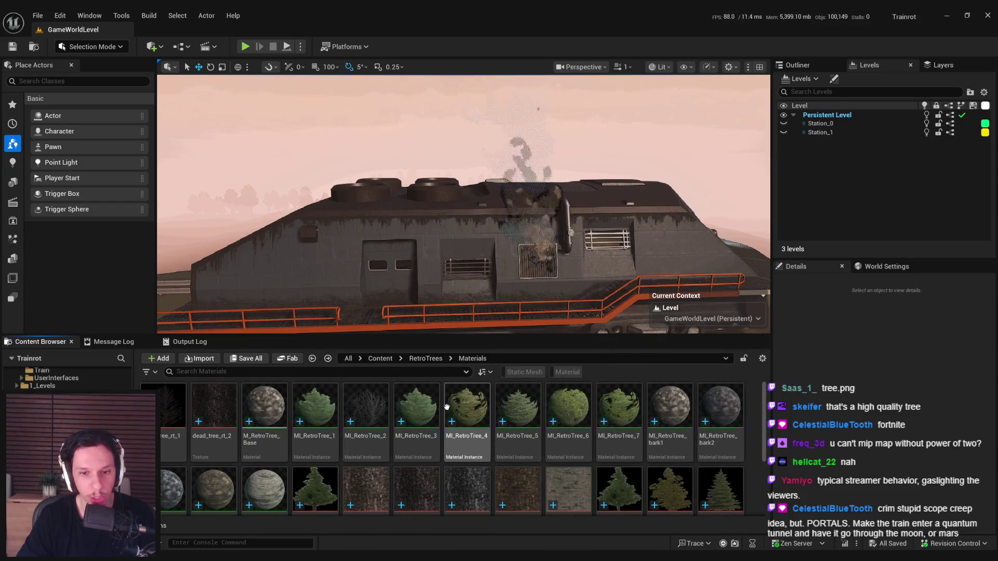
click(425, 358)
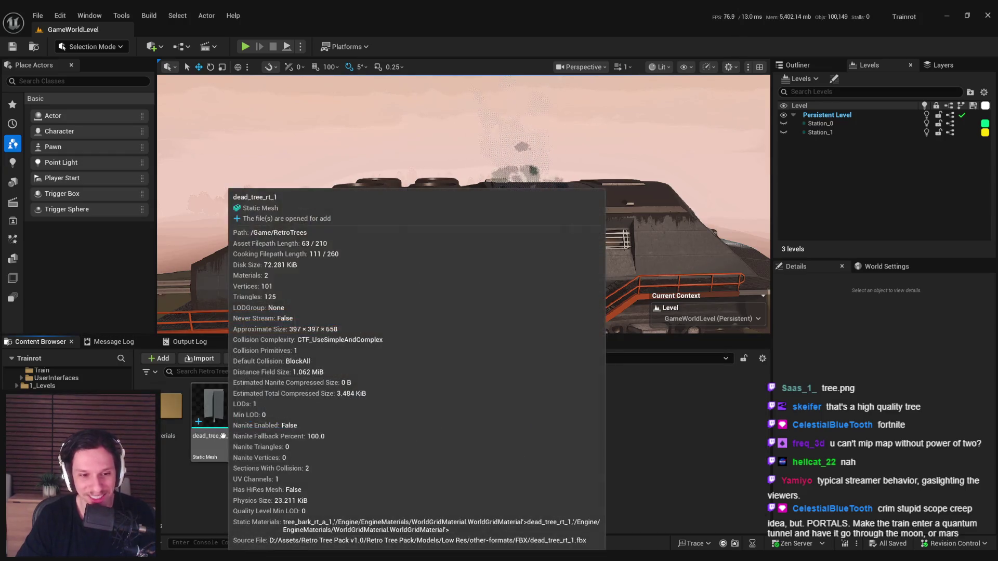
click(214, 447)
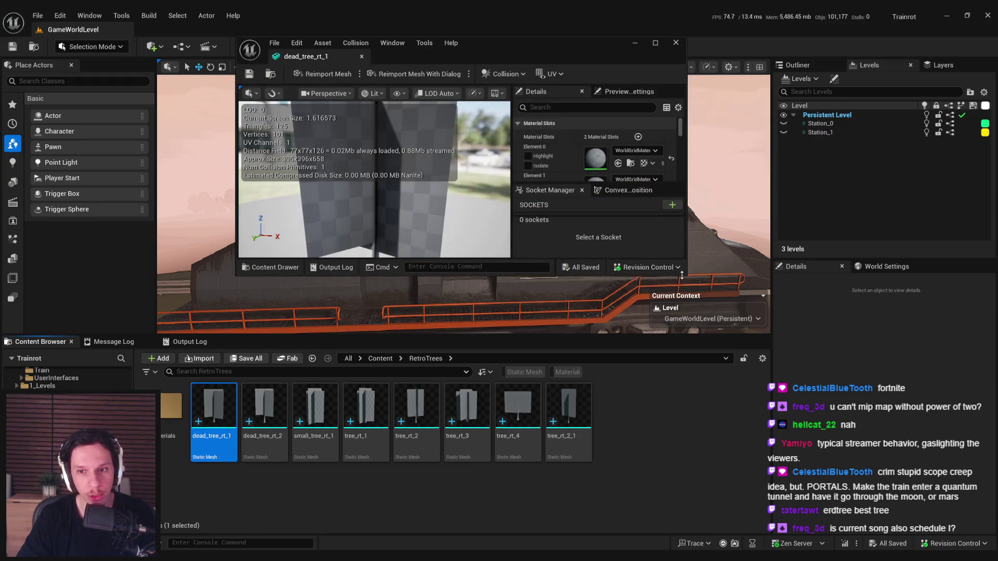
drag(696, 283, 805, 332)
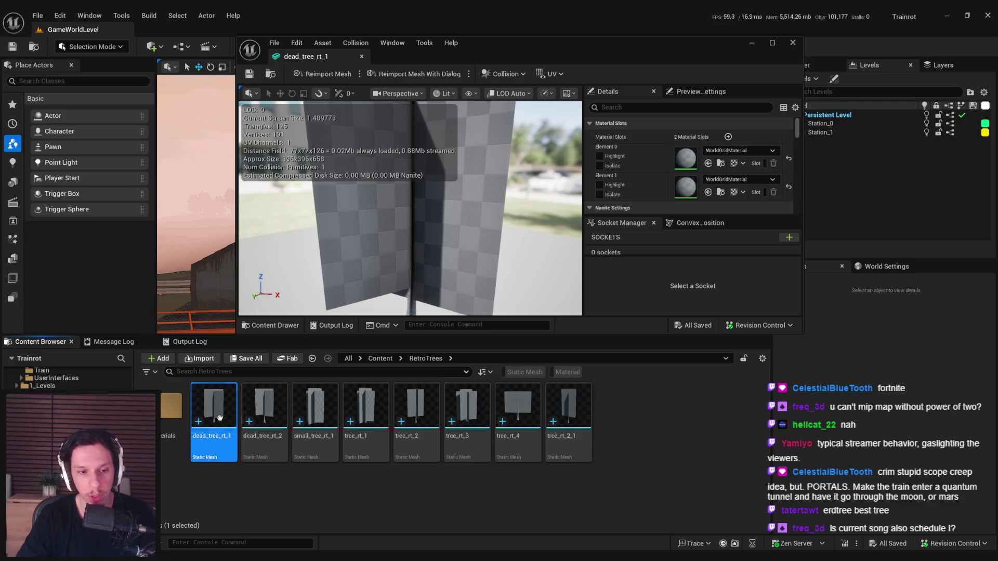
double_click(170, 408)
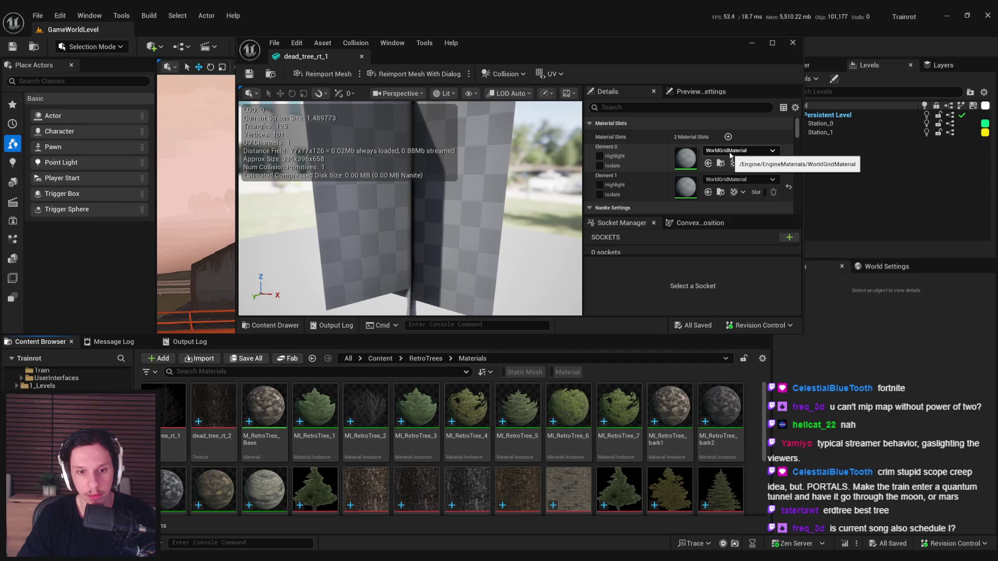
drag(689, 167, 689, 166)
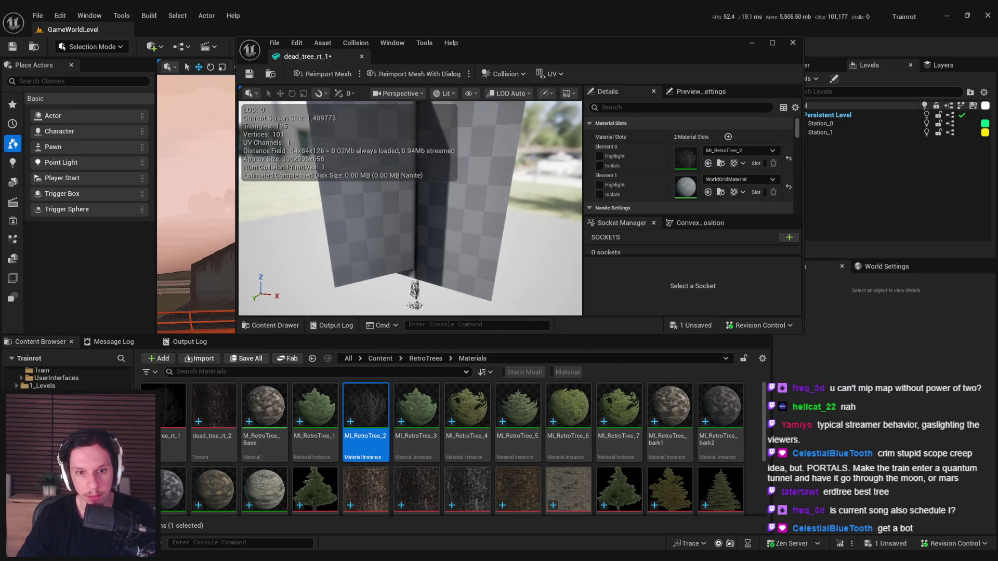
key(ctrl+z)
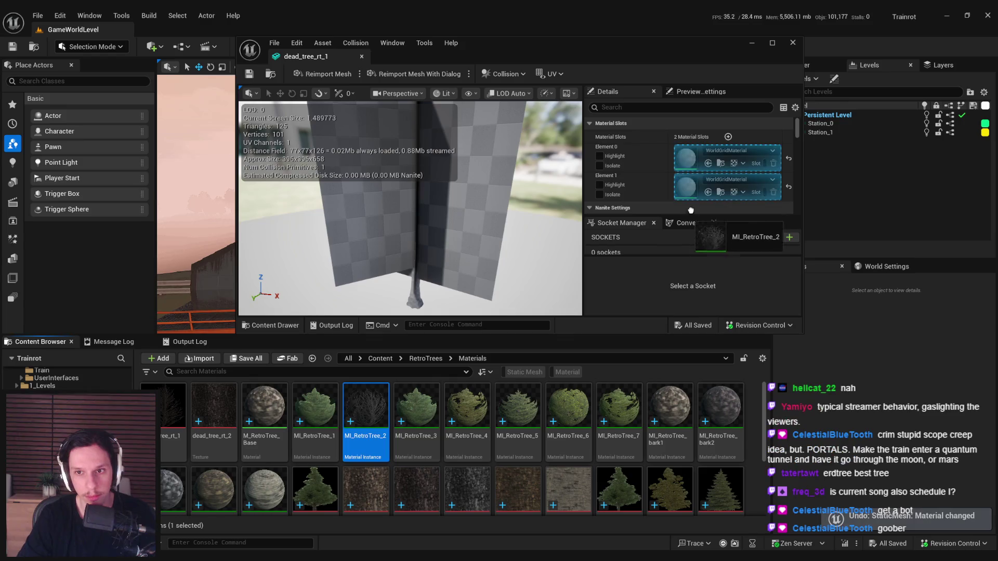
click(708, 191)
mouse_move(411, 208)
mouse_down()
mouse_move(400, 239)
mouse_move(411, 239)
mouse_up()
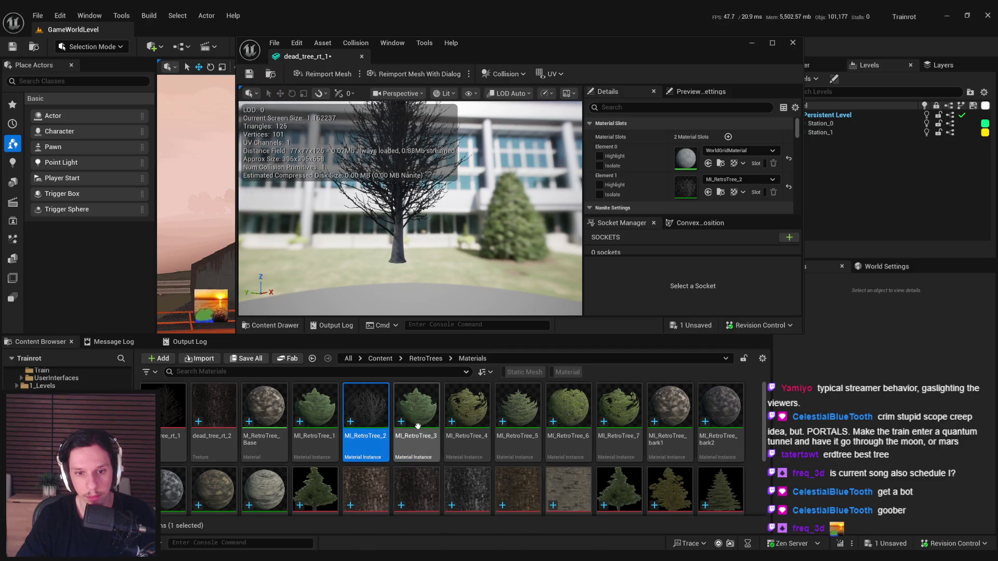
Assign MI_RetroTree_bark2 to Element 0 and save the dead_tree_rt_1 mesh
click(426, 358)
double_click(166, 411)
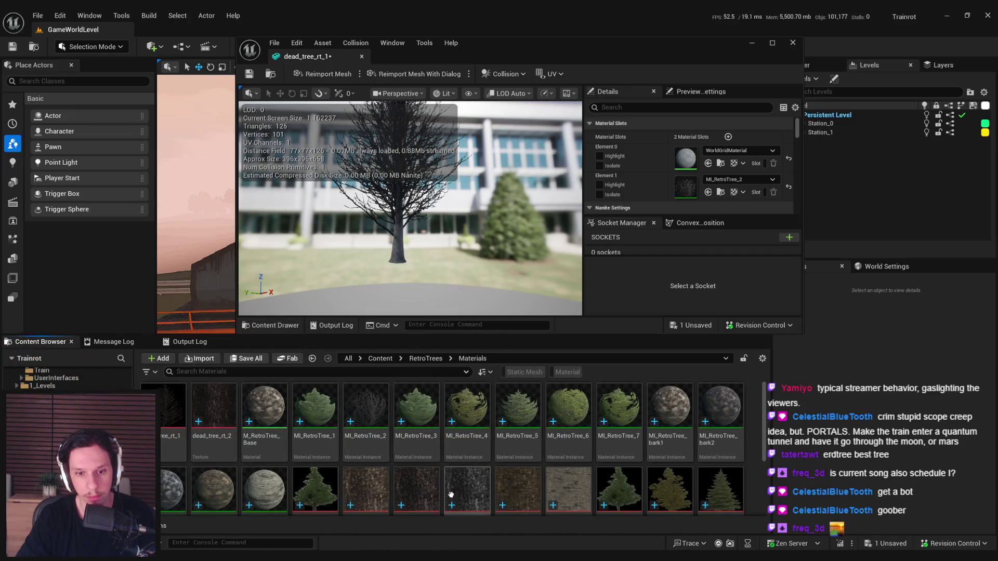
scroll(596, 481, down, 1)
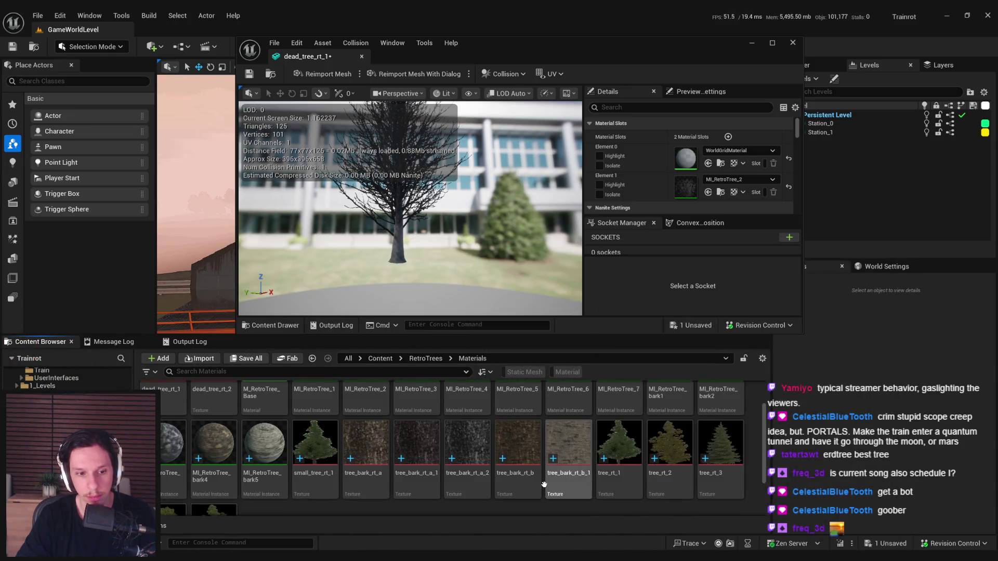
scroll(544, 489, down, 1)
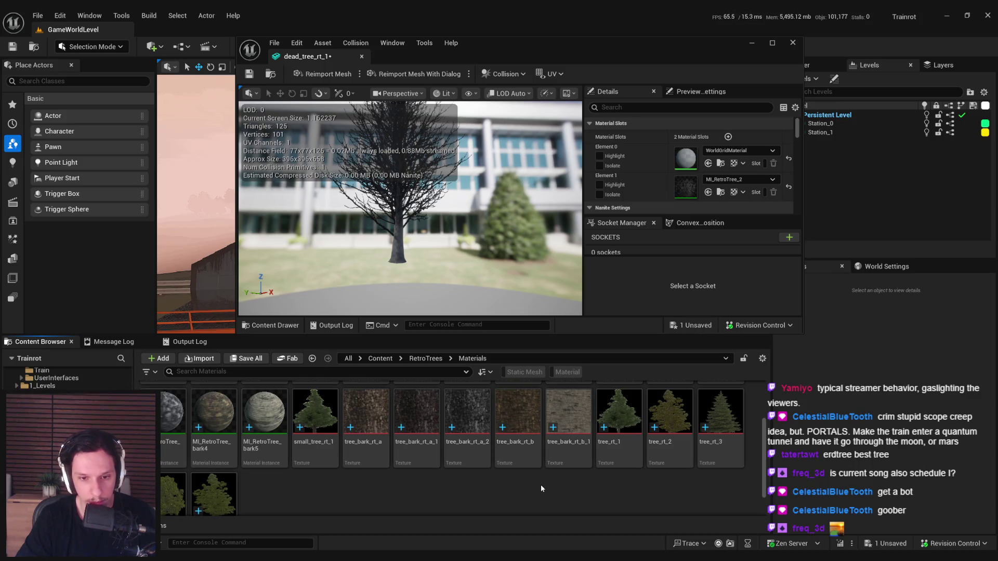
scroll(540, 486, up, 1)
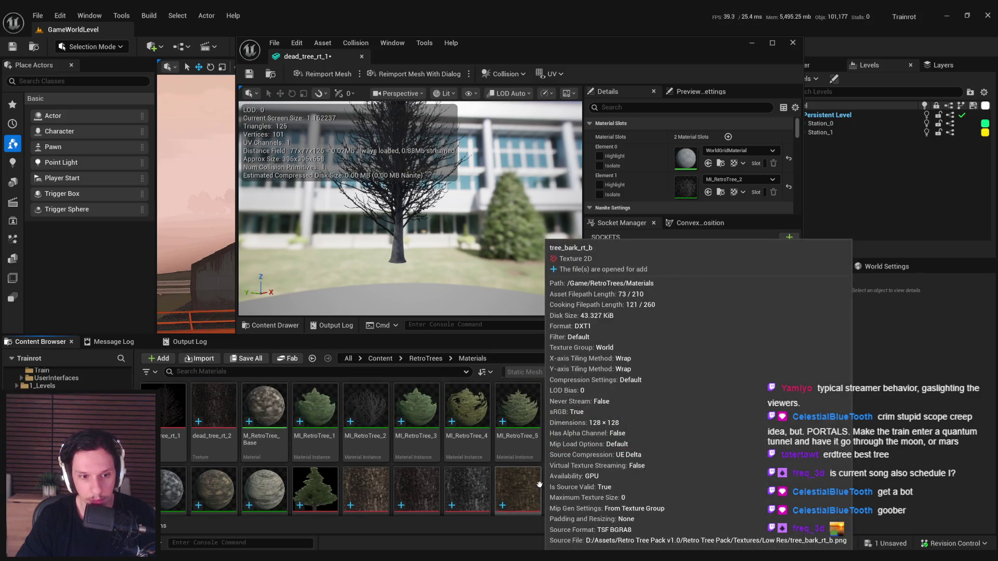
drag(712, 456, 729, 343)
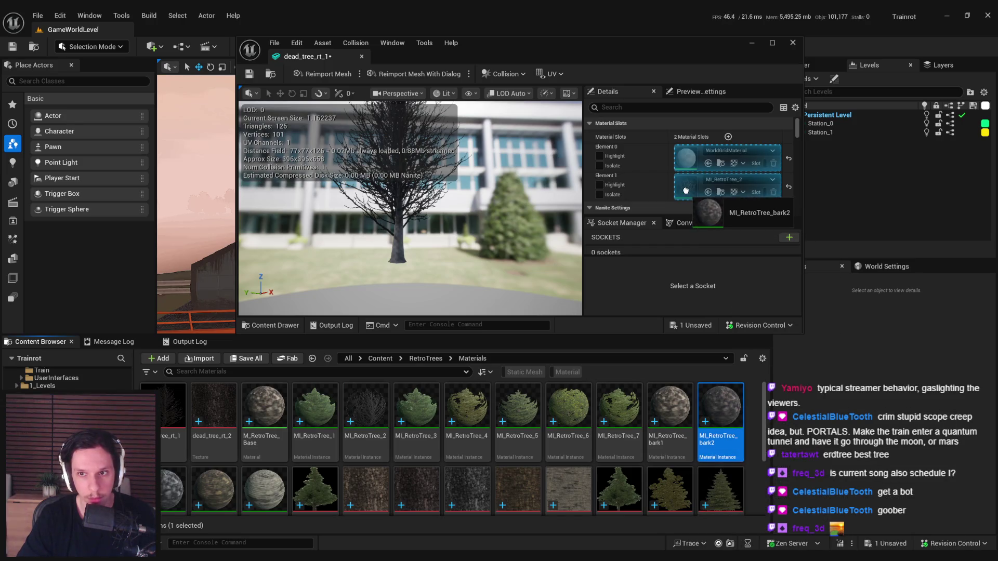
scroll(425, 231, up, 5)
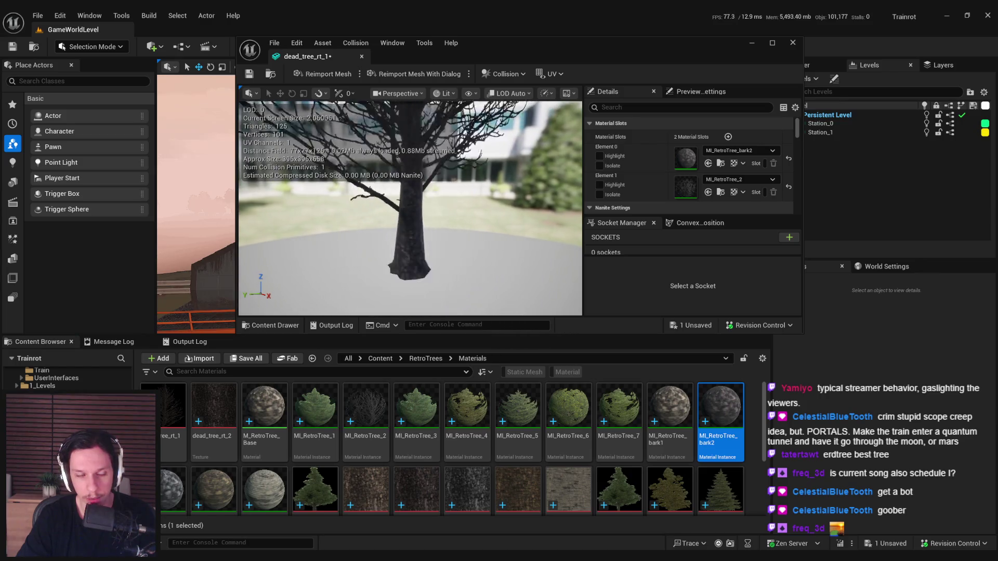
key(ctrl+s)
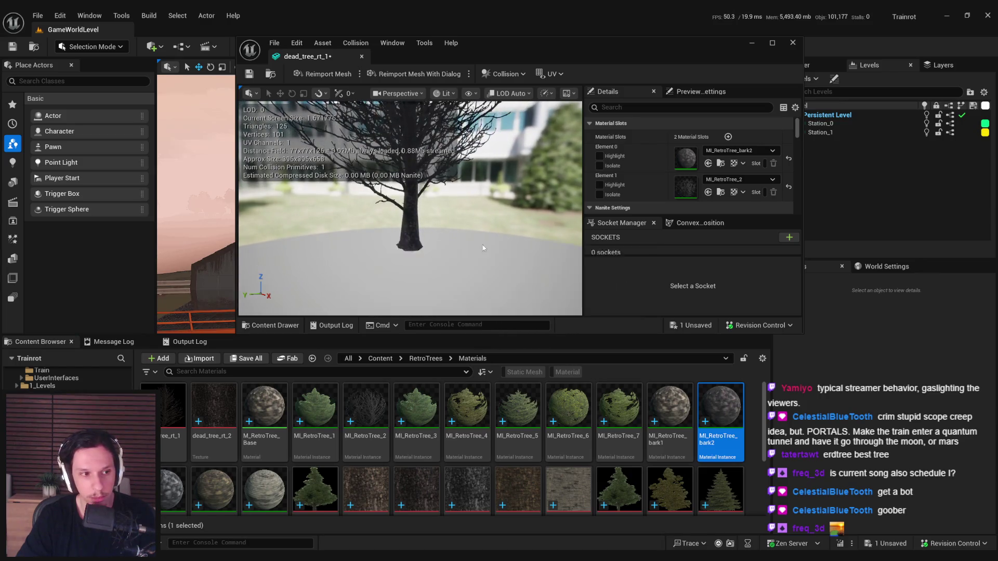
key(alt+Tab)
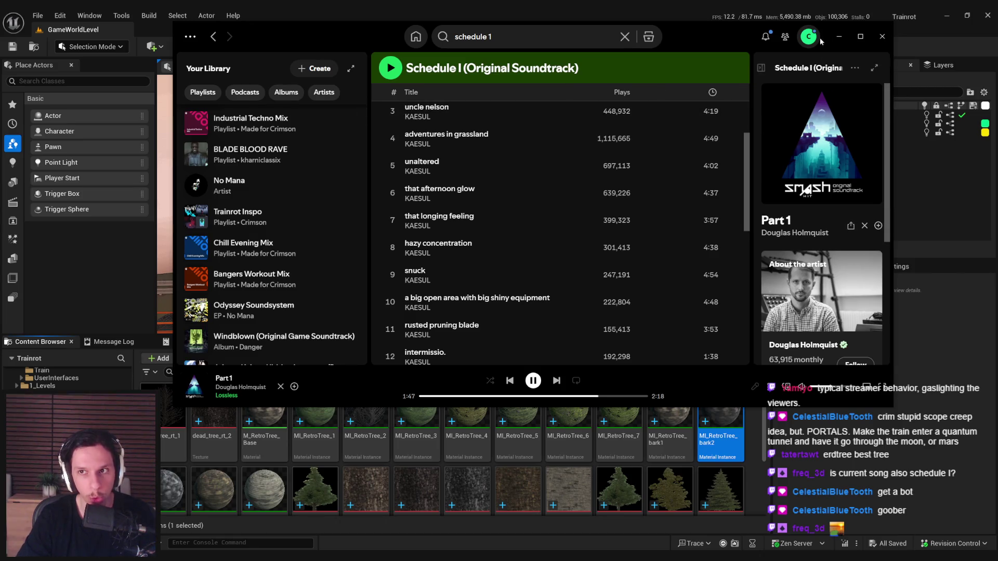
click(839, 38)
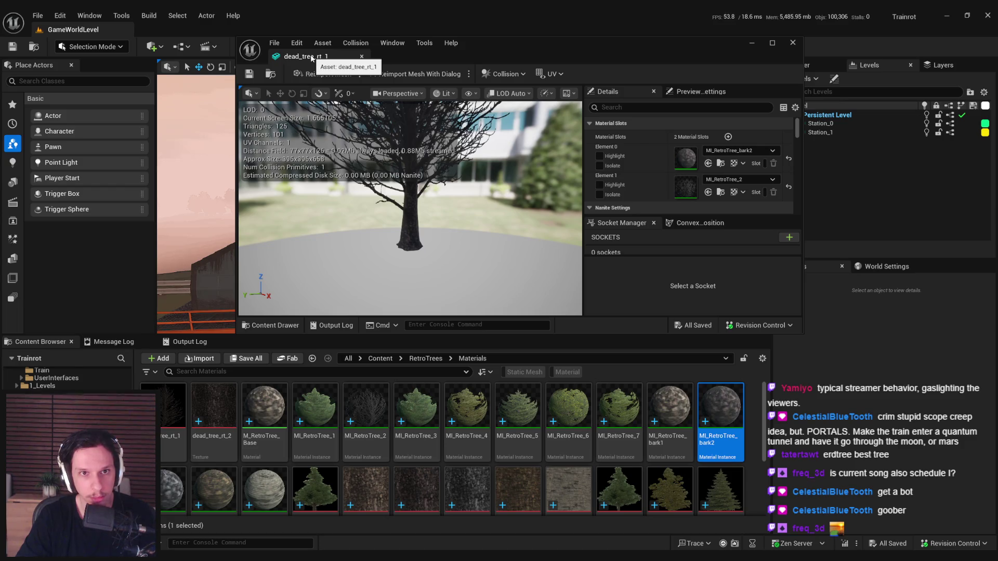
Put MI_RetroTree_bark2 on dead_tree_rt_2's Element 0 trunk slot only
click(430, 358)
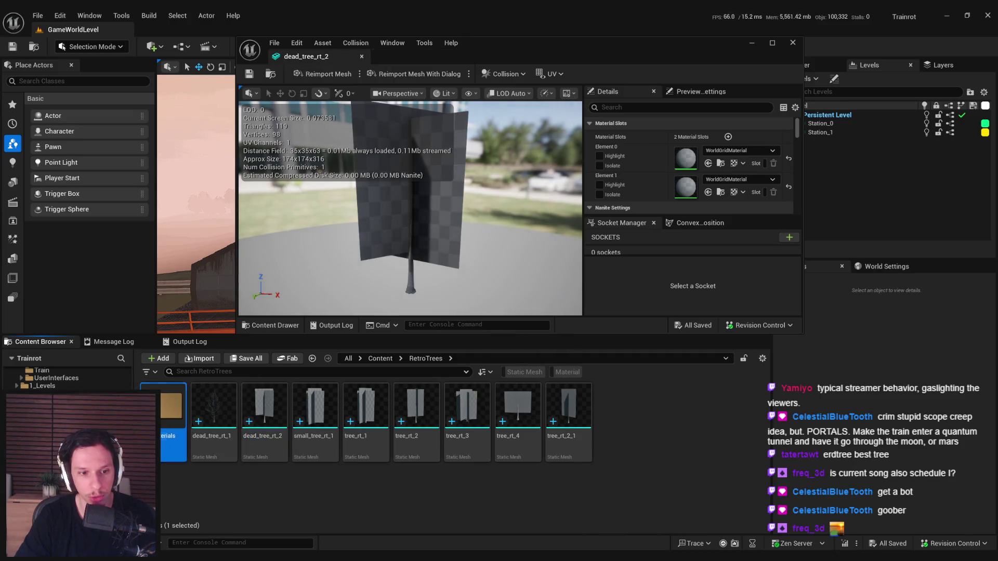
double_click(172, 410)
mouse_move(720, 408)
mouse_down()
mouse_move(717, 312)
mouse_move(687, 160)
mouse_up()
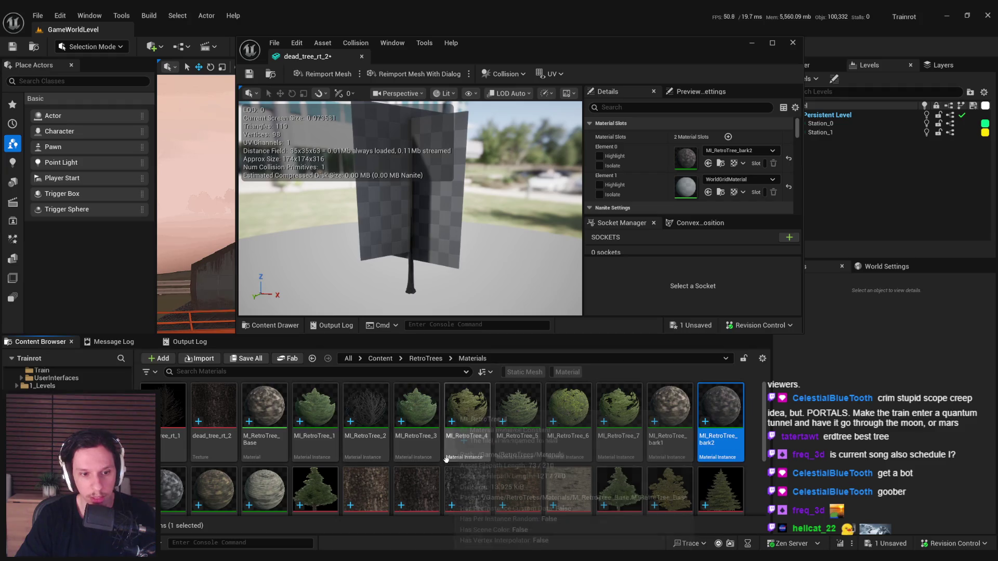
drag(721, 415, 686, 188)
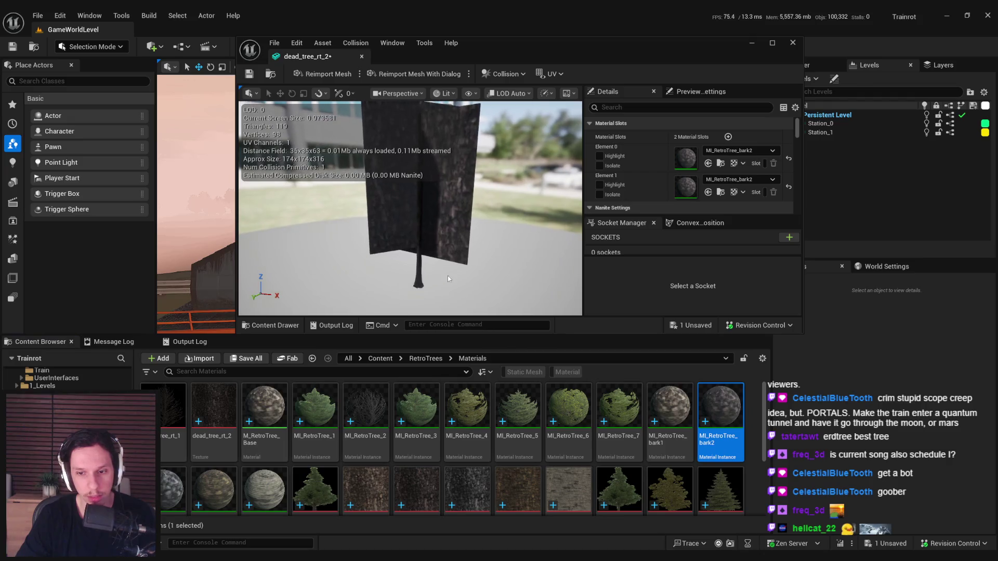
key(ctrl+z)
Put MI_RetroTree_2 on dead_tree_rt_2's Element 1 branches and return to the RetroTrees meshes
scroll(696, 506, down, 2)
scroll(697, 506, up, 1)
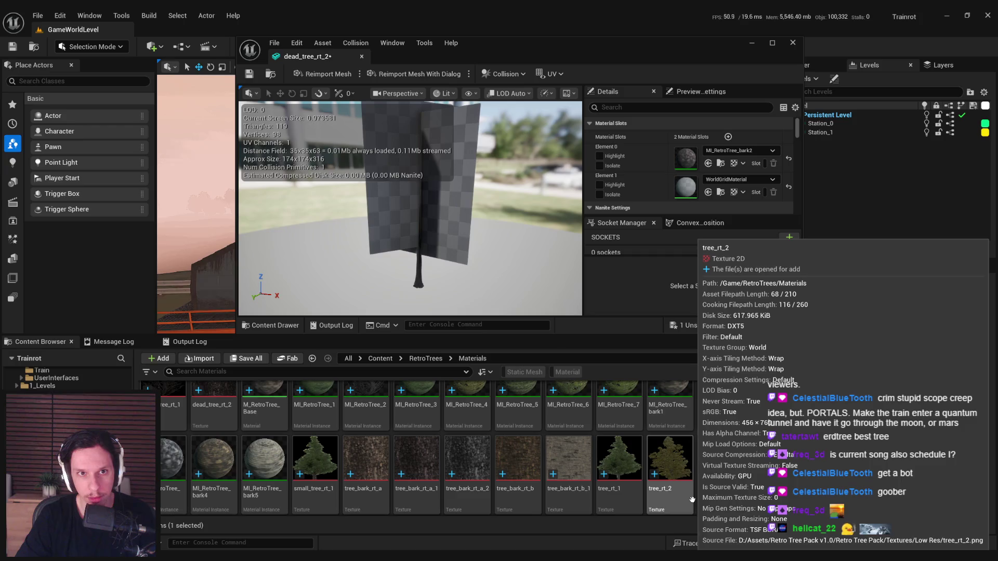
scroll(595, 458, down, 1)
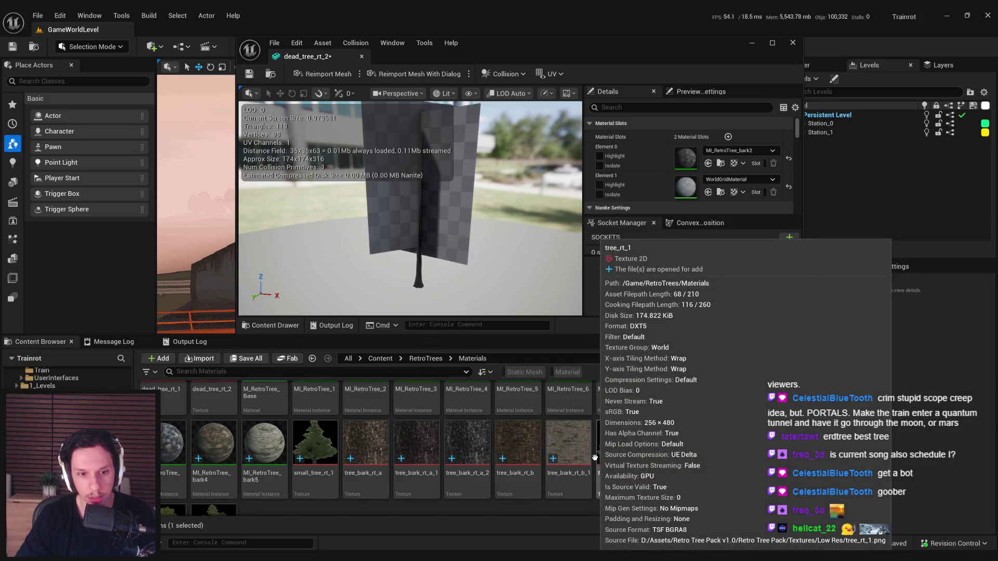
scroll(594, 457, up, 3)
drag(365, 408, 600, 284)
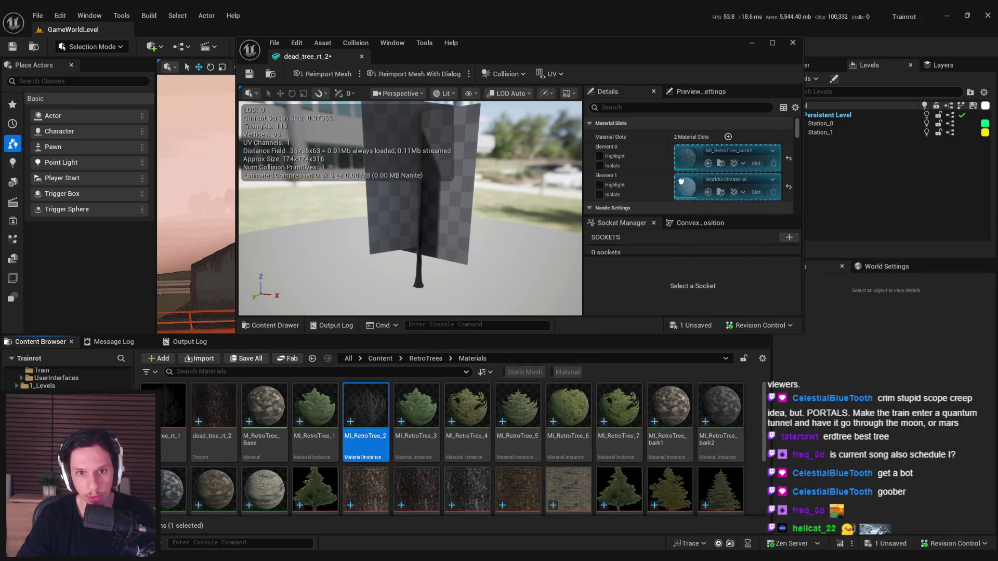
drag(681, 180, 682, 182)
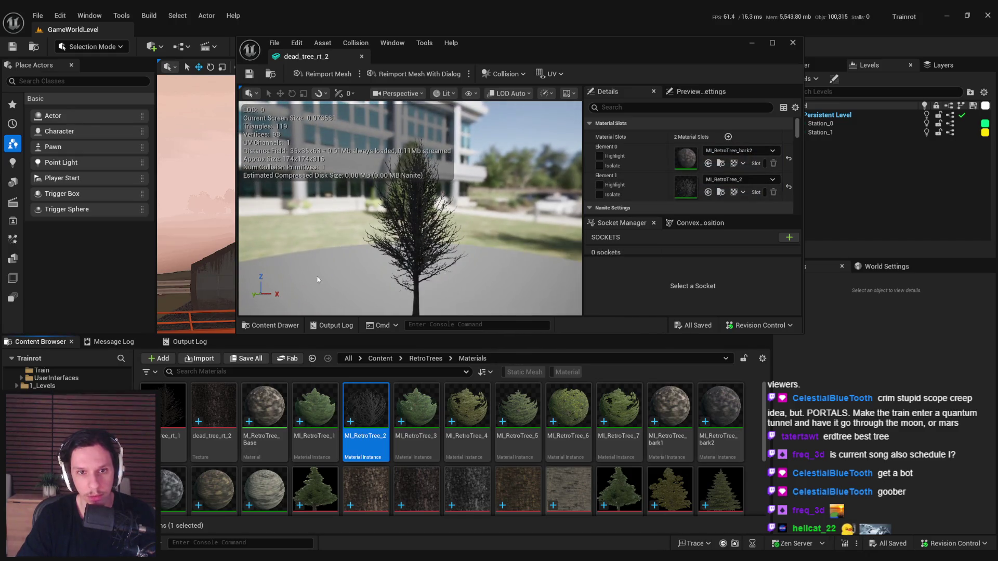
click(416, 359)
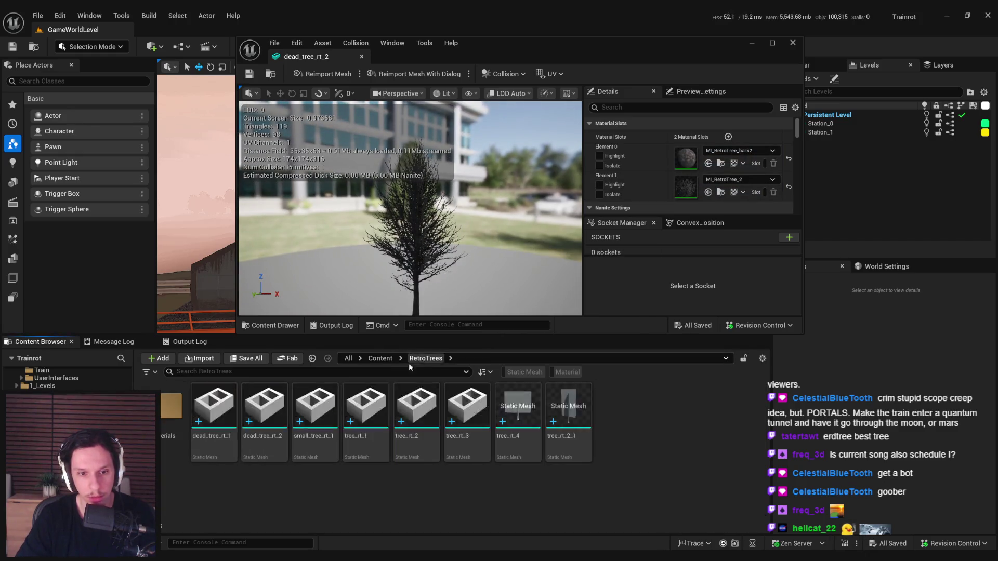
double_click(225, 411)
Compare the dead_tree_rt_1 and dead_tree_rt_2 meshes side by side in their tabs
click(347, 56)
click(394, 56)
click(331, 57)
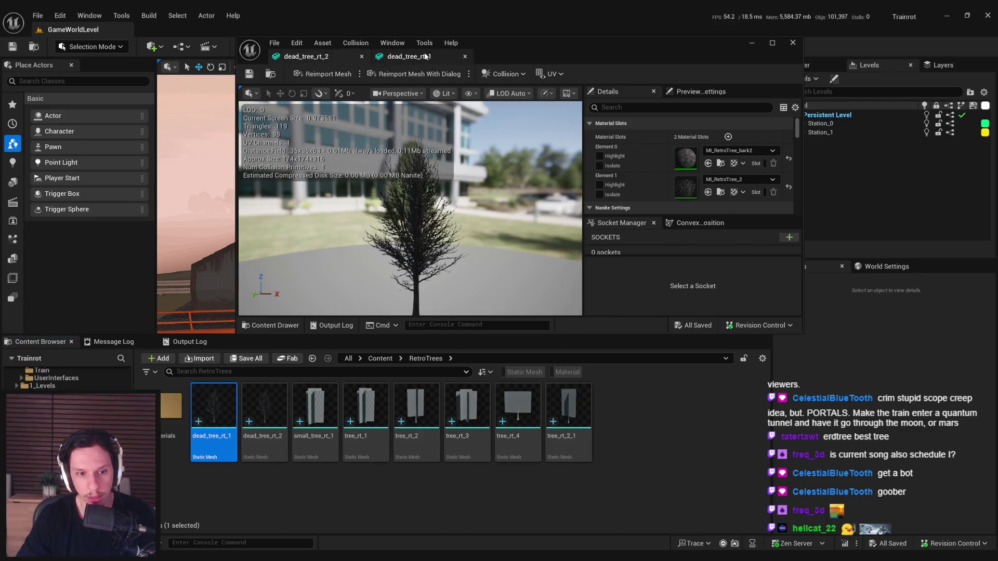
click(332, 58)
mouse_move(447, 221)
mouse_down()
mouse_move(395, 221)
mouse_move(447, 221)
mouse_move(424, 160)
mouse_up()
click(393, 55)
click(317, 58)
click(392, 61)
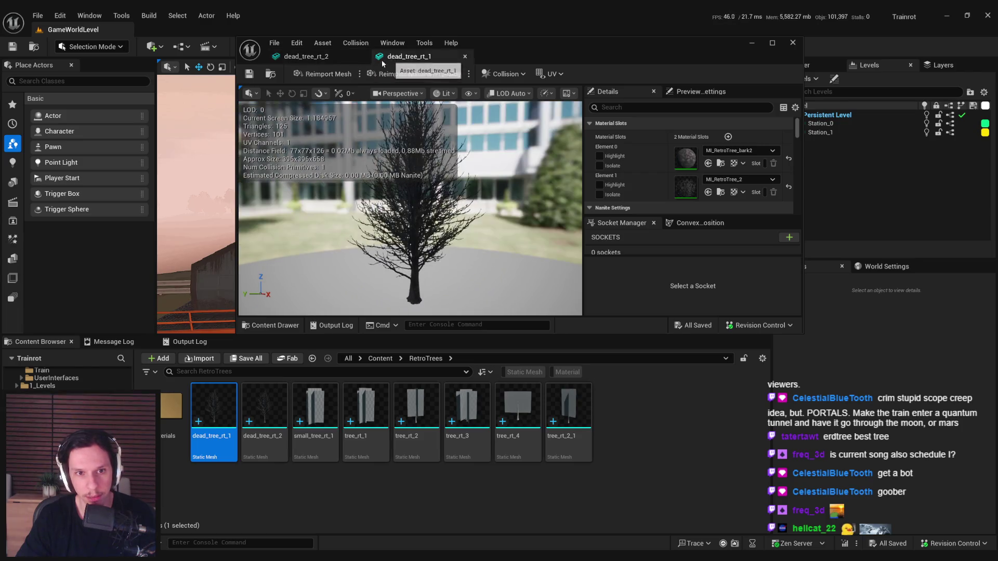
click(386, 60)
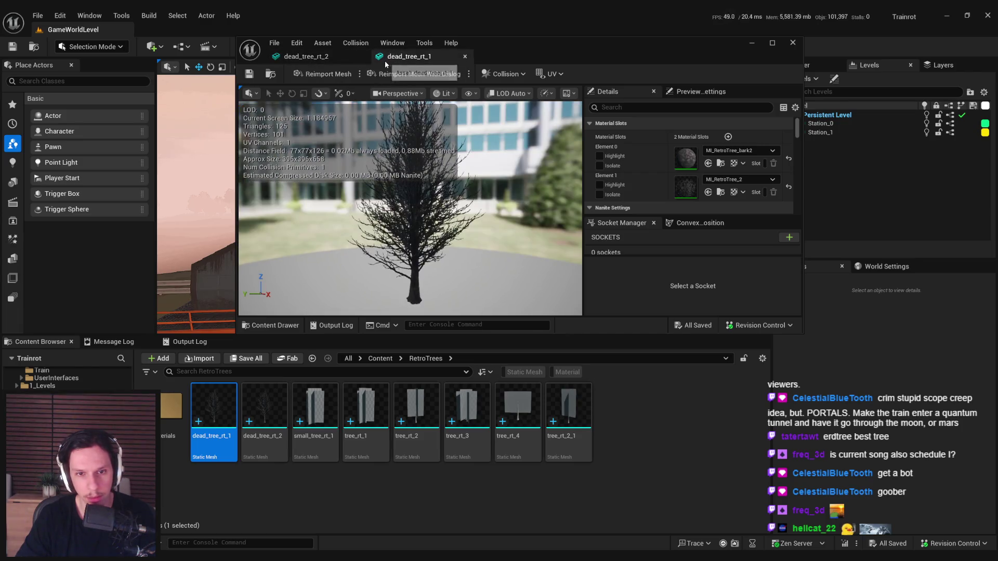
Open small_tree_rt_1, assign MI_RetroTree_1 to Element 0, and save the mesh
click(336, 58)
double_click(315, 411)
double_click(176, 423)
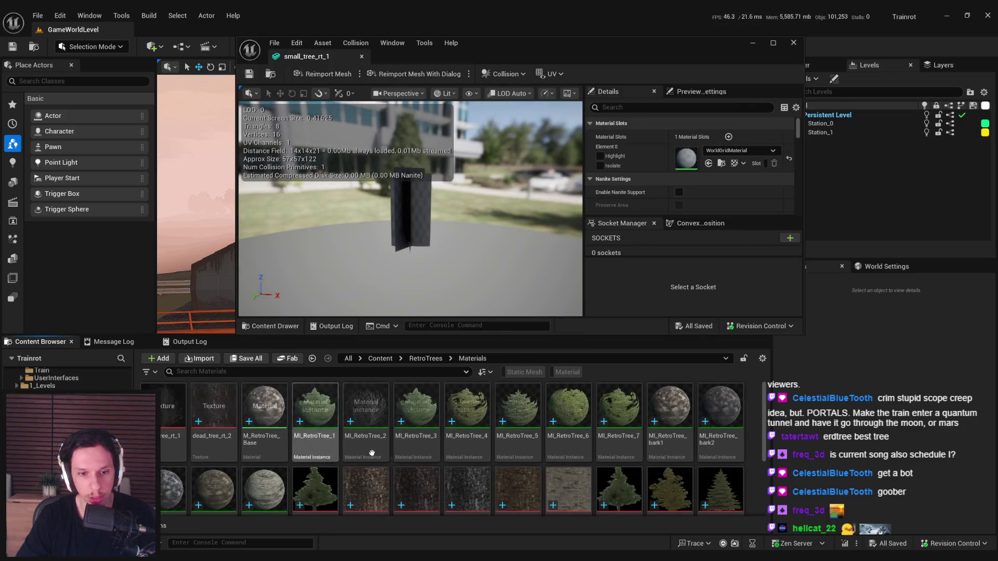
scroll(557, 463, down, 1)
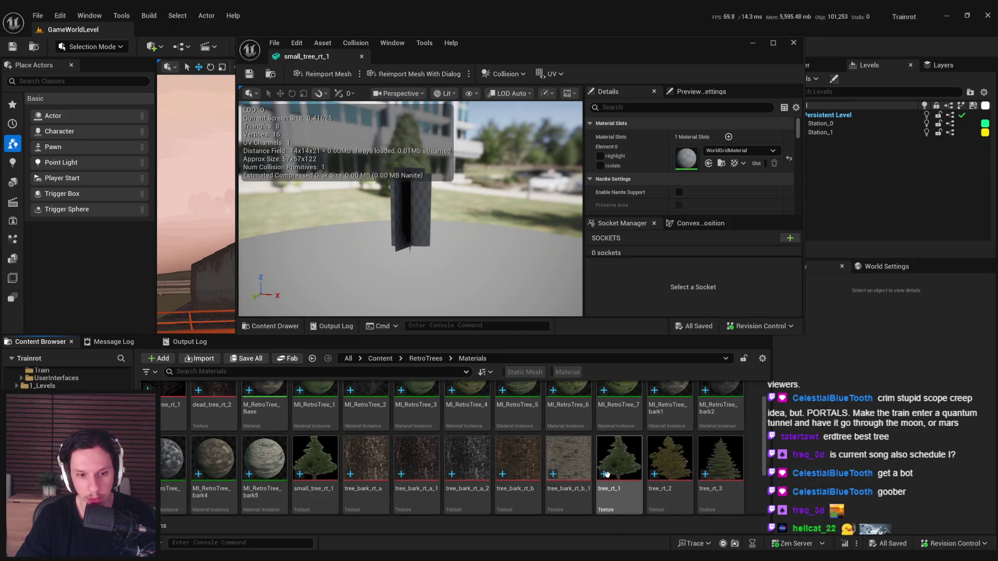
scroll(471, 485, up, 1)
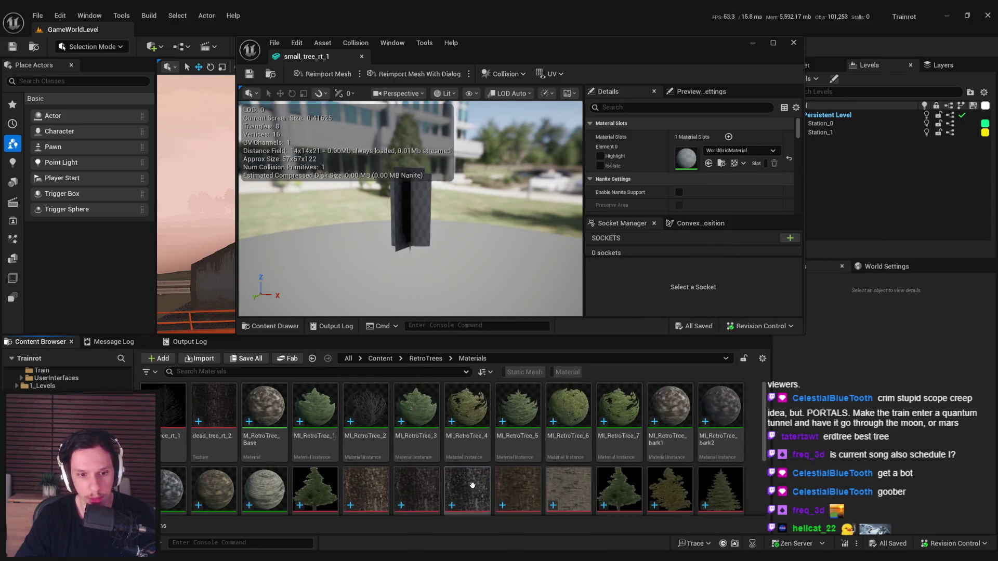
mouse_move(328, 448)
mouse_down()
mouse_move(406, 406)
mouse_move(686, 158)
mouse_up()
mouse_move(410, 208)
mouse_down()
mouse_move(283, 212)
mouse_move(287, 185)
mouse_move(527, 250)
mouse_up()
key(ctrl+s)
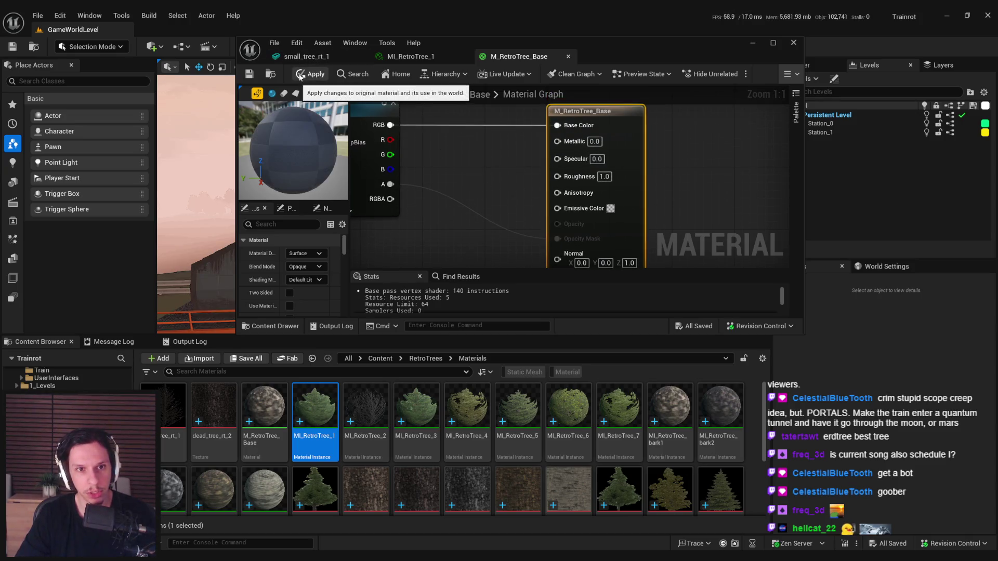
Apply the Specular 0.0 change to M_RetroTree_Base and return to small_tree_rt_1
click(300, 76)
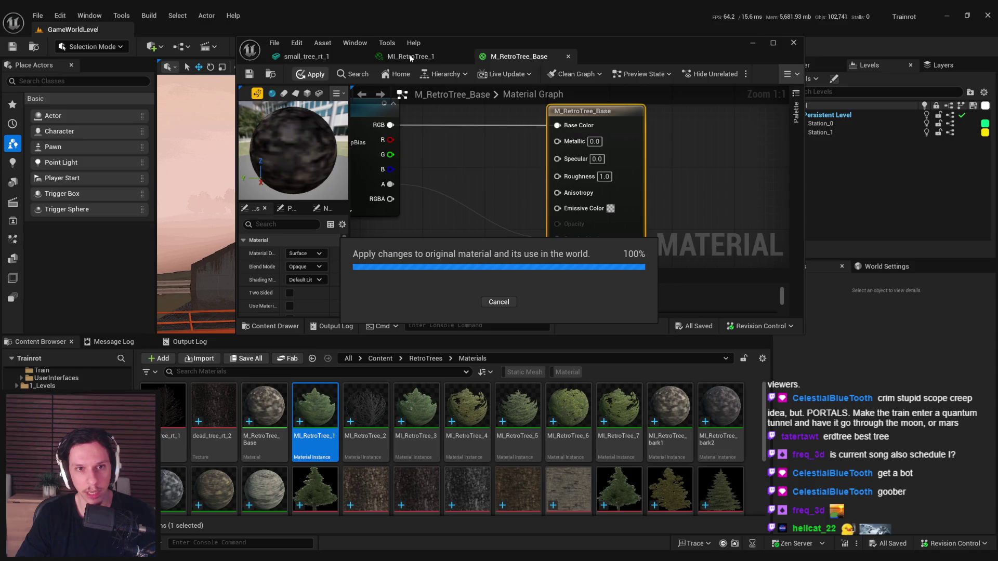
click(328, 57)
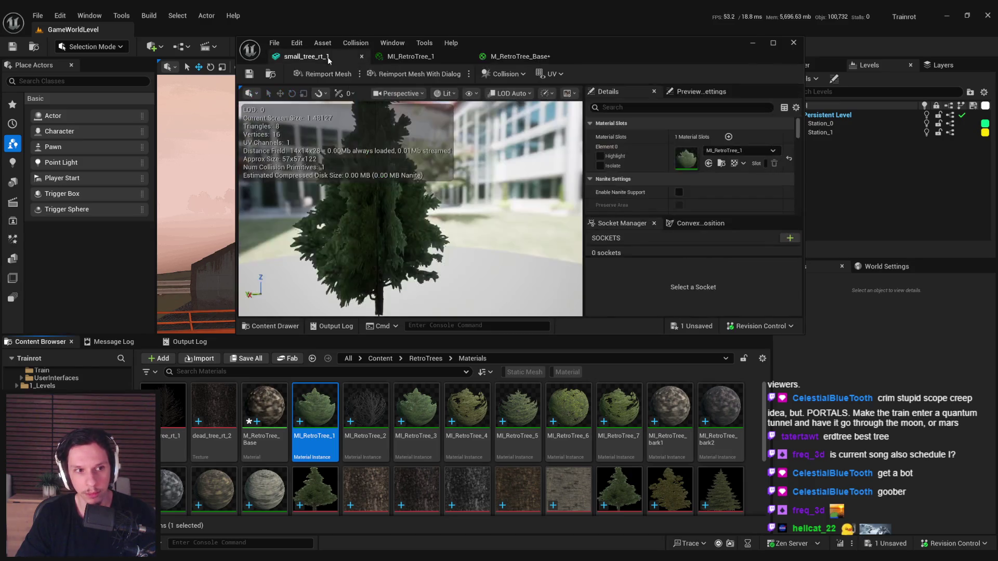
Close the M_RetroTree_Base, MI_RetroTree_1 and small_tree_rt_1 editors and list the RetroTrees meshes
mouse_move(410, 208)
mouse_down()
mouse_move(581, 221)
mouse_move(446, 195)
mouse_move(338, 208)
mouse_up()
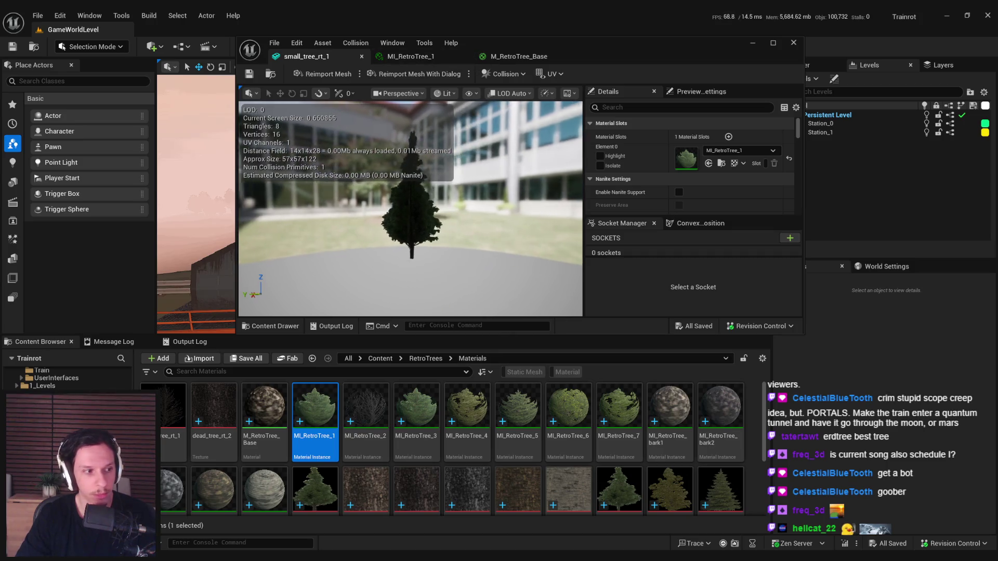
click(507, 55)
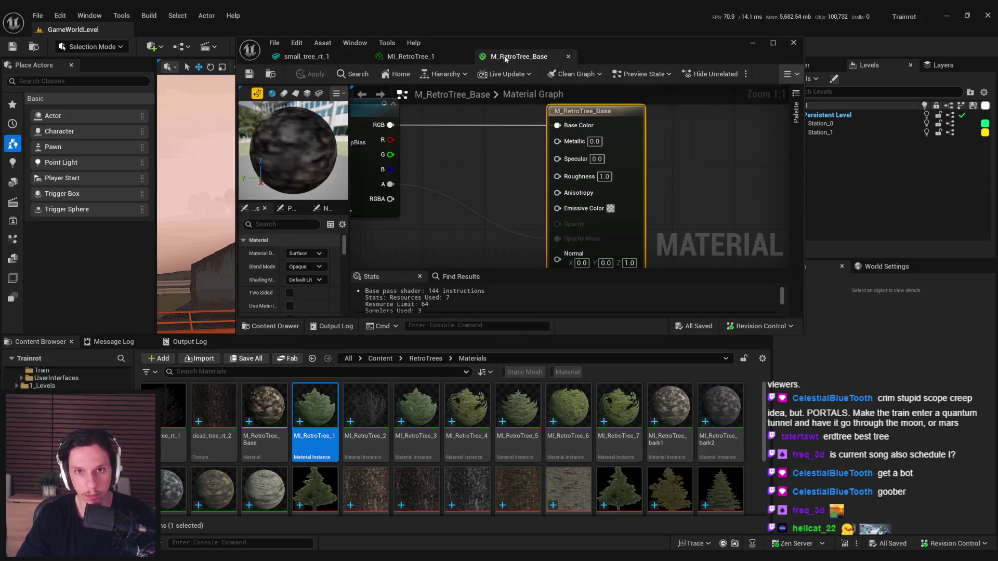
click(568, 56)
middle_click(422, 61)
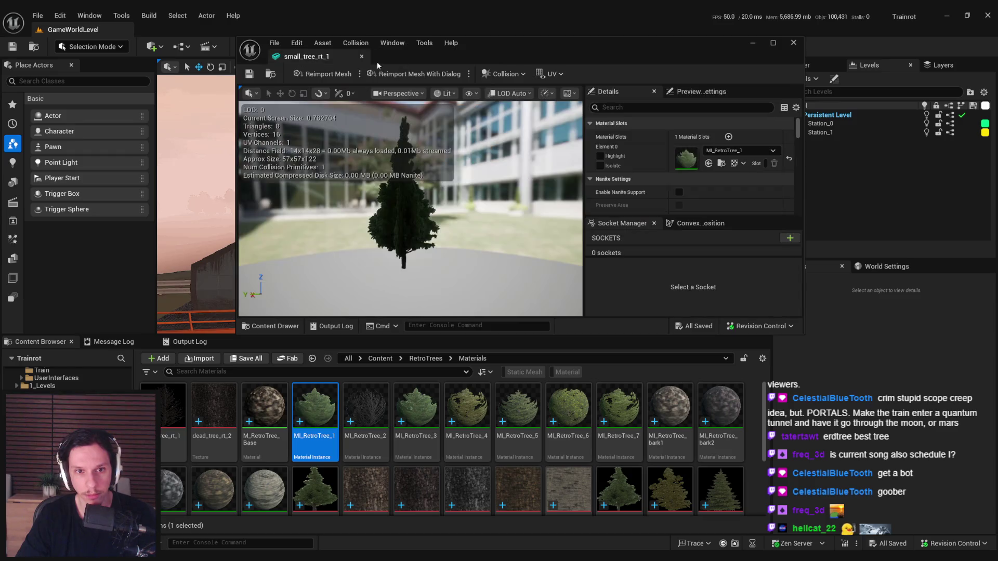
middle_click(320, 57)
click(434, 360)
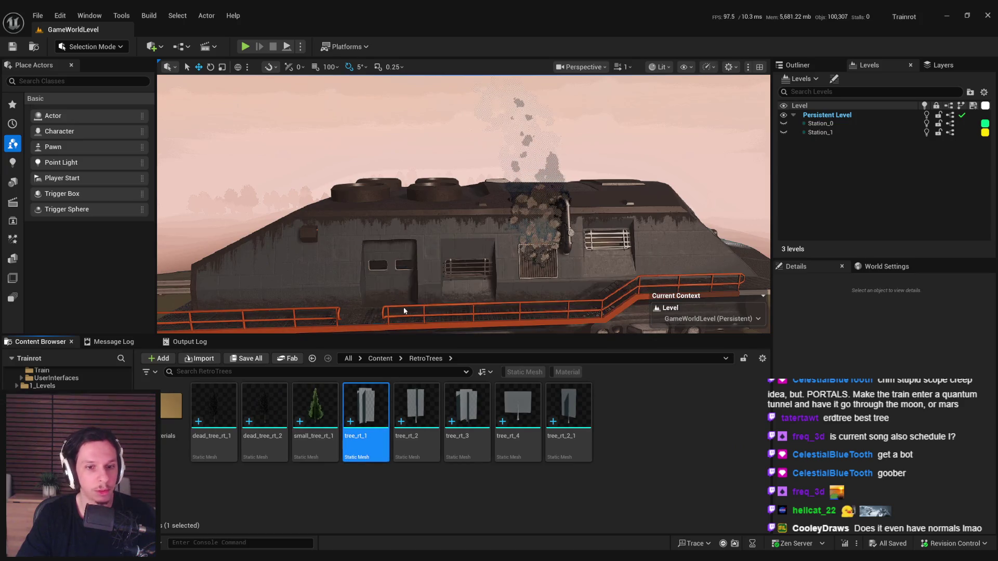
Give tree_rt_1's trunk slot (Element 0) the MI_RetroTree_bark1 material
drag(410, 218, 468, 219)
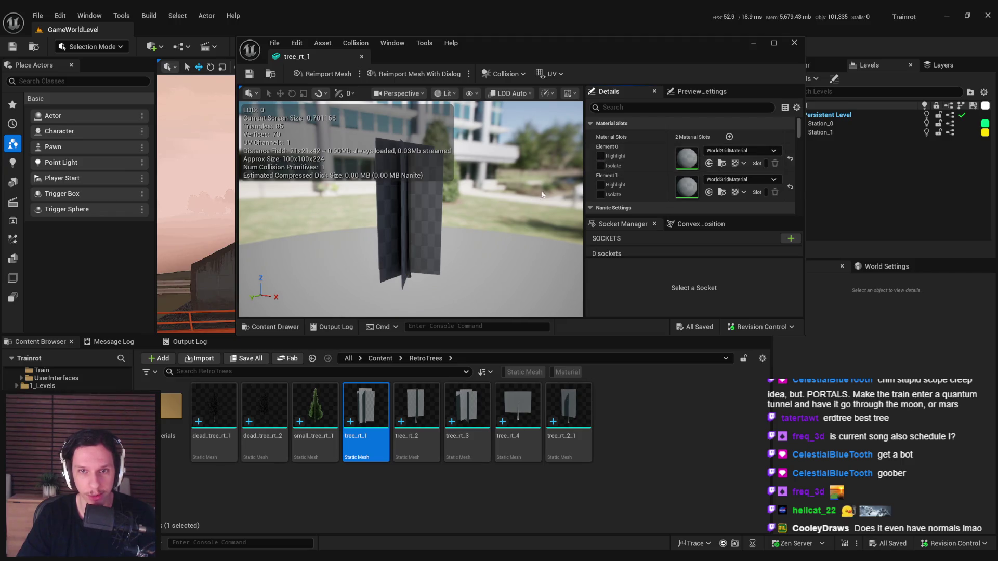
double_click(166, 423)
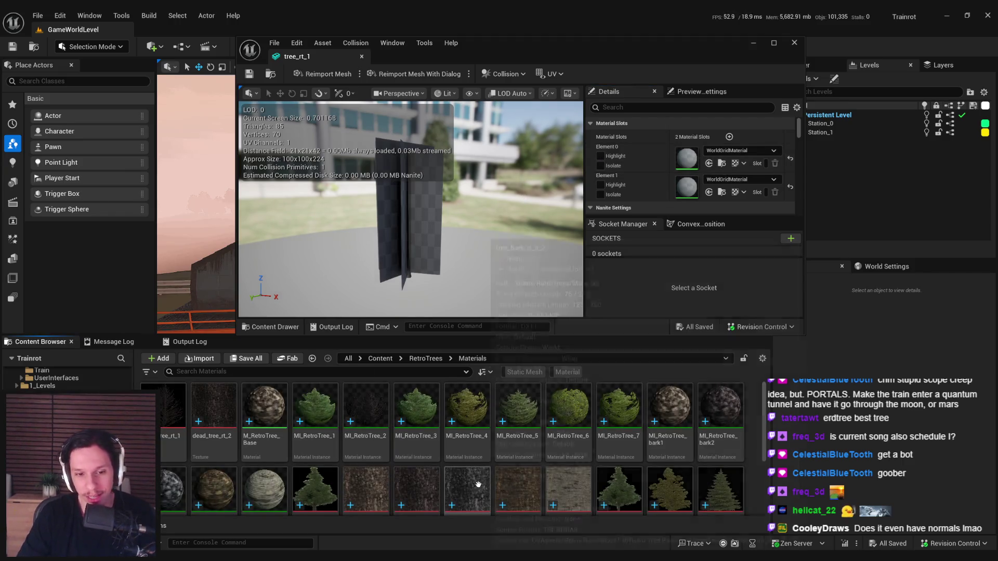
scroll(417, 493, down, 1)
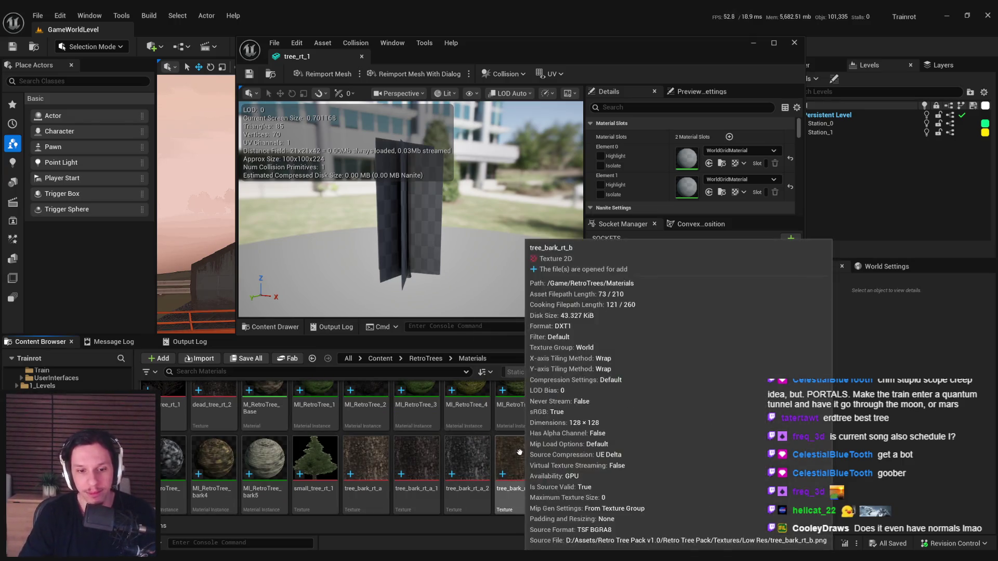
scroll(512, 476, up, 1)
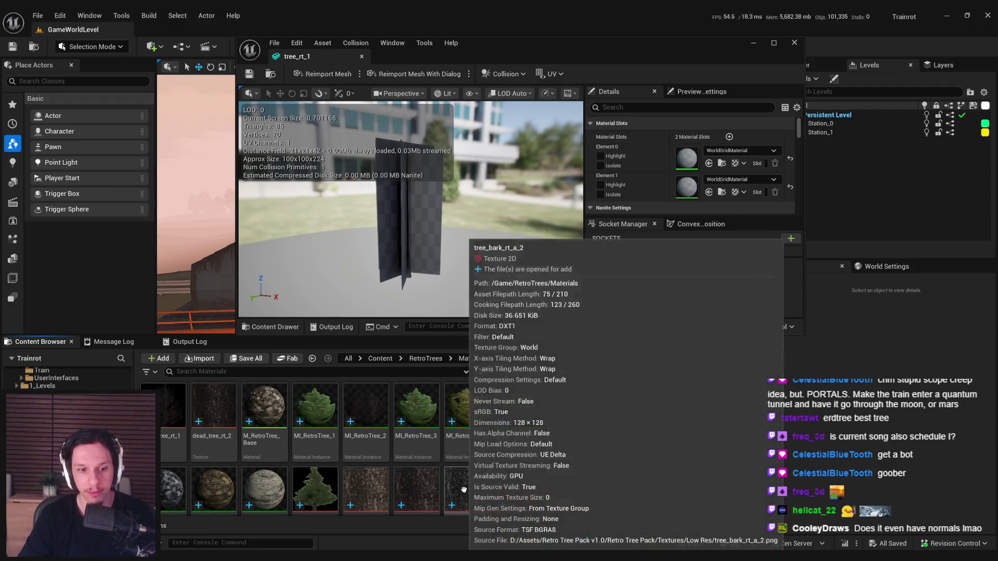
drag(677, 445, 687, 159)
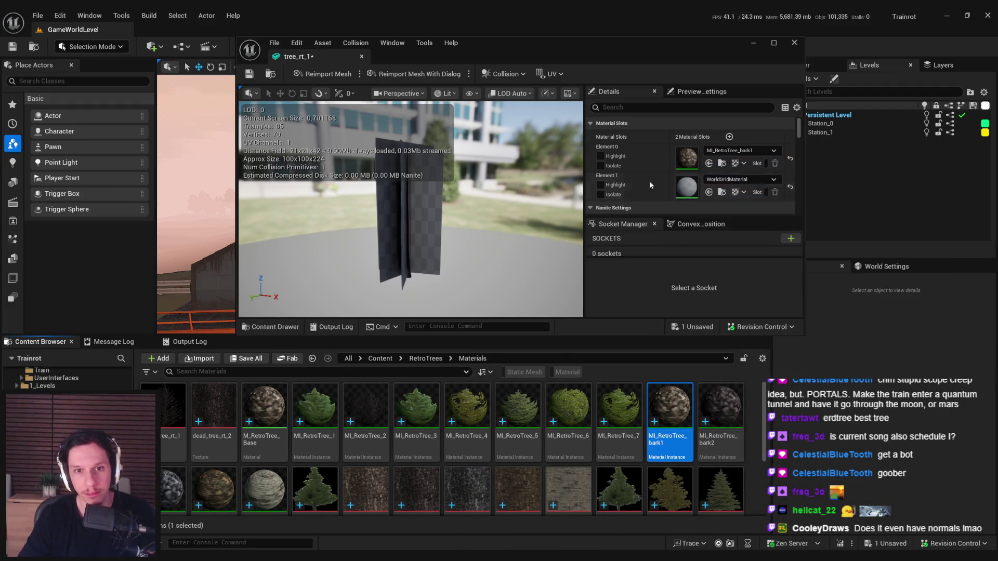
Put MI_RetroTree_3 on the foliage slot, undo a trial of MI_RetroTree_4, then close the editor
scroll(444, 269, down, 3)
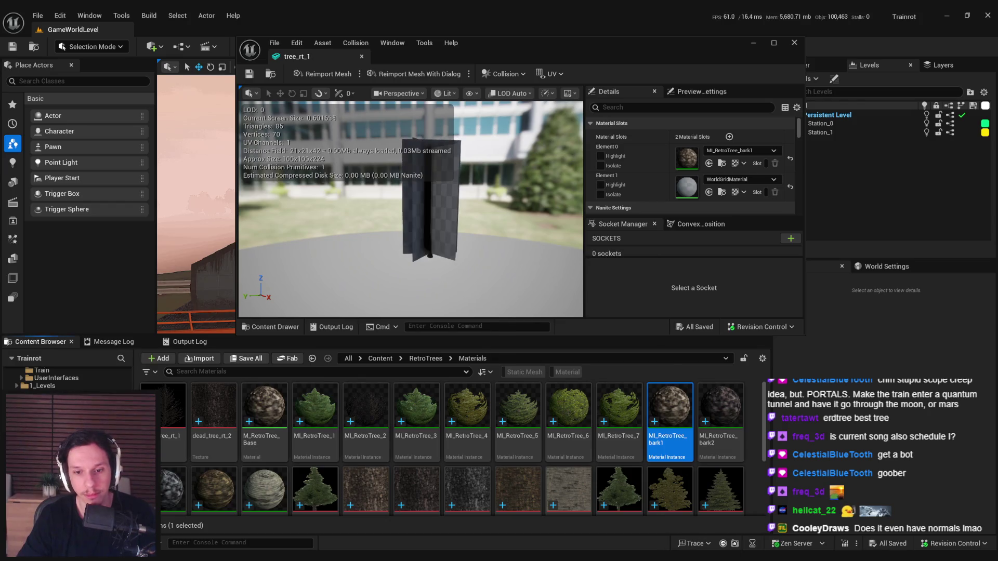
drag(452, 276, 444, 276)
scroll(451, 449, down, 1)
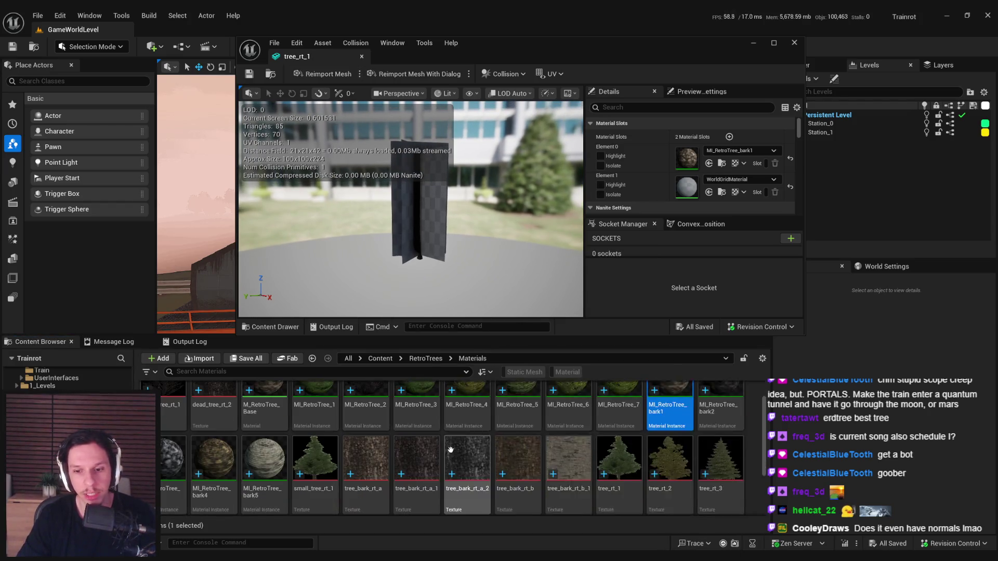
scroll(614, 468, up, 1)
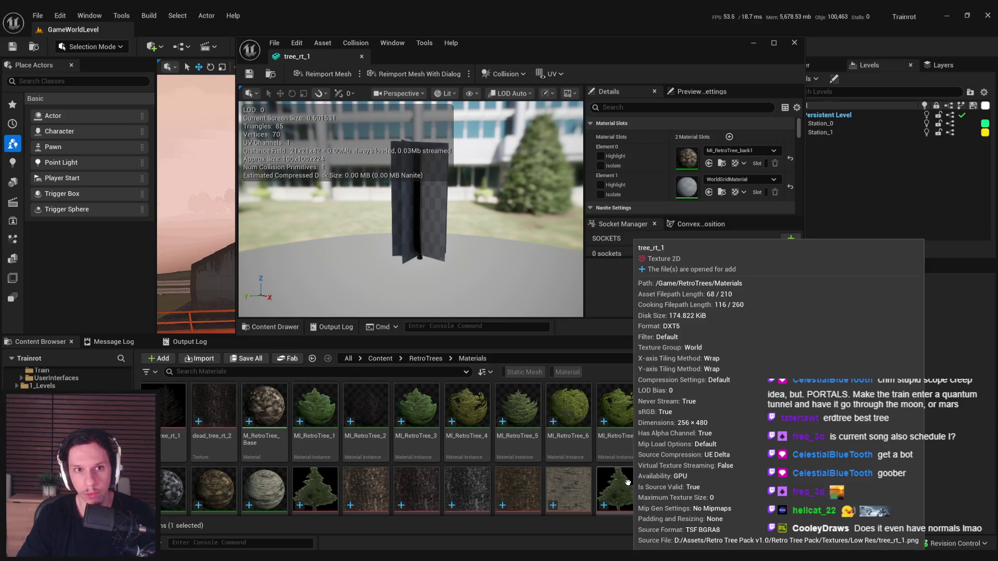
scroll(628, 483, down, 1)
scroll(468, 483, up, 1)
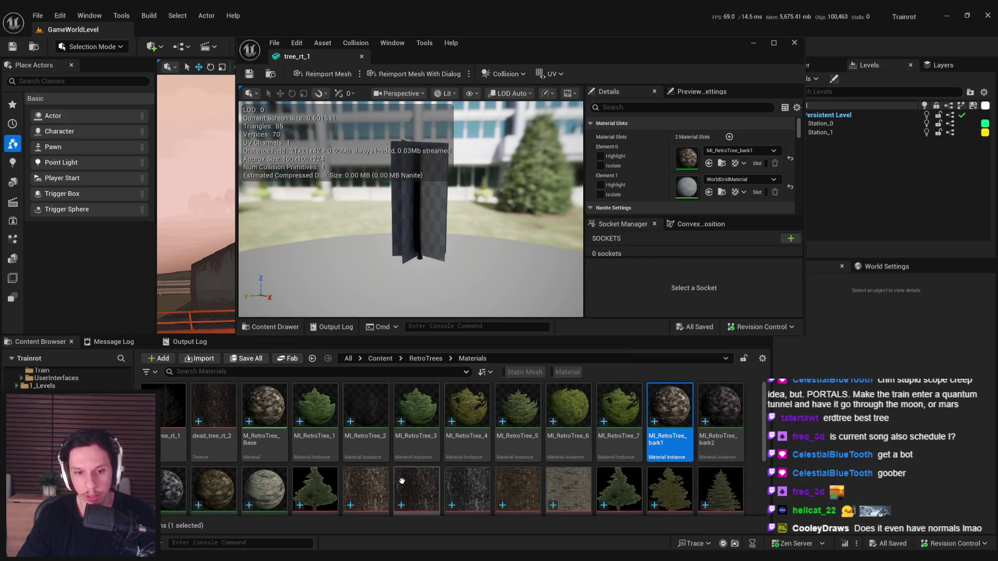
drag(425, 448, 686, 183)
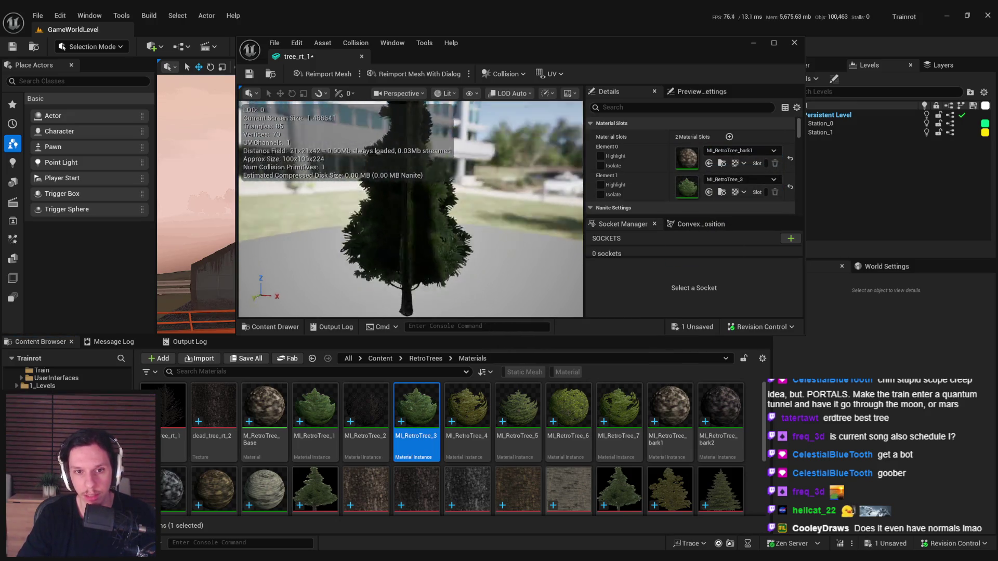
drag(470, 422, 687, 183)
mouse_move(488, 239)
mouse_down()
mouse_move(491, 256)
mouse_move(475, 260)
mouse_move(486, 262)
mouse_move(363, 150)
mouse_up()
key(ctrl+z)
click(361, 56)
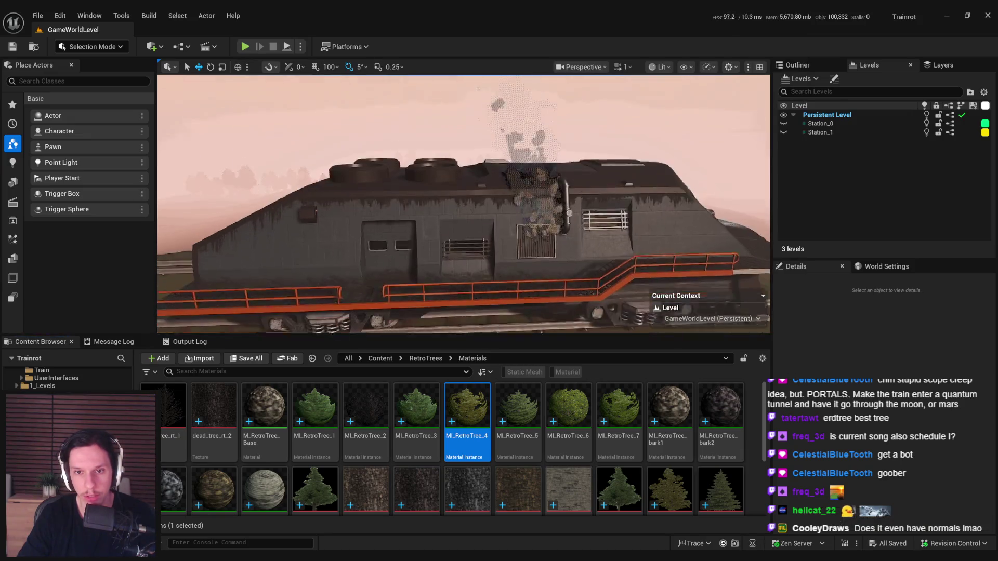
Place test trees tree_rt_1 and small_tree_rt_1 beside the train track, lowering the small one
click(440, 358)
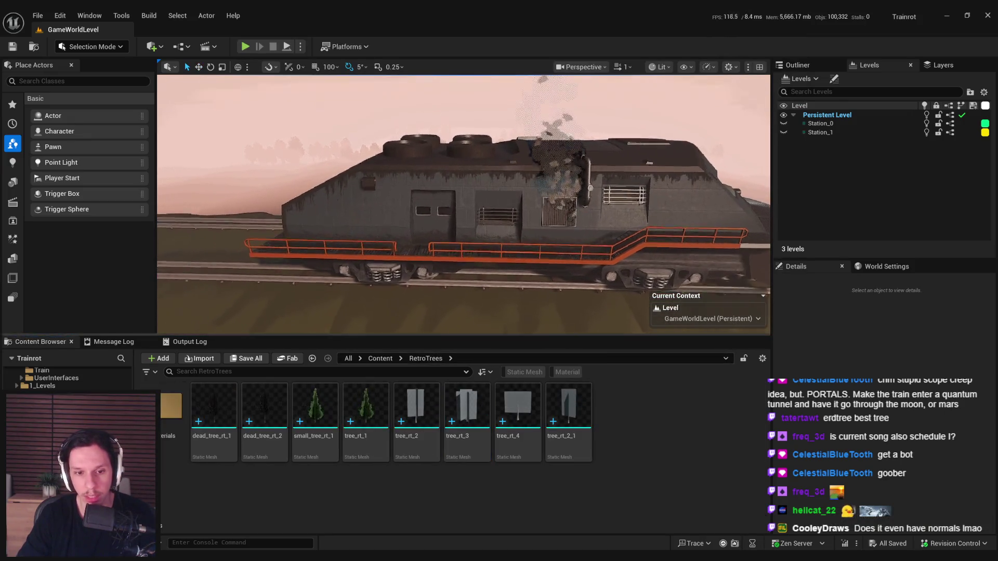
mouse_move(366, 405)
mouse_down()
mouse_move(445, 260)
mouse_move(395, 249)
mouse_move(385, 276)
mouse_move(375, 270)
mouse_up()
mouse_move(329, 410)
mouse_down()
mouse_move(455, 248)
mouse_move(454, 257)
mouse_up()
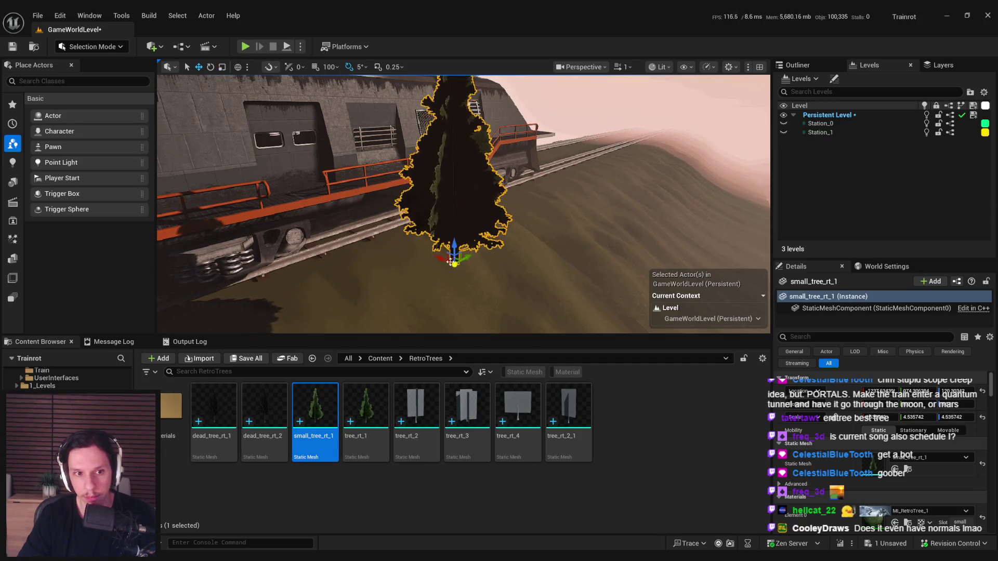
scroll(458, 270, down, 5)
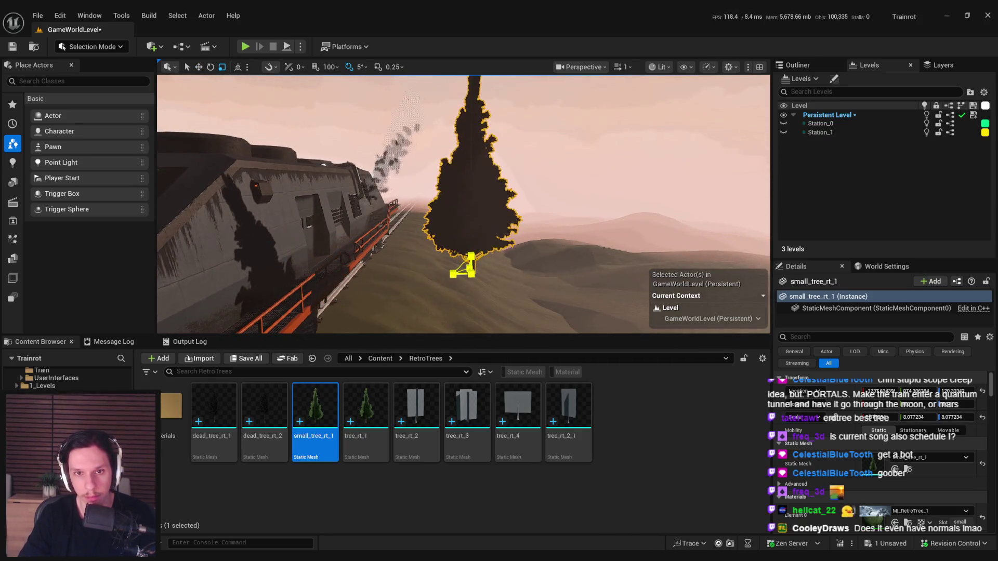
mouse_move(473, 267)
mouse_down()
mouse_move(453, 326)
mouse_move(471, 276)
mouse_move(467, 241)
mouse_up()
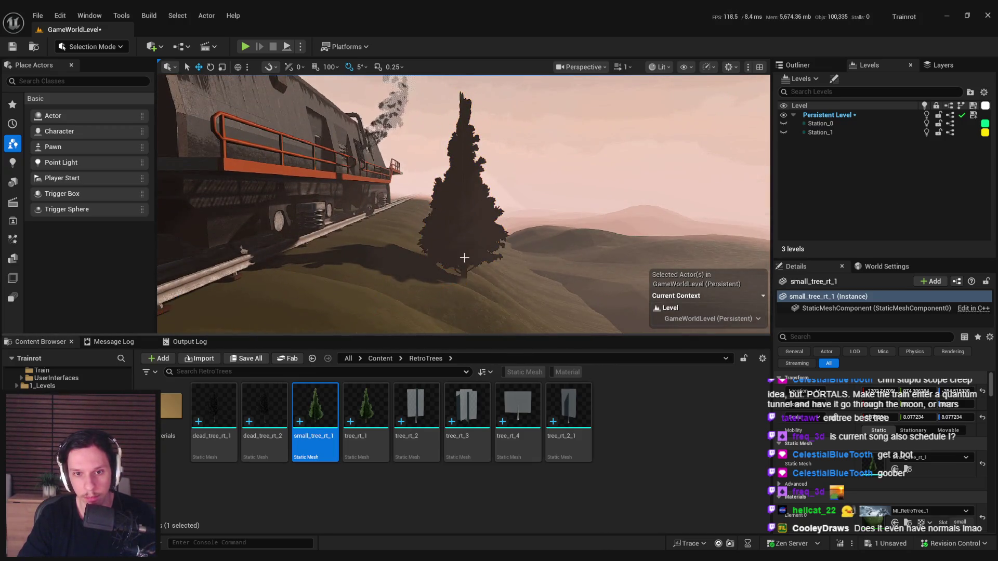
drag(503, 271, 504, 332)
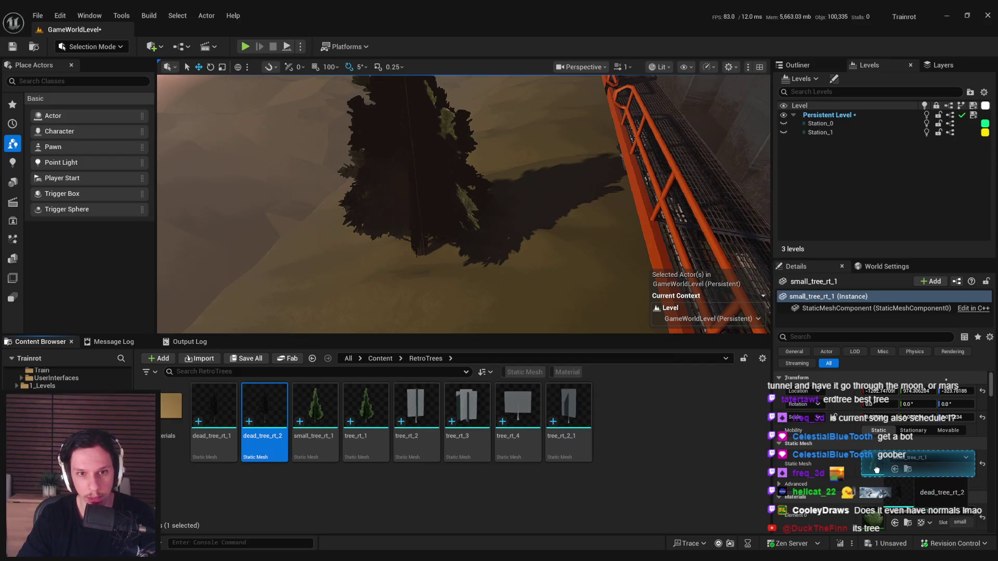
Swap the test tree's mesh through dead_tree_rt_2, dead_tree_rt_1, tree_rt_1 and small_tree_rt_1
drag(877, 470, 876, 470)
drag(464, 208, 463, 208)
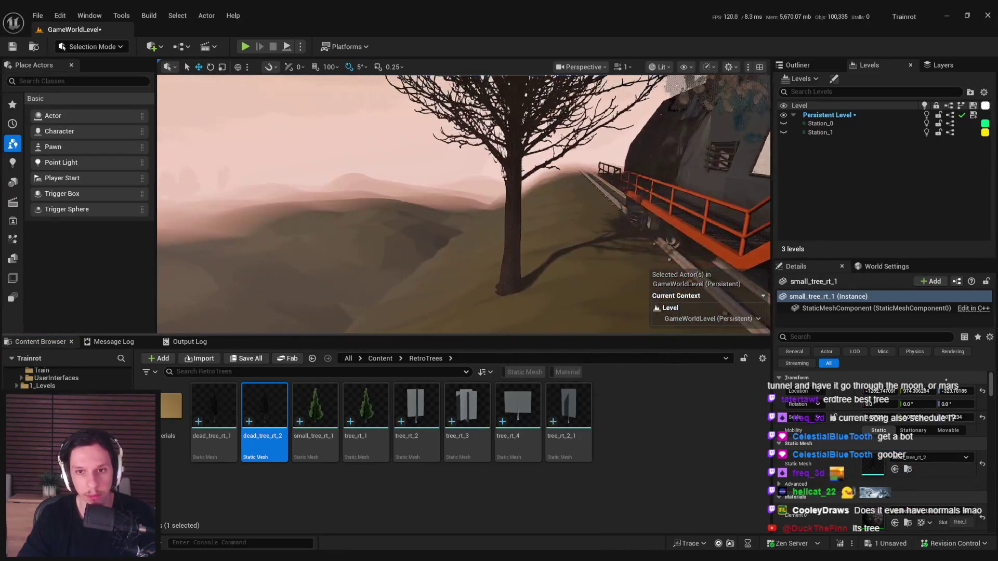
drag(213, 410, 915, 458)
drag(463, 208, 463, 208)
mouse_move(366, 410)
mouse_down()
mouse_move(728, 419)
mouse_move(877, 462)
mouse_up()
drag(315, 411, 879, 469)
drag(352, 427, 873, 463)
scroll(867, 473, down, 1)
drag(331, 455, 873, 434)
scroll(594, 275, up, 10)
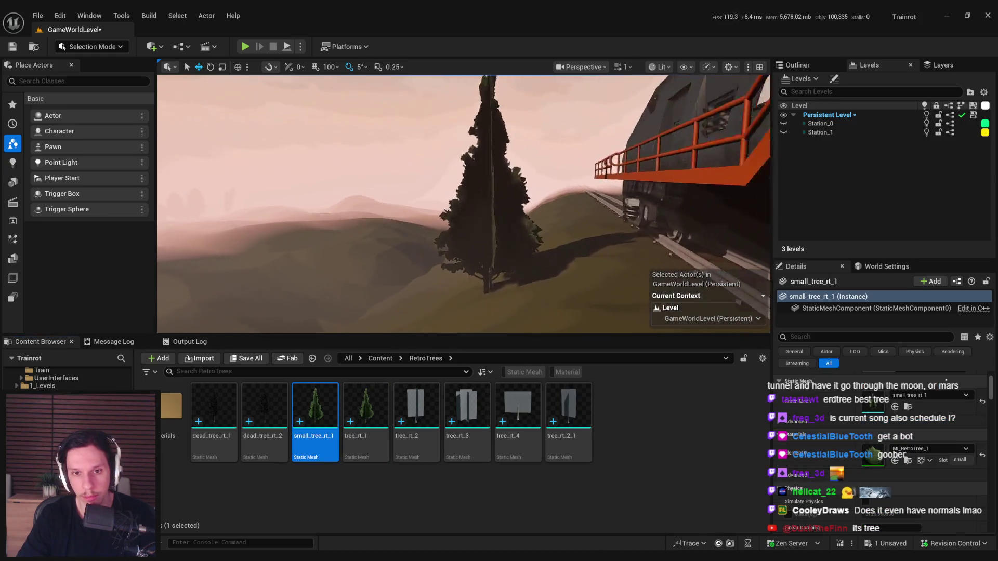
scroll(587, 271, down, 5)
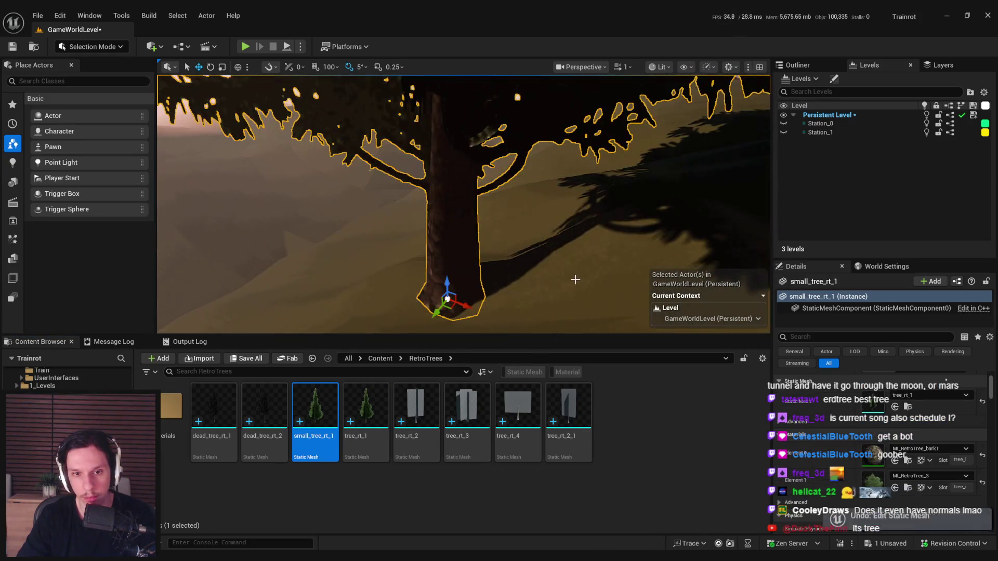
Undo the last mesh swap, delete the test tree, and save the level
key(ctrl+z)
key(f)
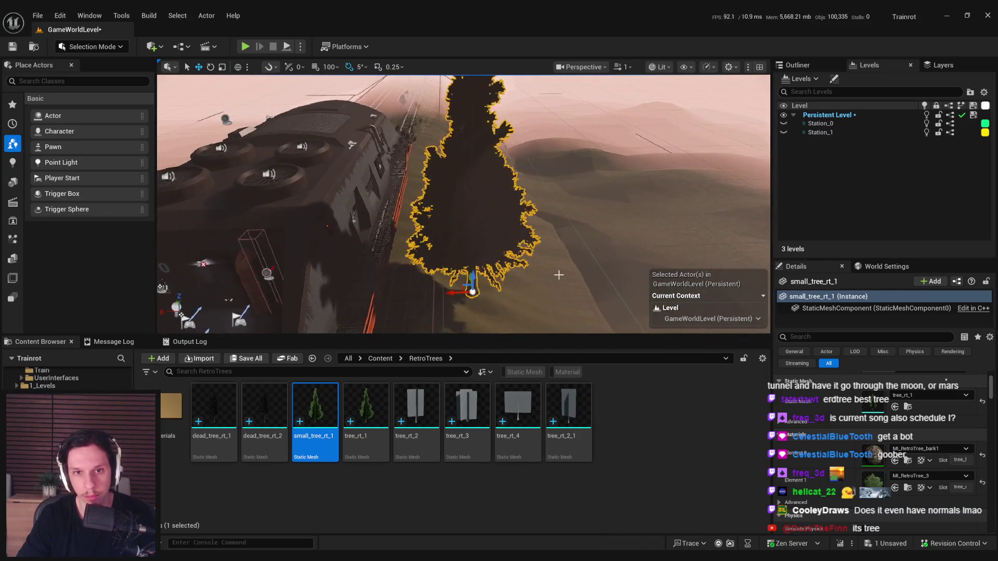
key(Delete)
key(ctrl+s)
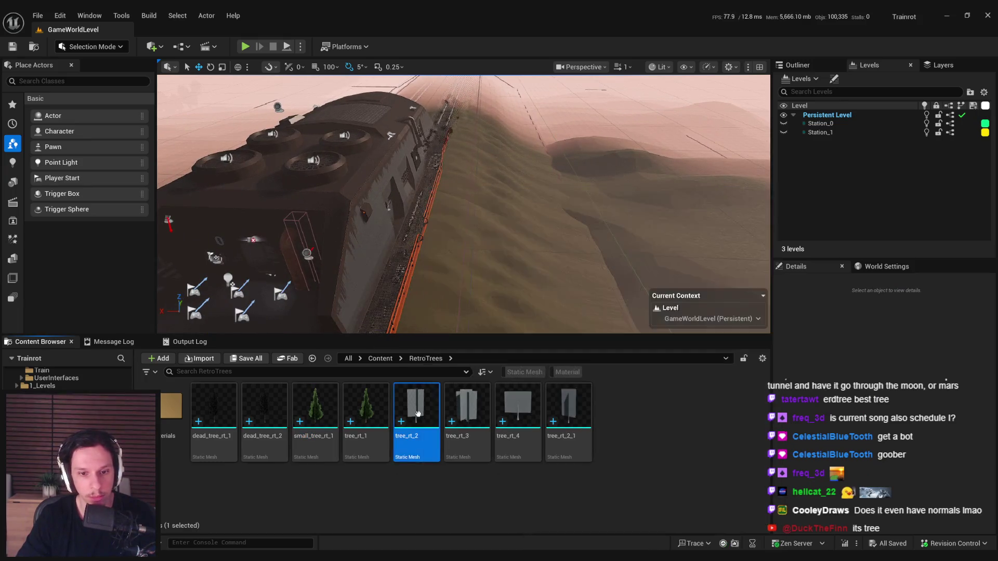
Open tree_rt_2 in the mesh editor and browse to the RetroTrees Materials folder
double_click(418, 414)
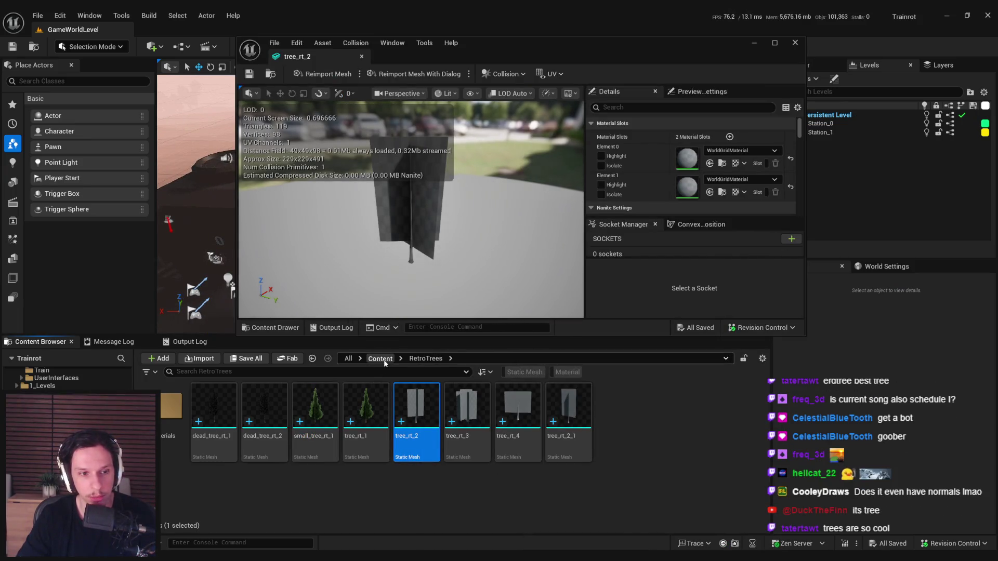
click(385, 362)
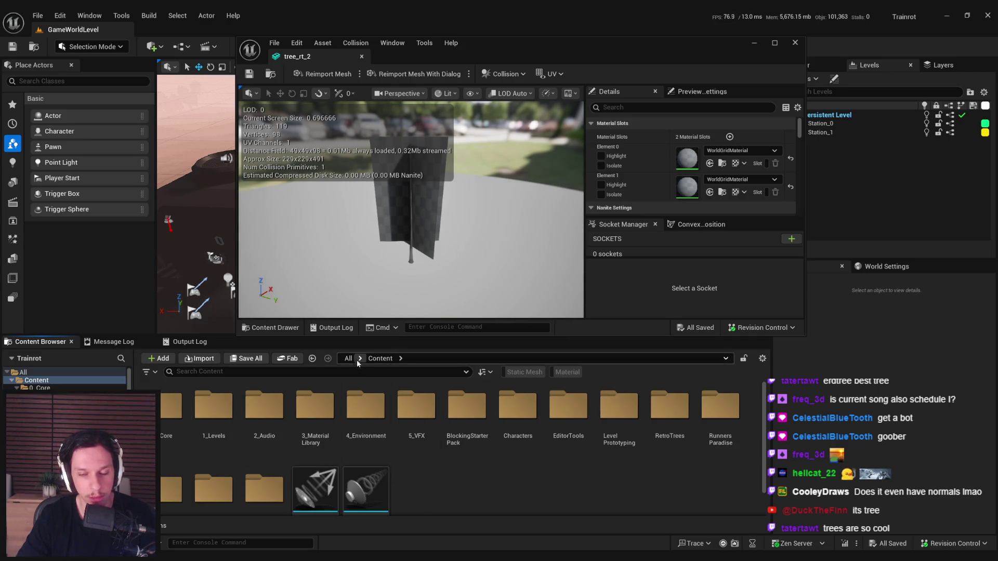
key(alt+Left)
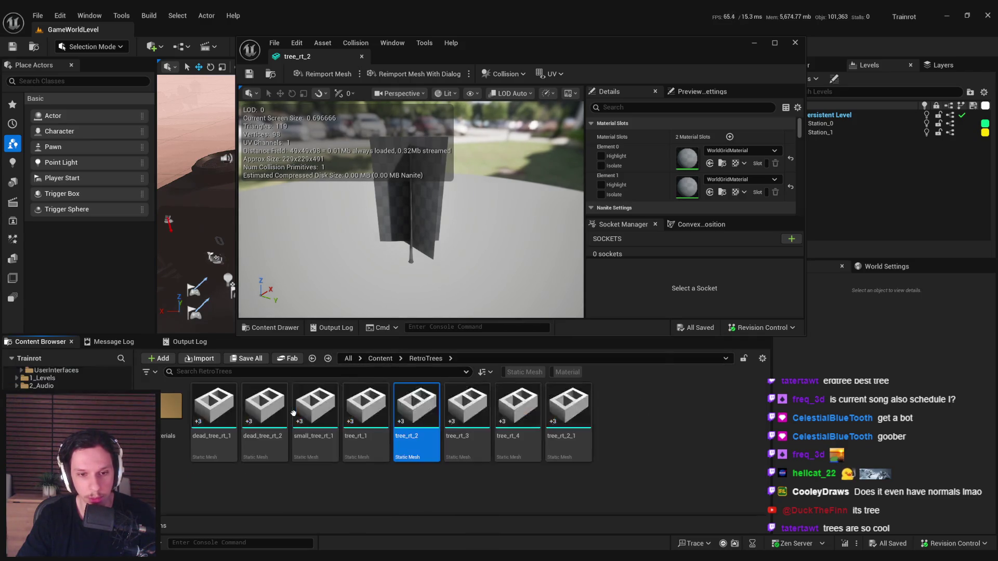
double_click(172, 407)
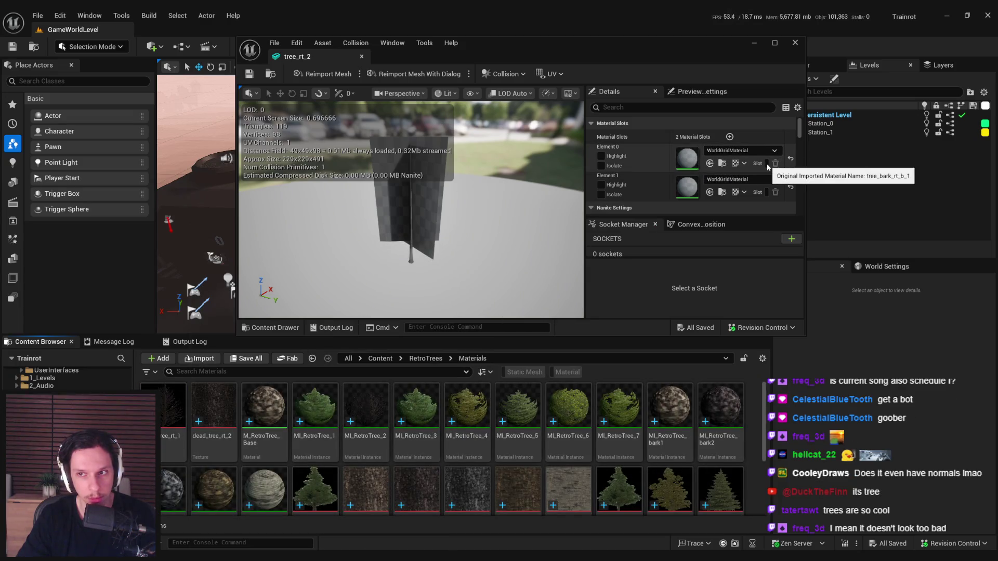
scroll(722, 446, down, 2)
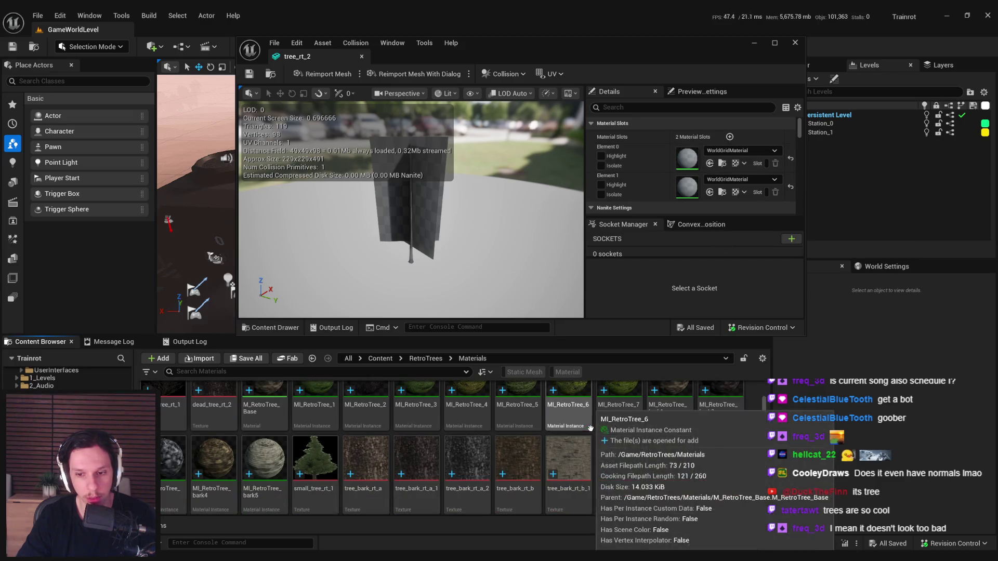
scroll(729, 468, up, 1)
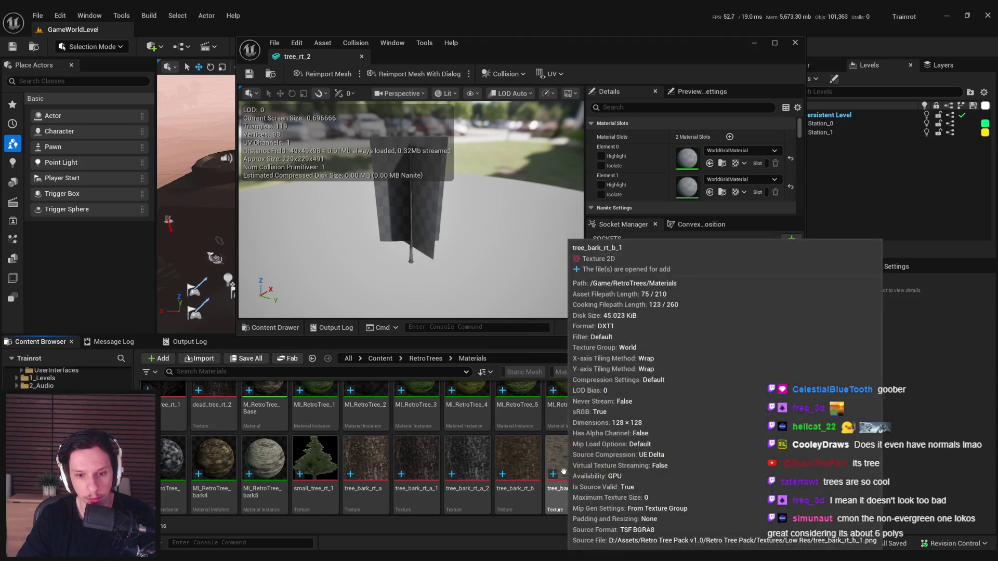
scroll(599, 487, down, 1)
scroll(599, 487, up, 2)
Assign MI_RetroTree_bark5 to Element 0 and MI_RetroTree_4 to Element 1 of tree_rt_2
mouse_move(264, 470)
mouse_down()
mouse_move(689, 205)
mouse_move(682, 152)
mouse_up()
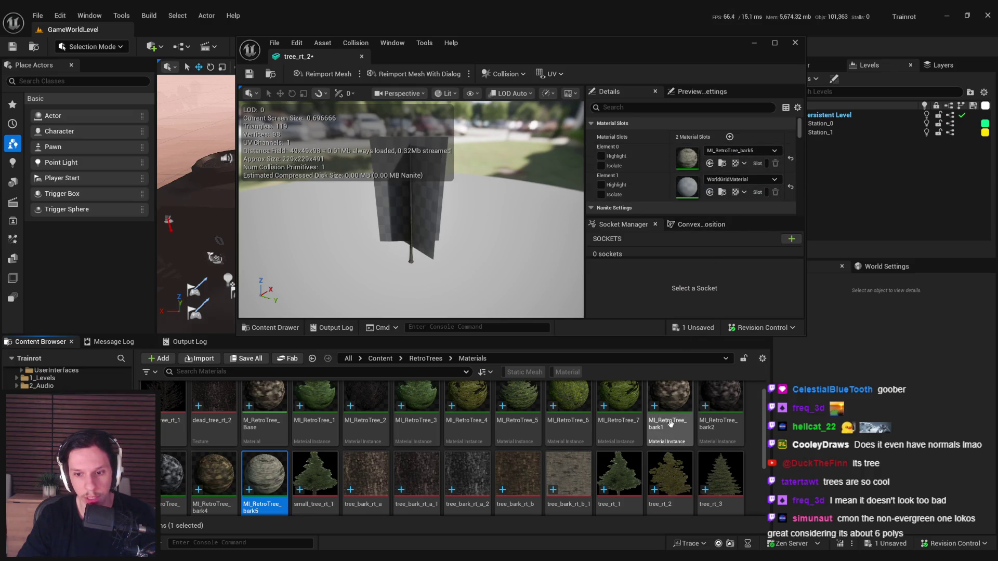
drag(451, 440, 573, 291)
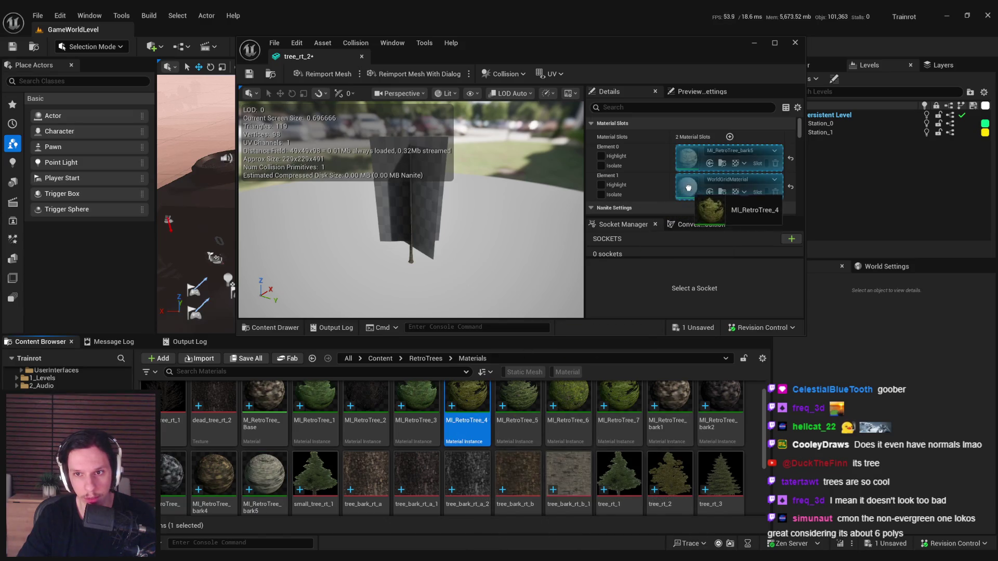
drag(687, 188, 688, 188)
scroll(479, 257, up, 3)
mouse_move(459, 257)
mouse_down()
mouse_move(458, 245)
mouse_move(457, 259)
mouse_up()
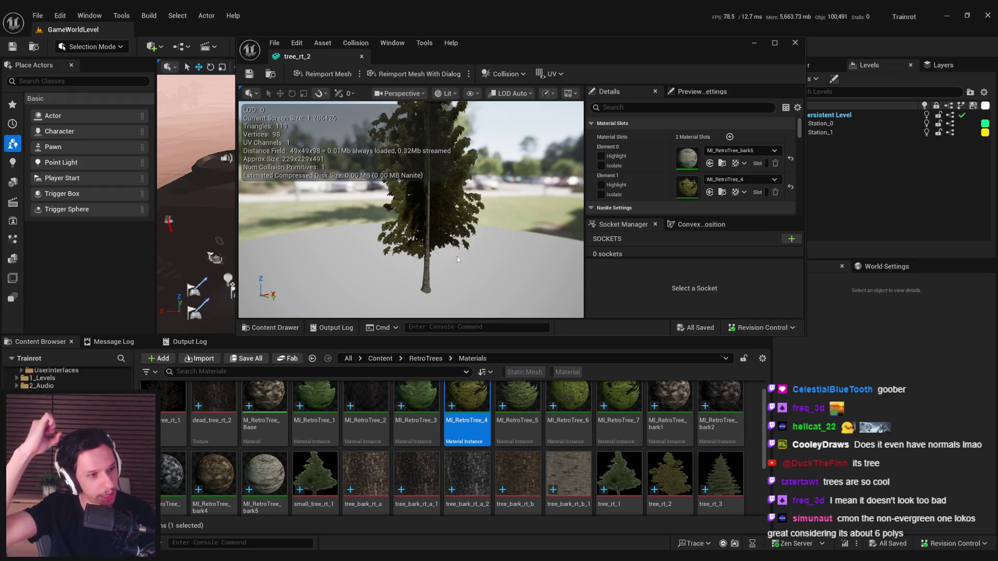
scroll(456, 257, down, 3)
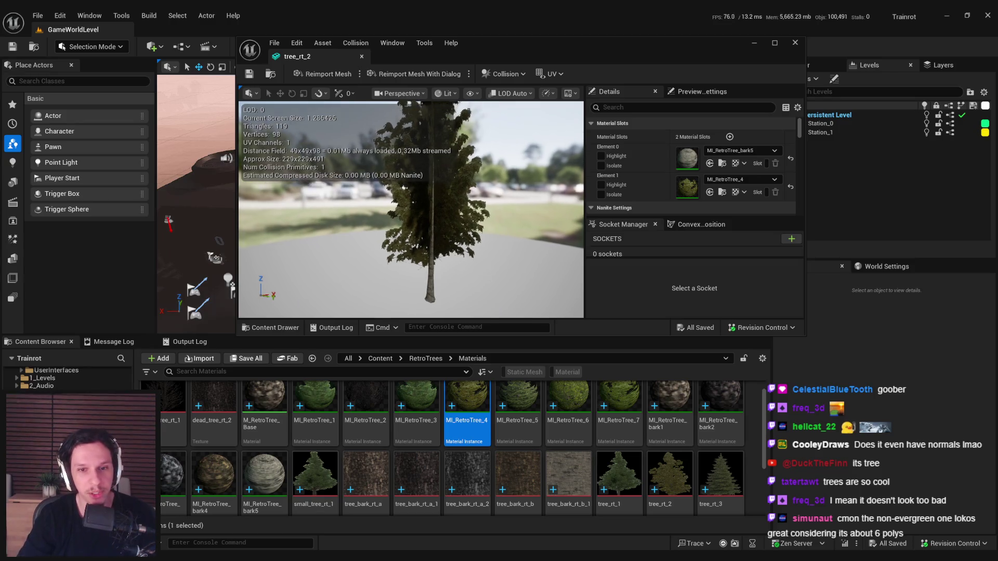
scroll(410, 213, up, 2)
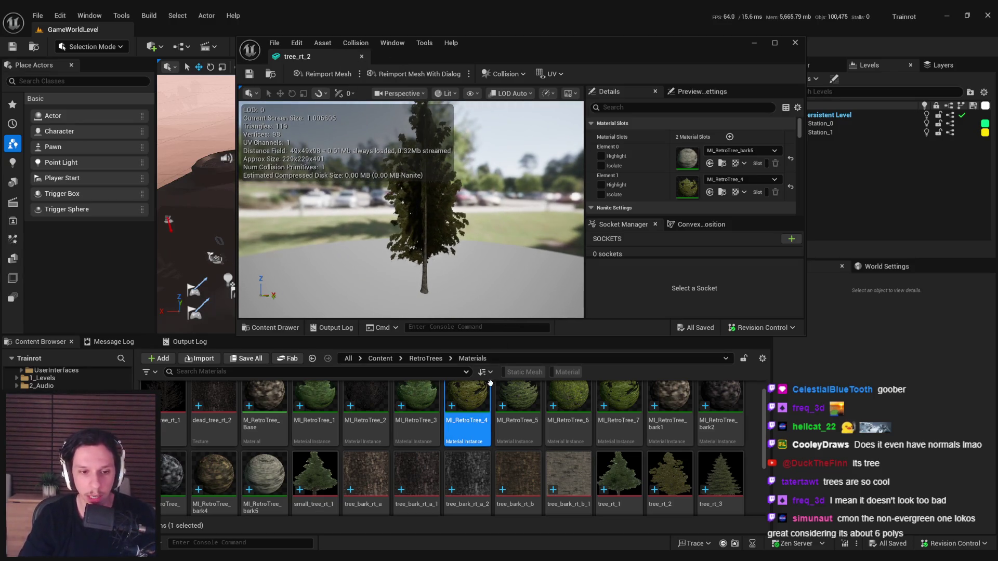
drag(498, 246, 497, 244)
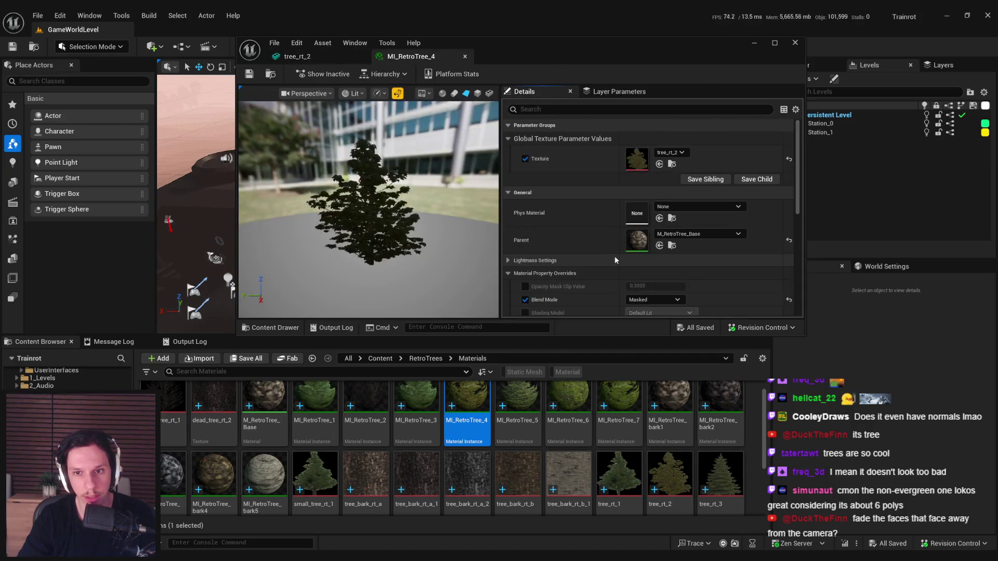
Check the two-sided MI_RetroTree_4 leaves on the tree_rt_2 preview and save the changed assets
scroll(620, 261, down, 2)
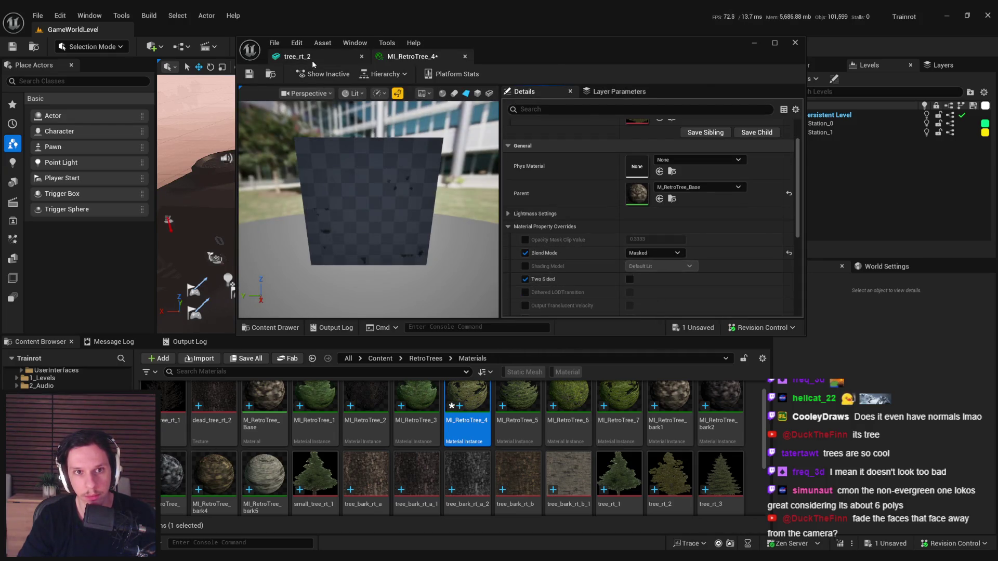
click(313, 57)
drag(497, 244, 497, 244)
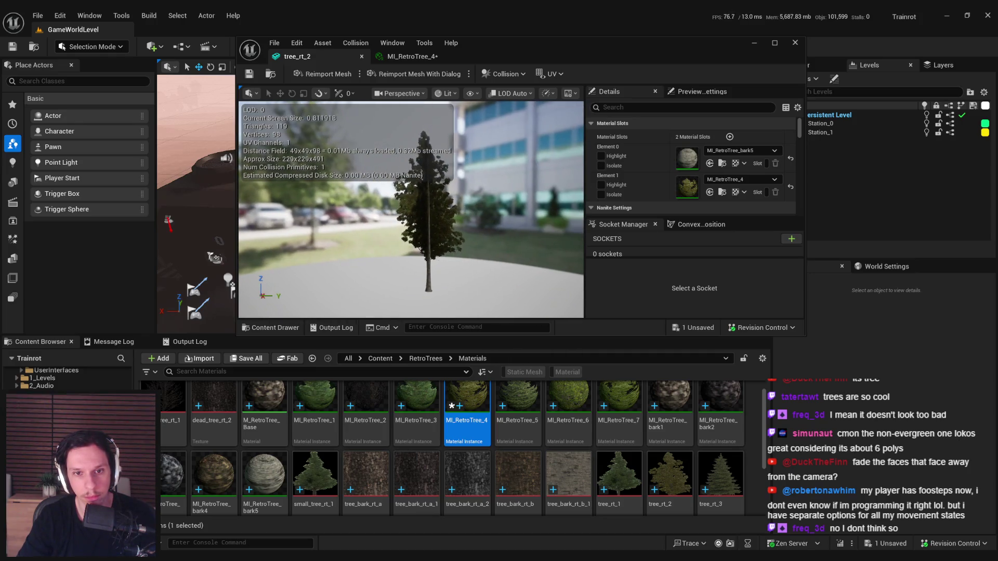
click(407, 58)
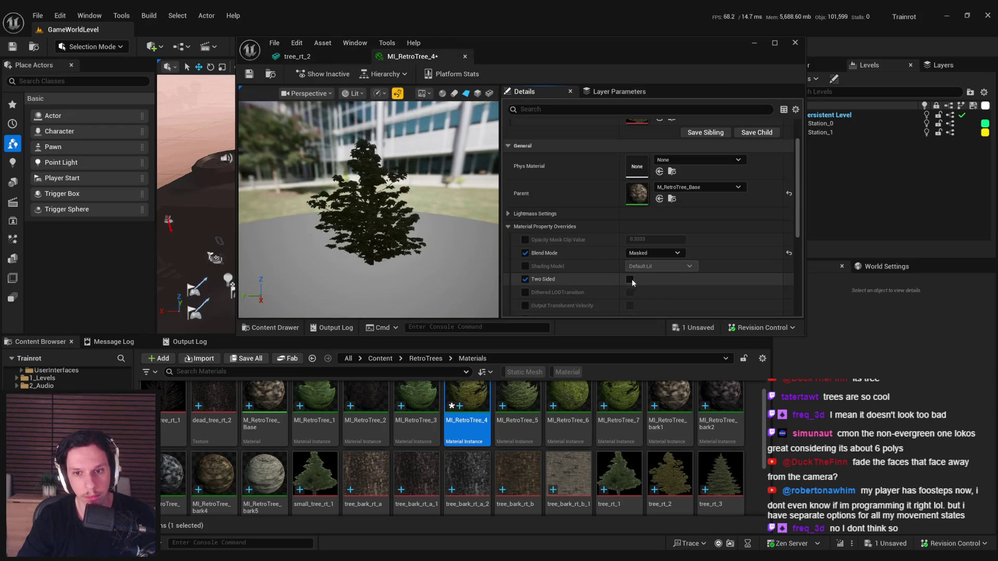
click(314, 60)
drag(464, 214, 464, 214)
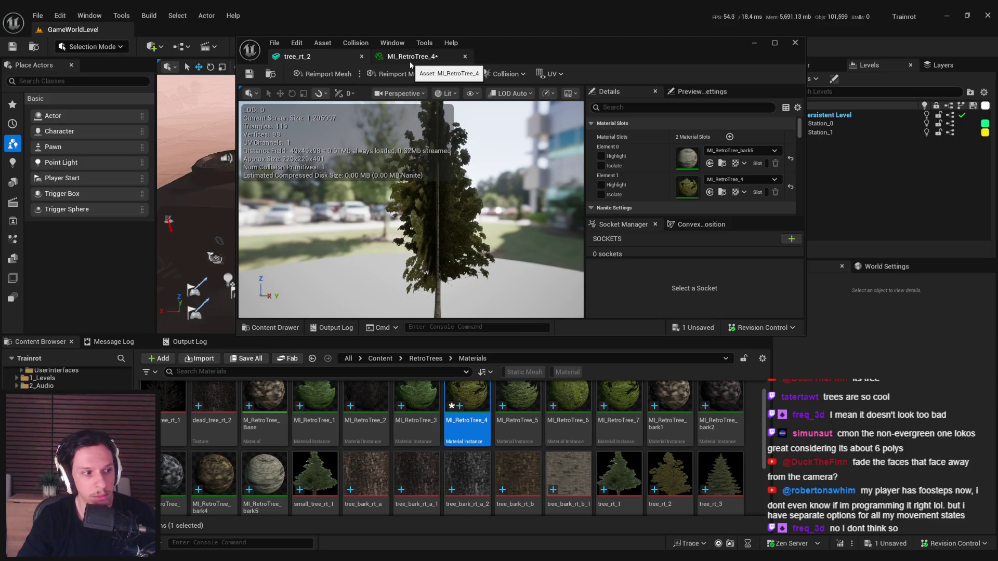
key(ctrl+s)
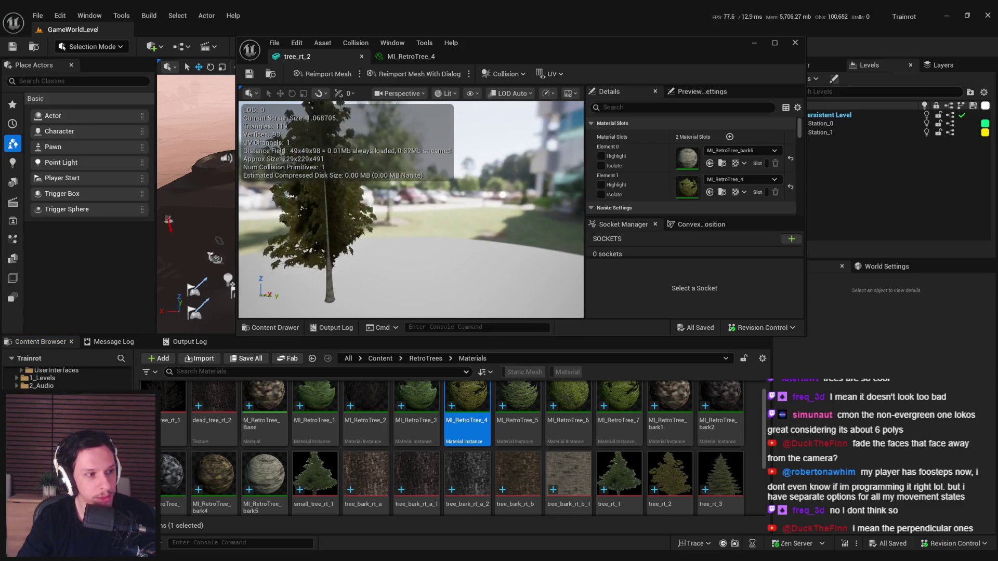
drag(427, 192, 427, 191)
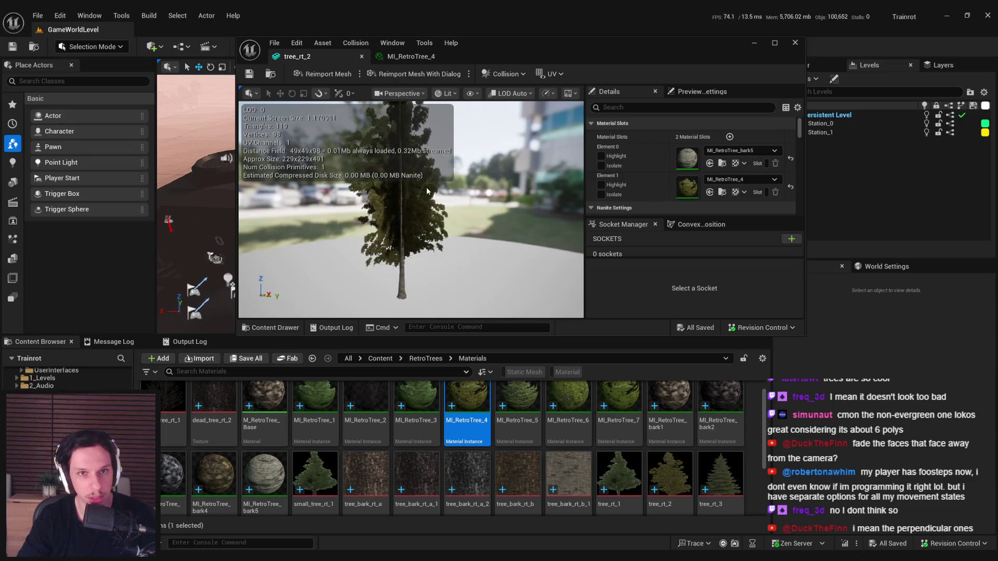
Close the MI_RetroTree_4 material editor and return to the RetroTrees folder
click(407, 57)
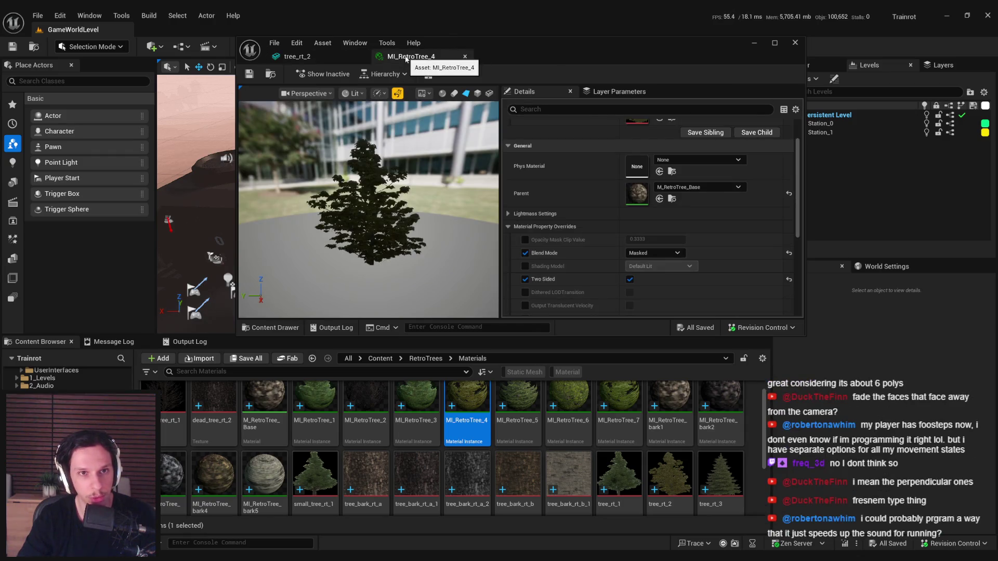
middle_click(406, 57)
scroll(382, 398, up, 1)
click(425, 358)
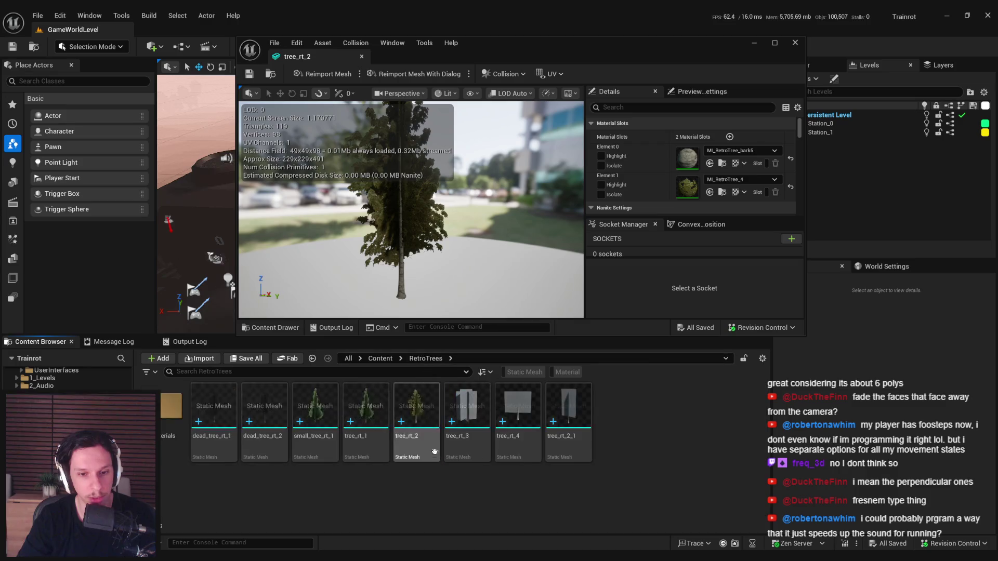
Give tree_rt_3 MI_RetroTree_bark4 on the trunk and MI_RetroTree_5 on the foliage, save, and close it
click(471, 454)
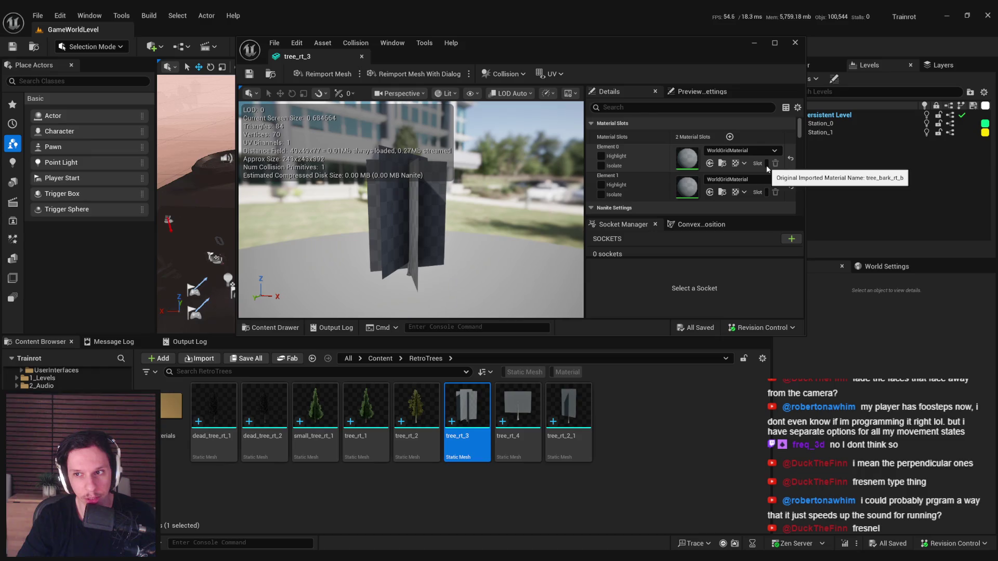
double_click(169, 415)
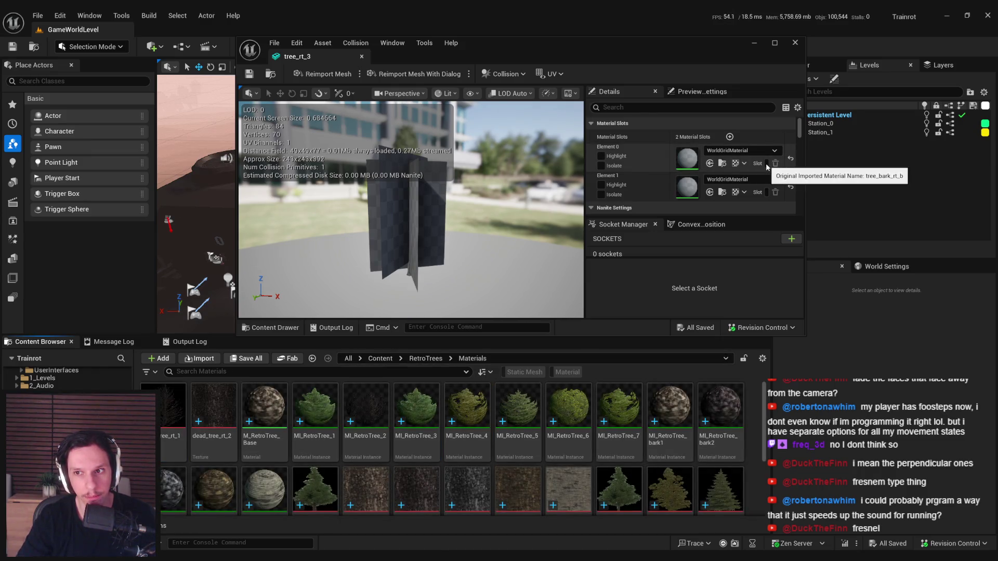
scroll(505, 440, down, 2)
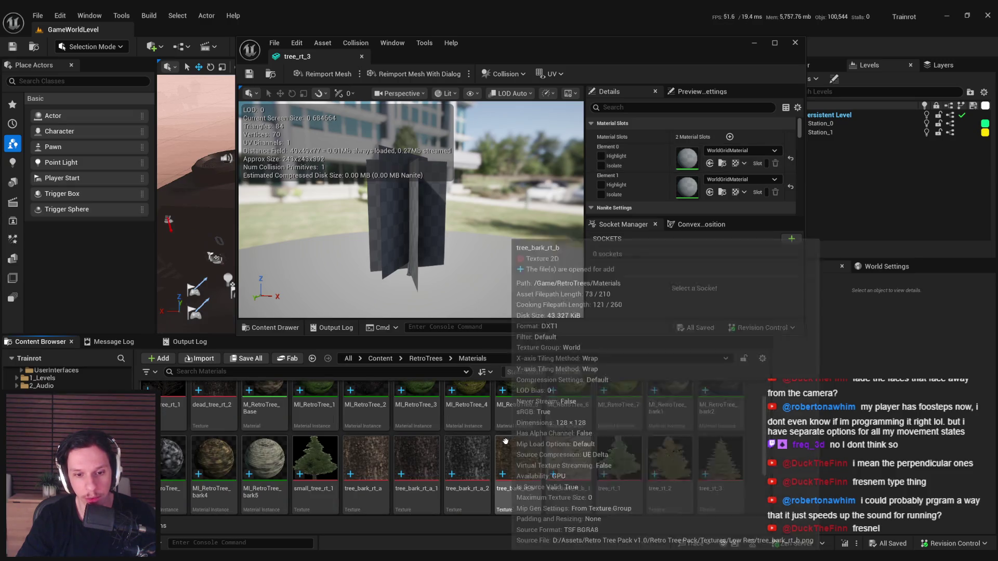
mouse_move(213, 457)
mouse_down()
mouse_move(686, 156)
mouse_move(683, 171)
mouse_move(687, 158)
mouse_up()
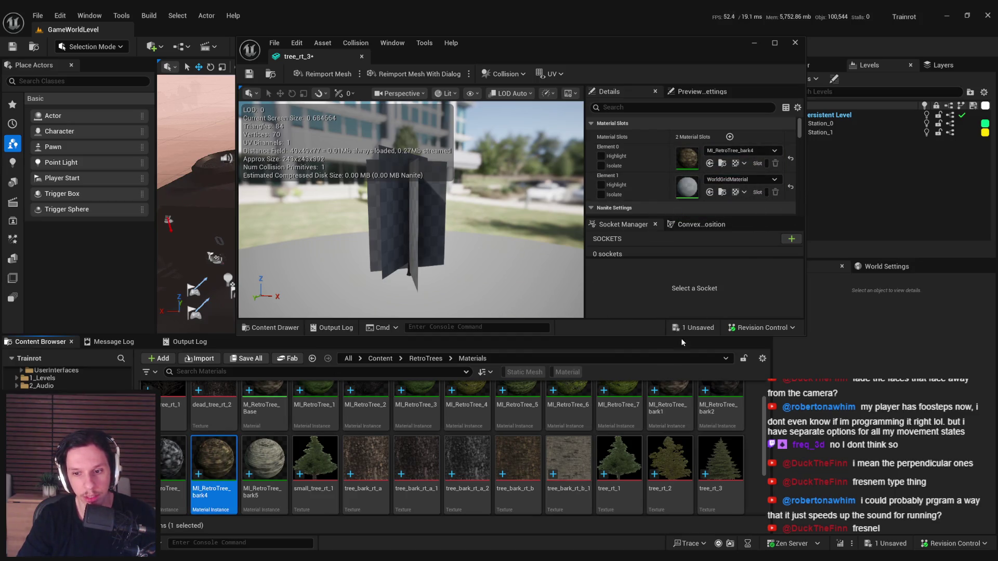
scroll(535, 456, up, 1)
drag(535, 456, 687, 187)
key(ctrl+s)
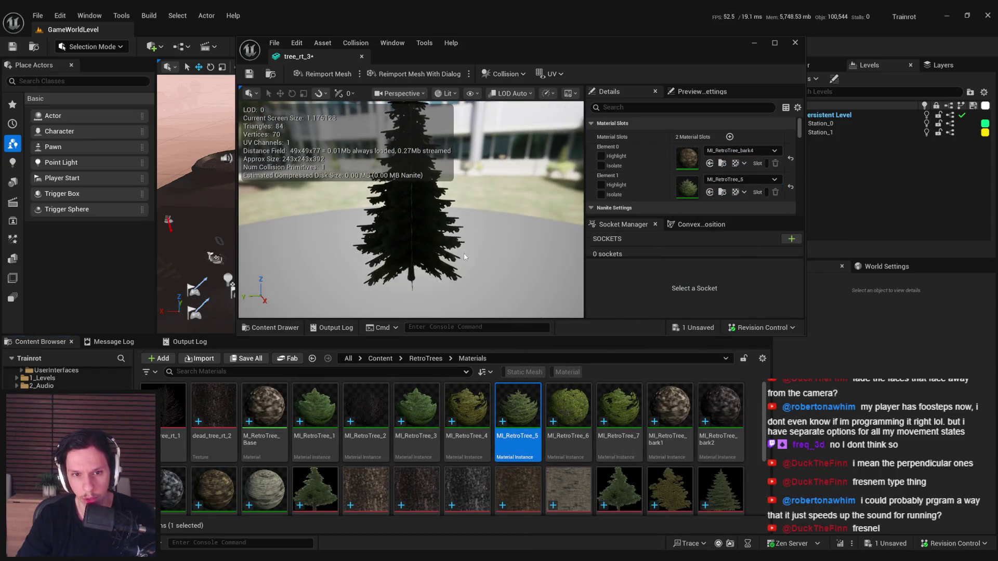
mouse_move(410, 208)
mouse_down()
mouse_move(364, 210)
mouse_move(453, 256)
mouse_move(364, 258)
mouse_up()
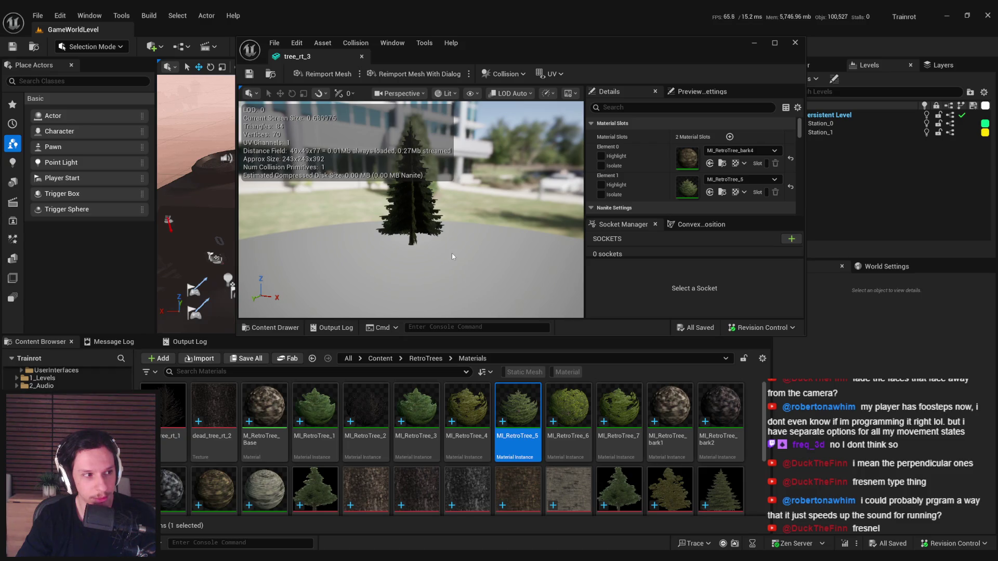
mouse_move(411, 208)
mouse_down()
mouse_move(494, 211)
mouse_move(441, 207)
mouse_move(473, 209)
mouse_up()
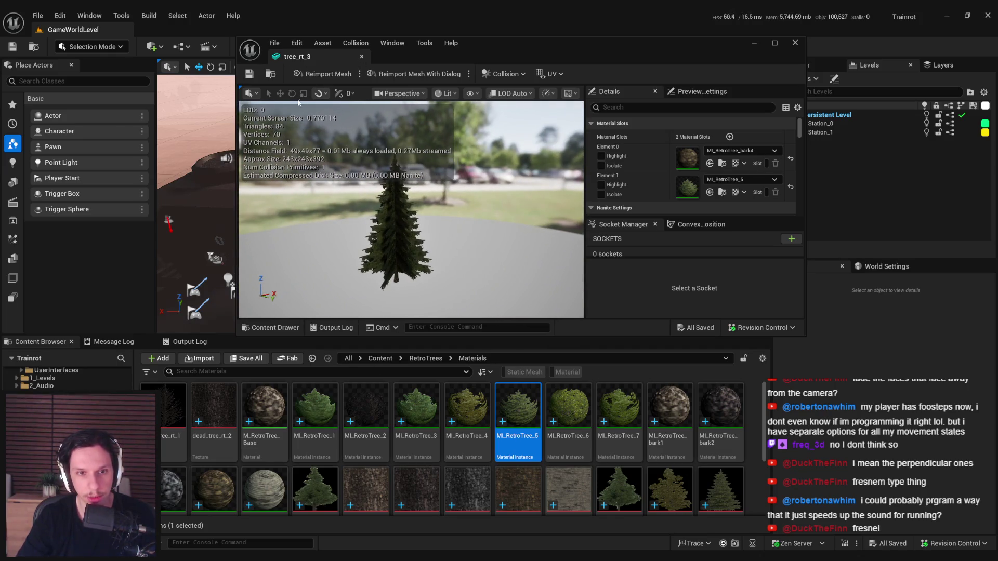
click(362, 56)
Open tree_rt_4 from the RetroTrees folder in the mesh editor and open the Materials folder
click(425, 358)
click(467, 411)
click(512, 428)
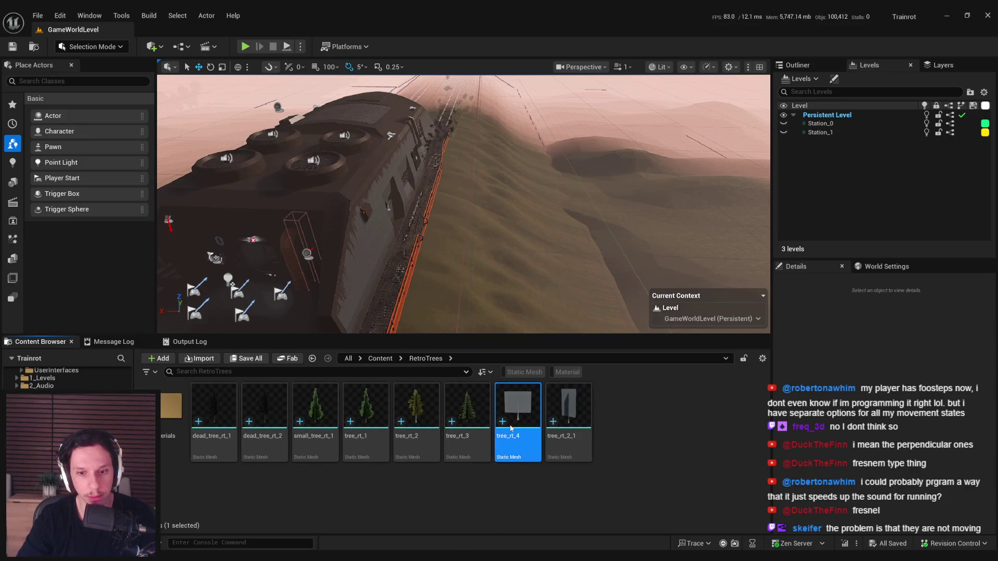
double_click(511, 428)
click(163, 412)
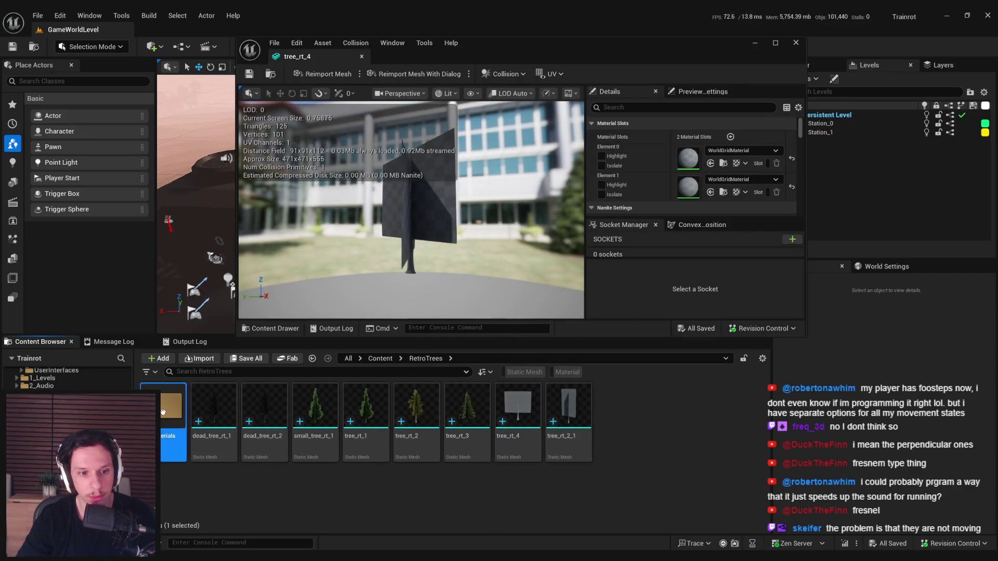
double_click(163, 411)
scroll(416, 468, down, 2)
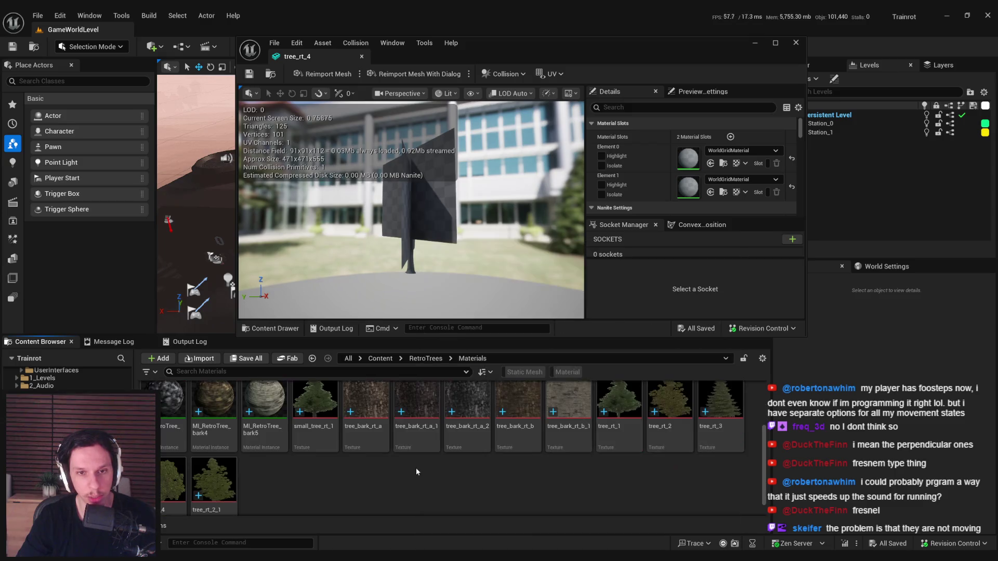
Inspect tree_rt_4 with vertices shown and Lit Wireframe, then return the preview to Lit
drag(403, 248, 403, 248)
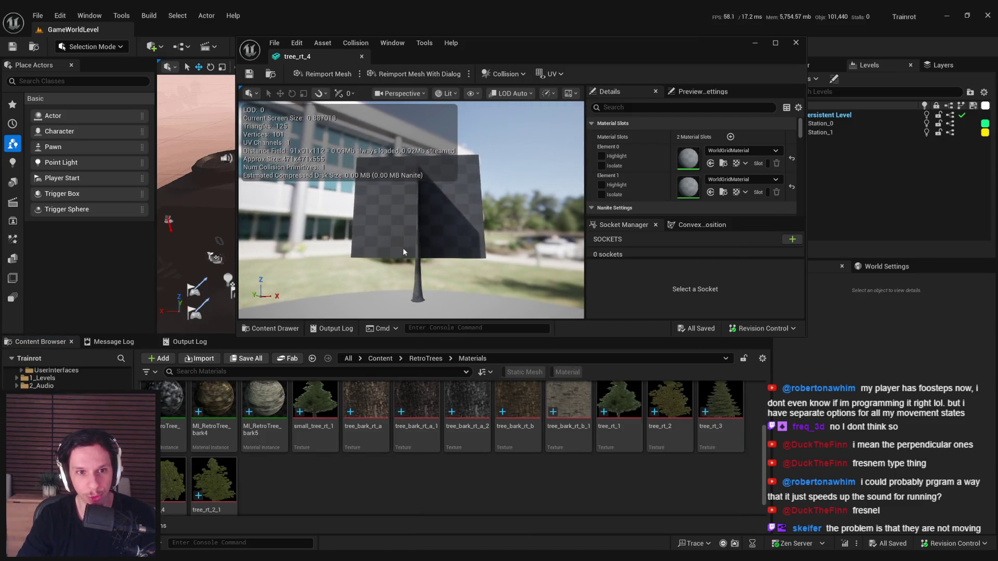
click(469, 95)
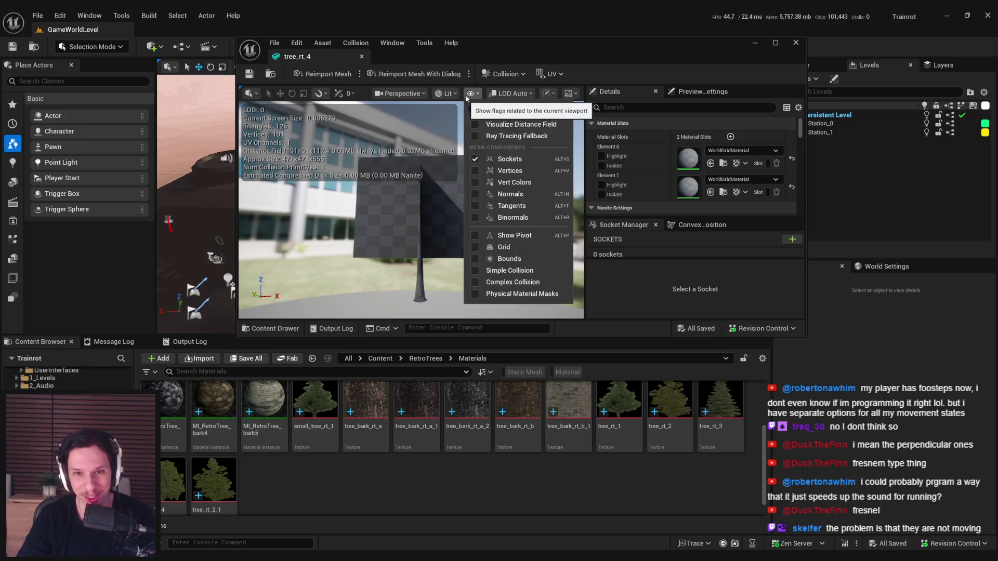
click(475, 170)
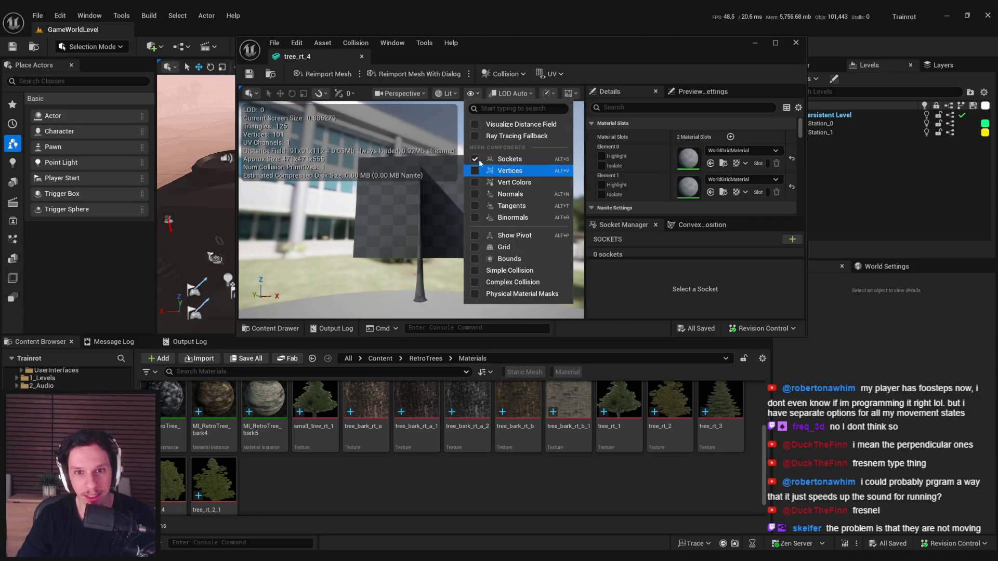
click(446, 94)
click(446, 93)
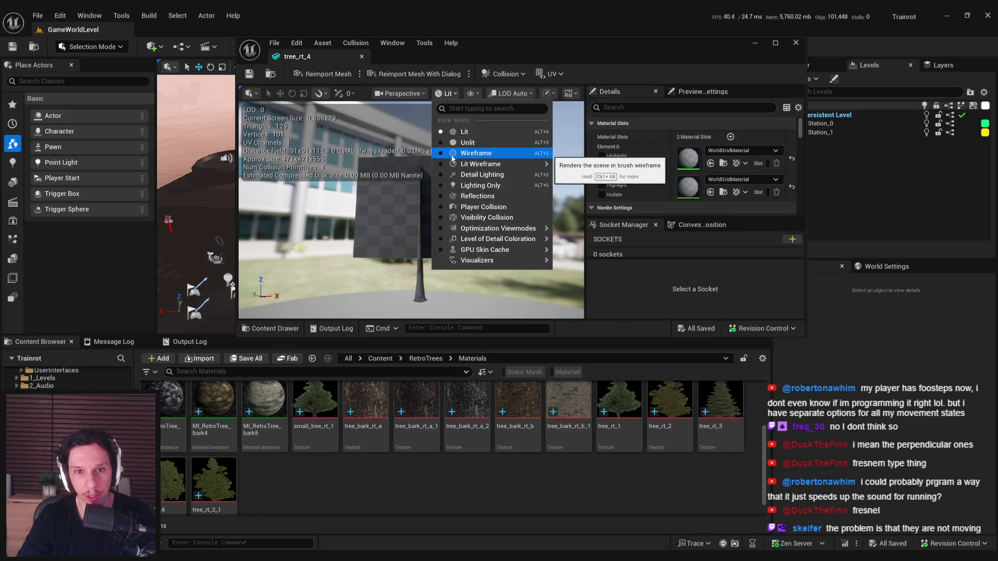
click(457, 164)
scroll(412, 266, down, 3)
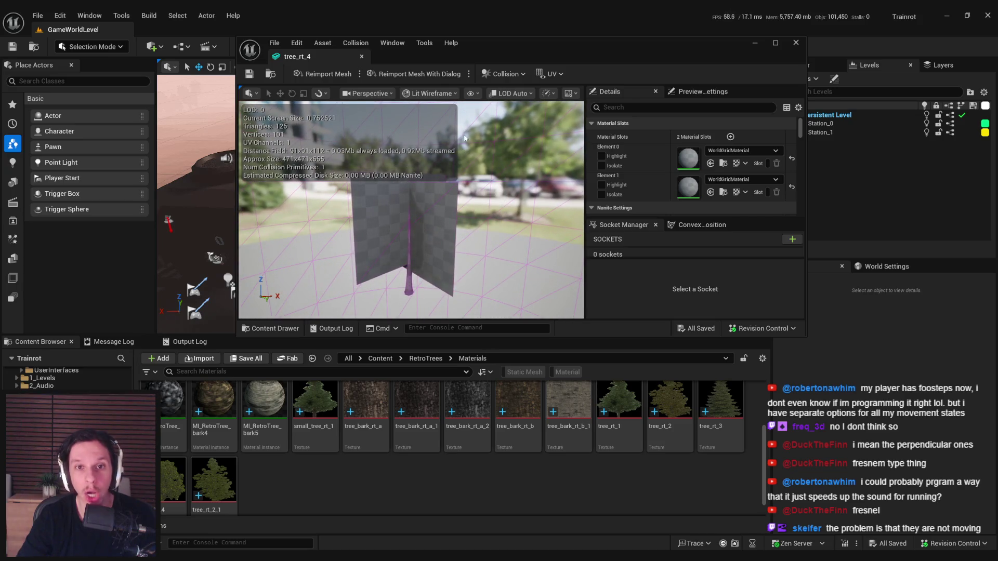
click(446, 93)
click(432, 127)
drag(437, 208, 460, 211)
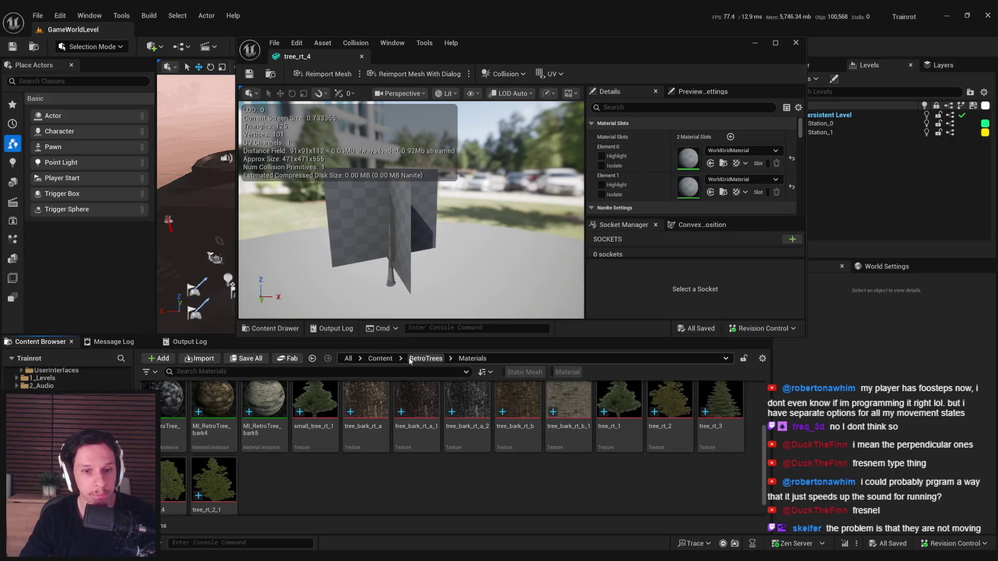
Give tree_rt_4 MI_RetroTree_bark1 on the trunk and MI_RetroTree_6 on the leaves, and save
drag(491, 49, 486, 44)
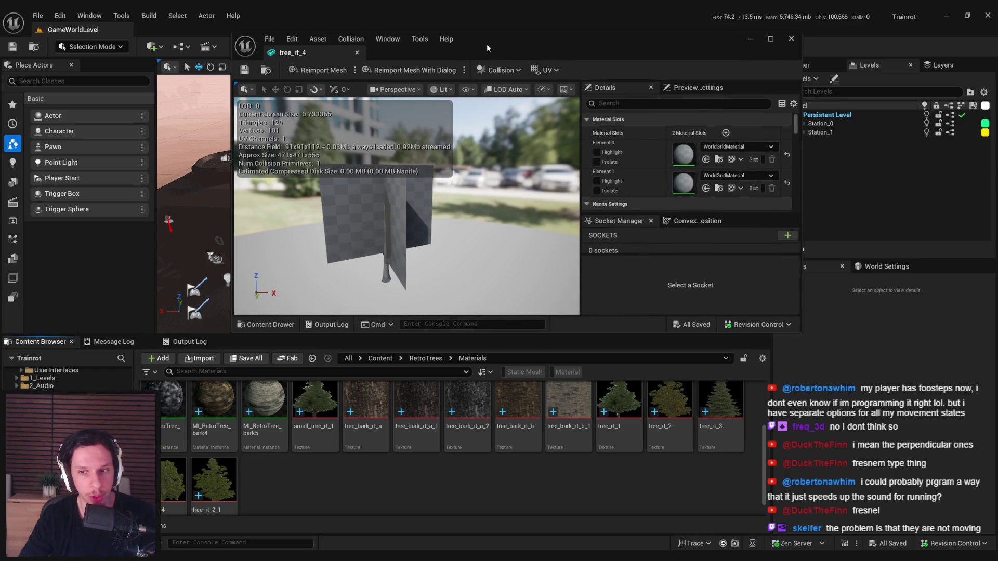
drag(435, 209, 414, 208)
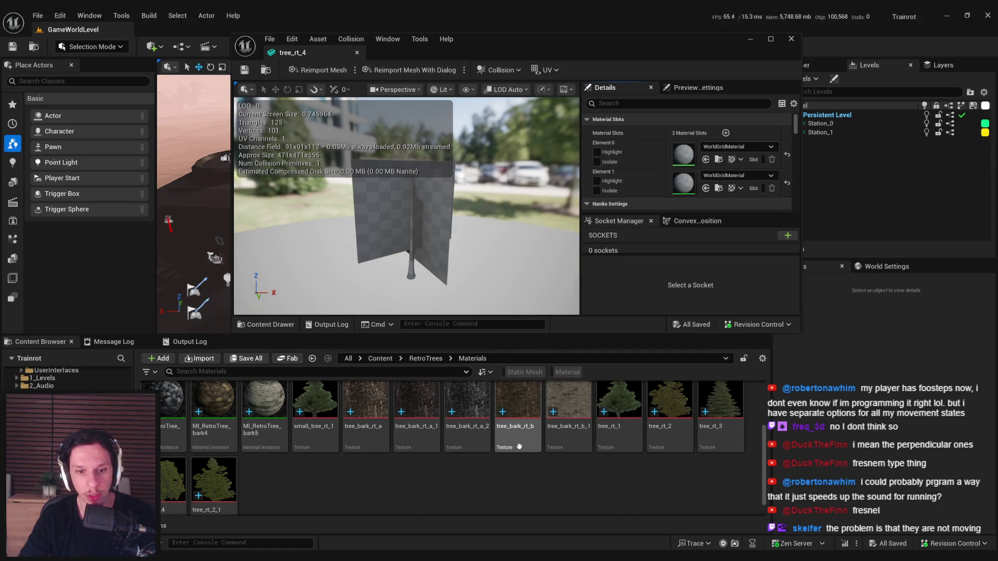
scroll(567, 468, up, 2)
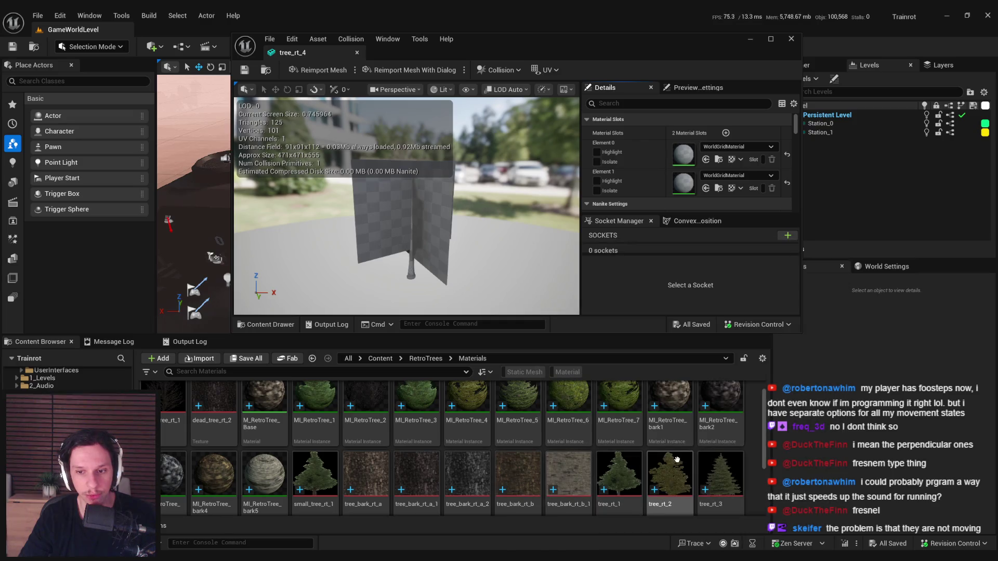
mouse_move(669, 441)
mouse_down()
mouse_move(663, 320)
mouse_move(683, 155)
mouse_up()
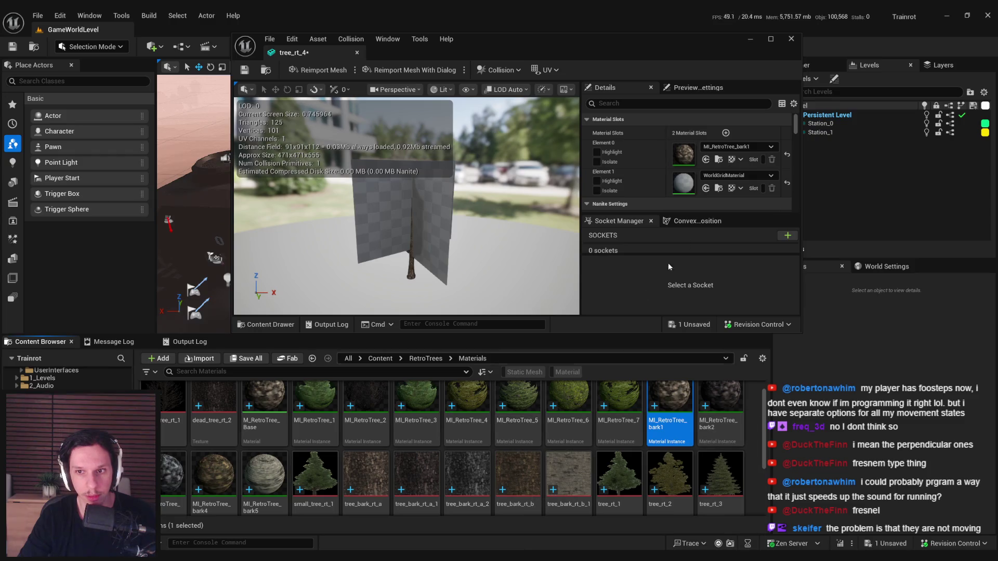
scroll(591, 470, down, 2)
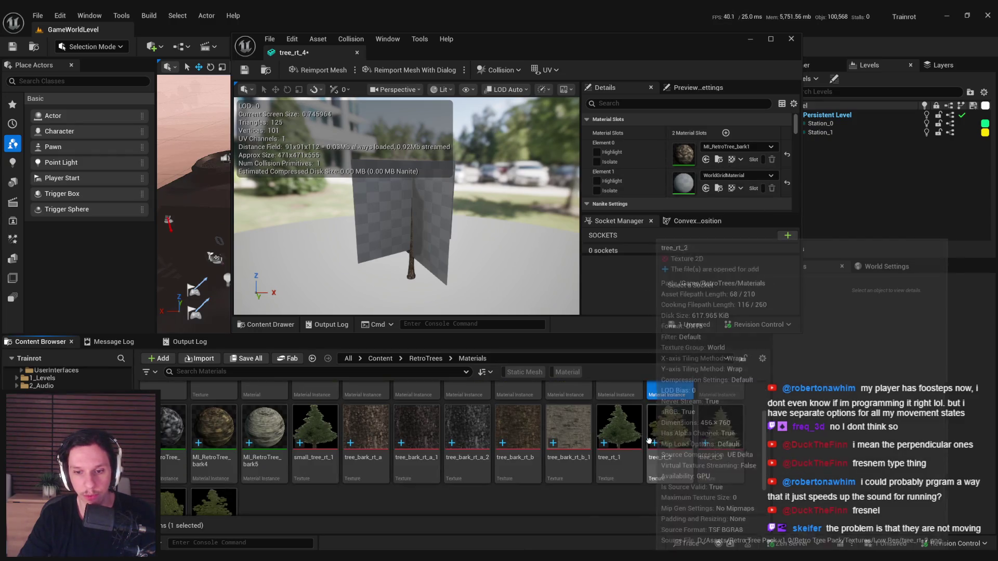
scroll(619, 476, up, 3)
drag(573, 455, 684, 183)
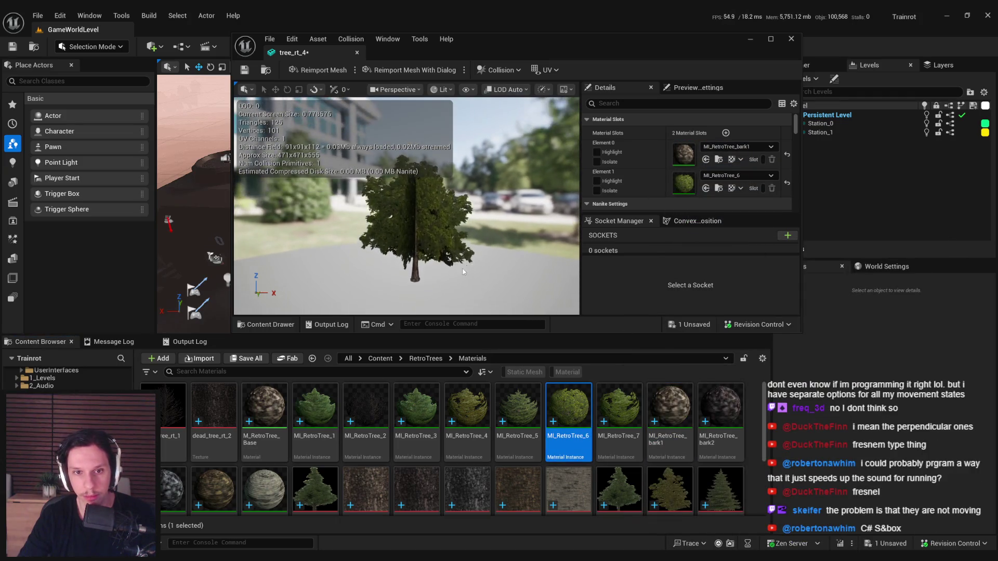
key(ctrl+s)
Close the tree_rt_4 mesh editor and return to the RetroTrees folder
scroll(463, 267, up, 8)
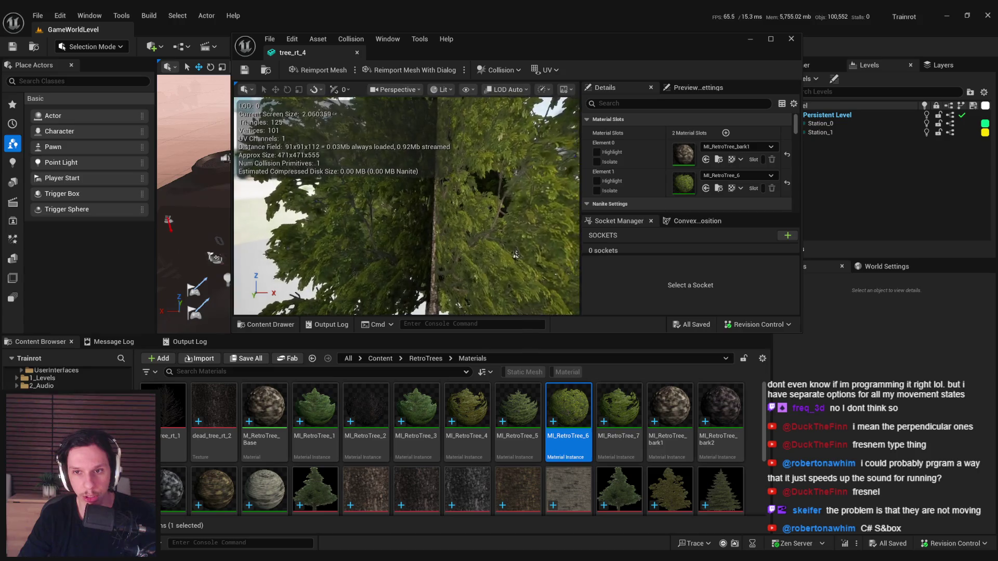
scroll(515, 254, down, 8)
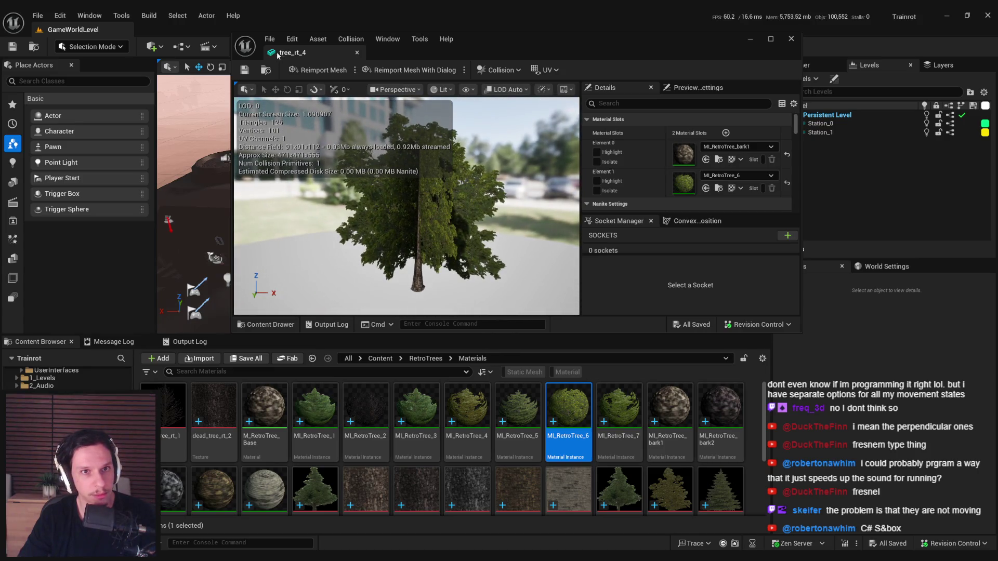
click(357, 52)
click(425, 358)
Open tree_rt_2_1 in the mesh editor and open the Materials folder
click(557, 439)
key(Return)
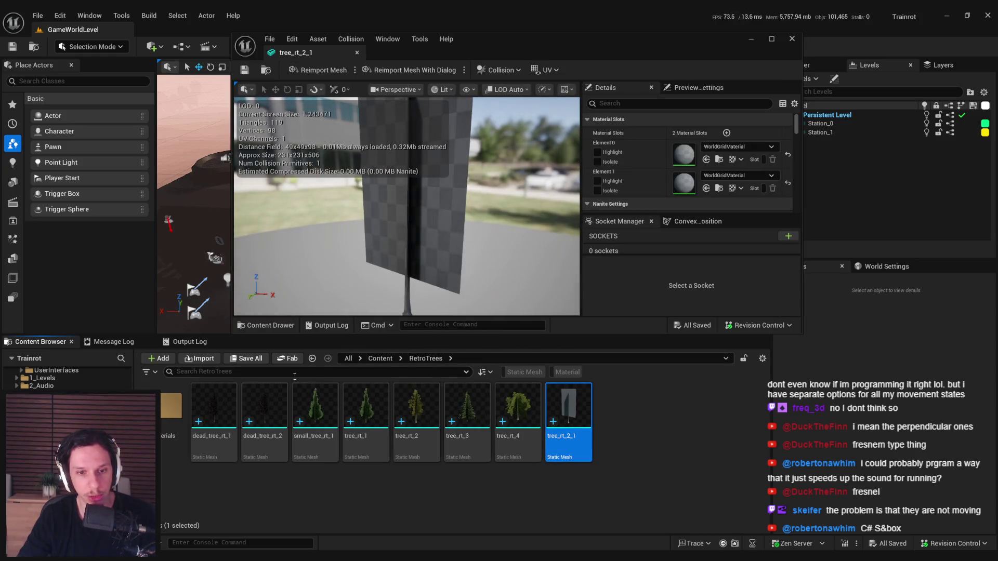
double_click(172, 416)
scroll(227, 464, down, 2)
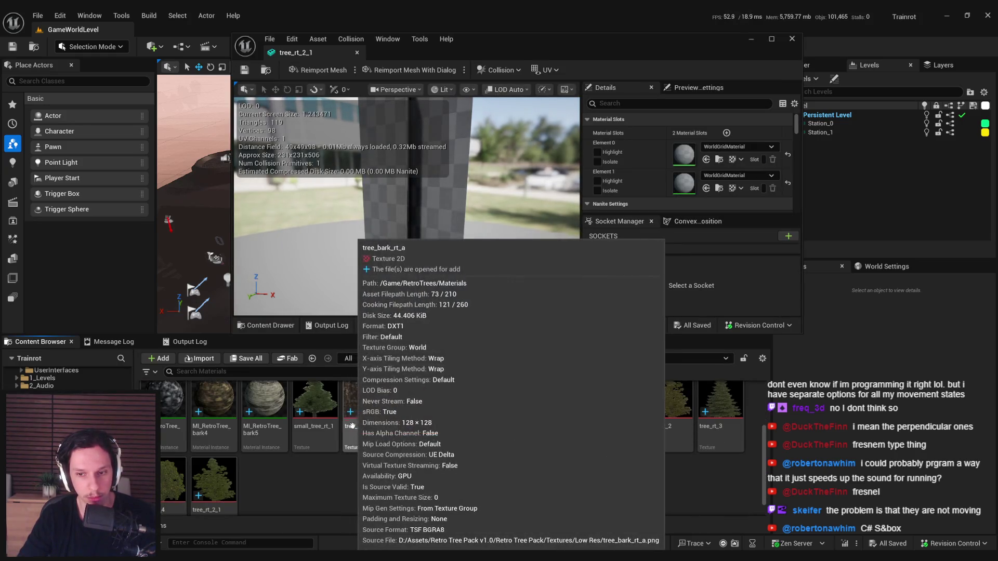
scroll(228, 463, up, 2)
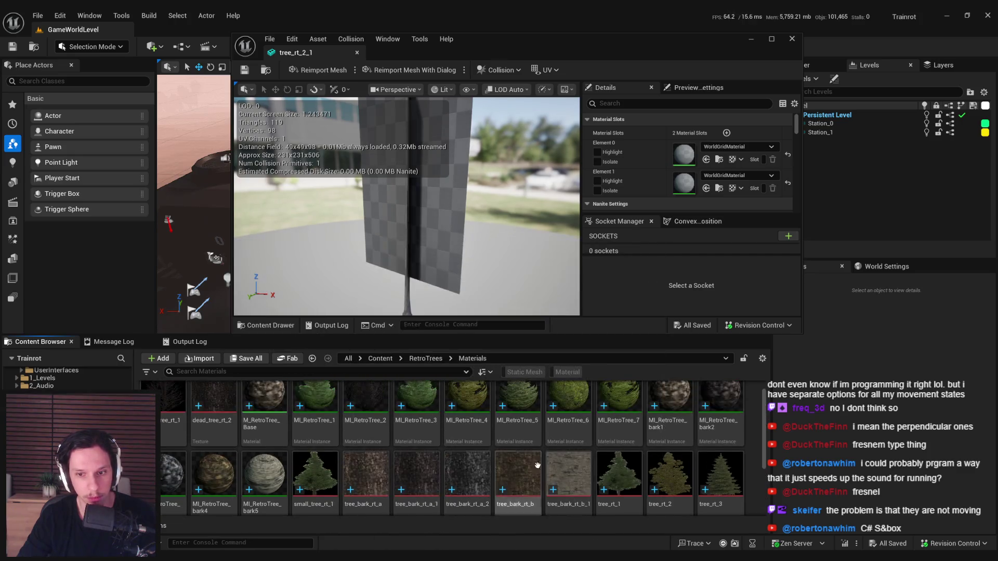
Give tree_rt_2_1 MI_RetroTree_7 leaves and MI_RetroTree_bark5 trunk, save, and close the editor
mouse_move(620, 462)
mouse_down()
mouse_move(650, 414)
mouse_move(684, 183)
mouse_up()
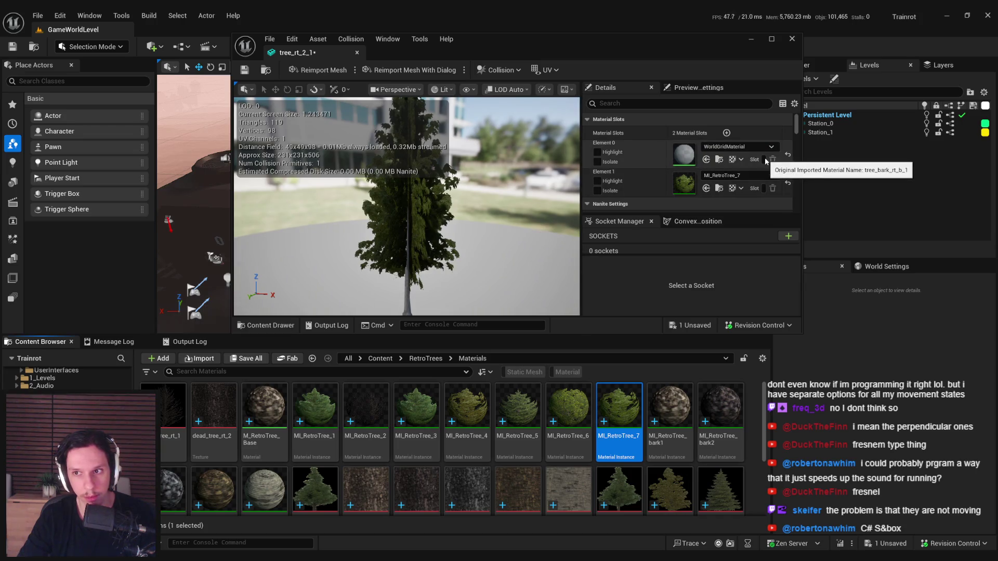
scroll(592, 442, down, 2)
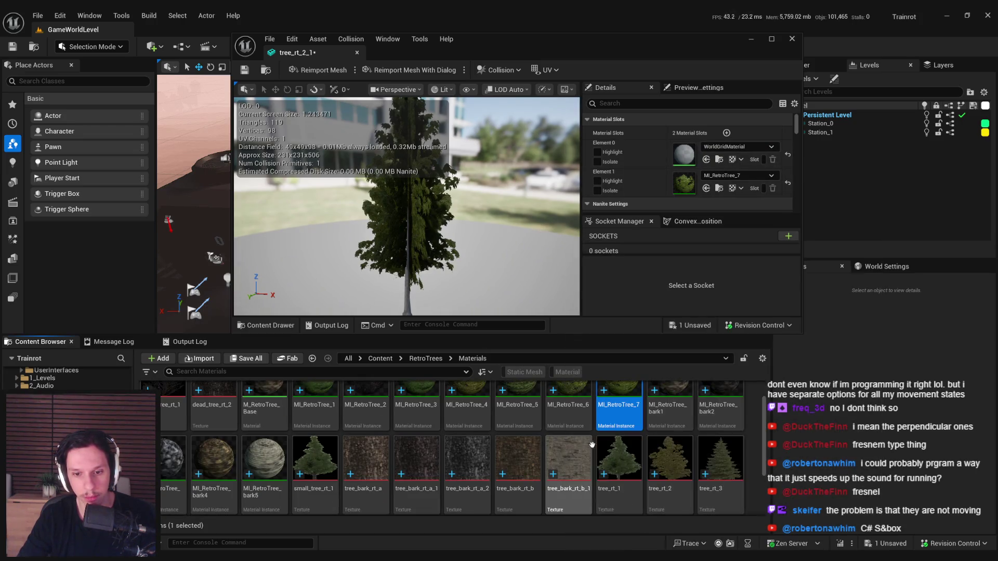
mouse_move(264, 460)
mouse_down()
mouse_move(572, 291)
mouse_move(684, 156)
mouse_up()
key(ctrl+s)
scroll(407, 207, up, 5)
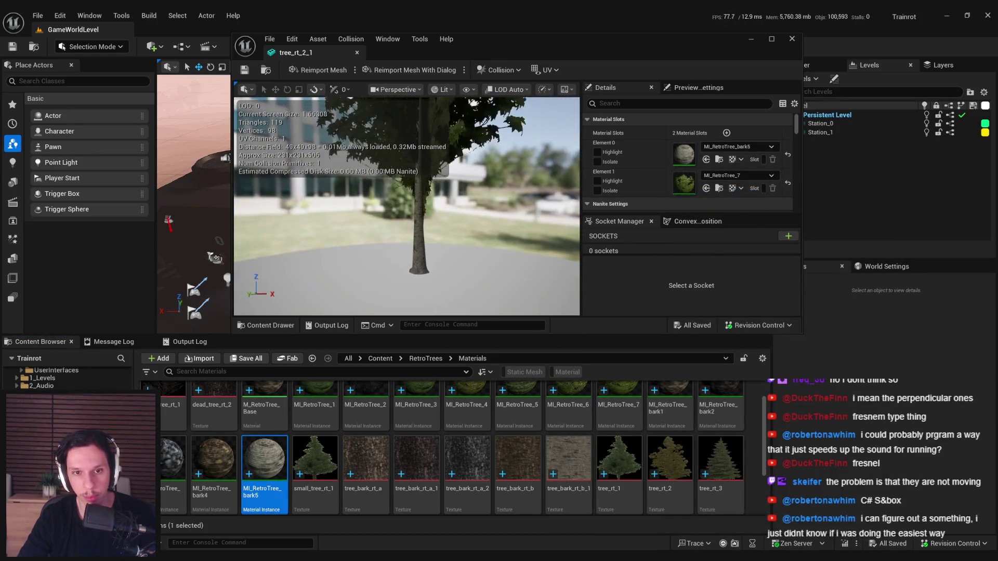
drag(406, 206, 421, 260)
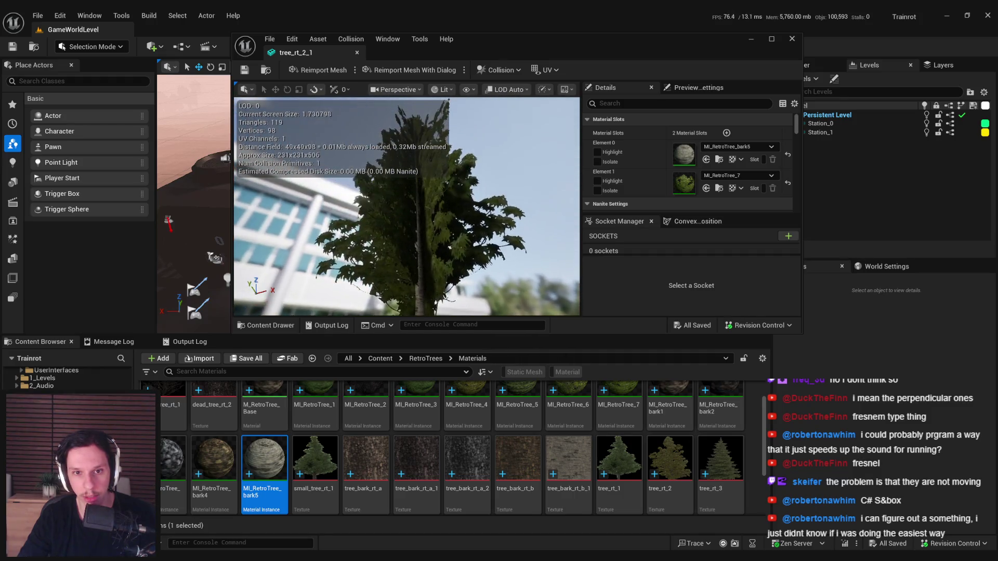
key(alt+F4)
click(423, 358)
Place a tree_rt_2_1 by the train track and sink it into the hillside
mouse_move(568, 411)
mouse_down()
mouse_move(525, 224)
mouse_move(491, 242)
mouse_move(508, 155)
mouse_move(499, 223)
mouse_up()
key(f)
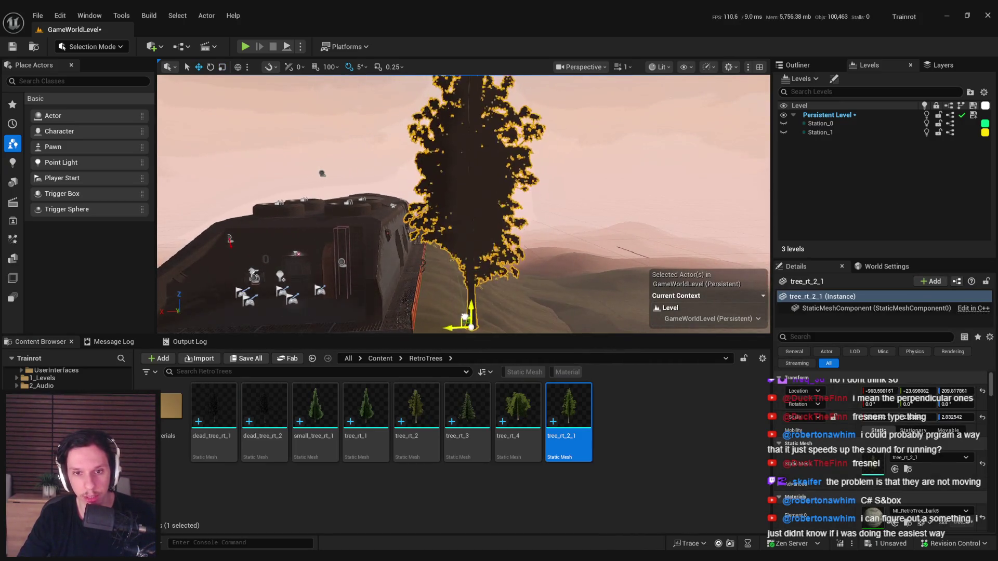
mouse_move(444, 265)
mouse_down()
mouse_move(458, 325)
mouse_move(461, 244)
mouse_move(574, 268)
mouse_move(589, 248)
mouse_up()
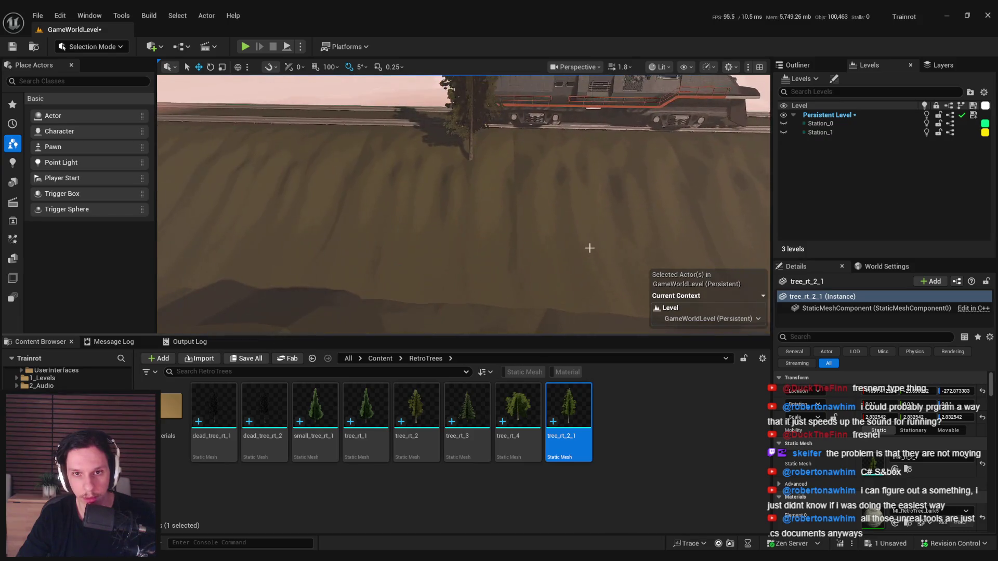
click(446, 143)
drag(446, 143, 445, 135)
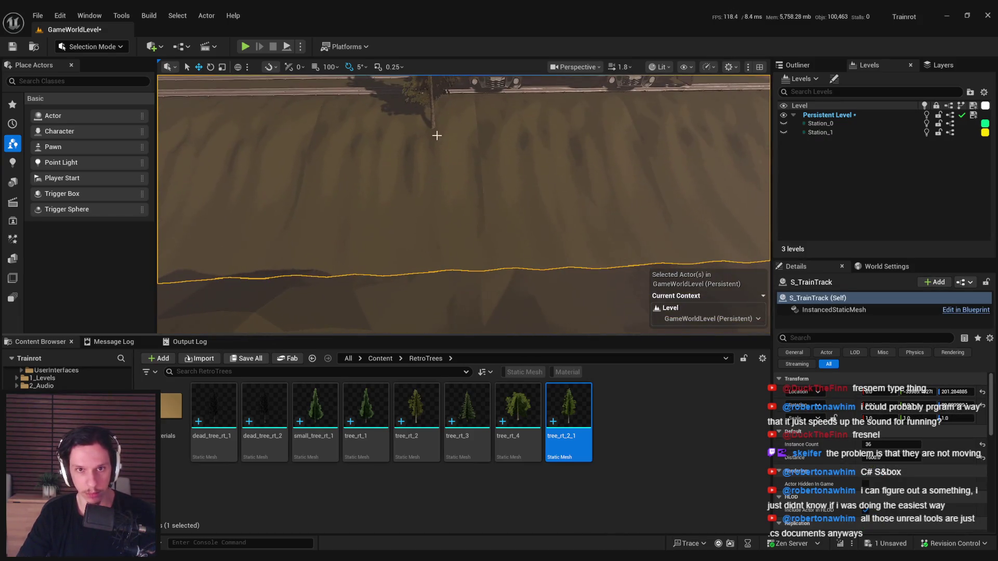
click(431, 107)
key(f)
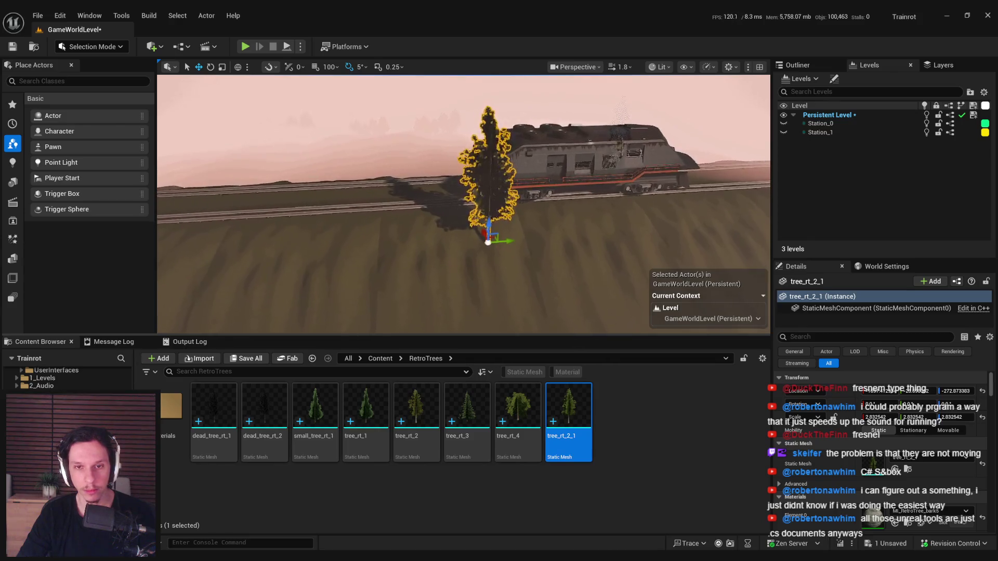
mouse_move(576, 209)
mouse_down()
mouse_move(481, 243)
mouse_move(512, 208)
mouse_move(601, 238)
mouse_move(572, 217)
mouse_up()
Frame the tree and train, try and delete a small_tree_rt_1, and reselect tree_rt_2_1
click(572, 216)
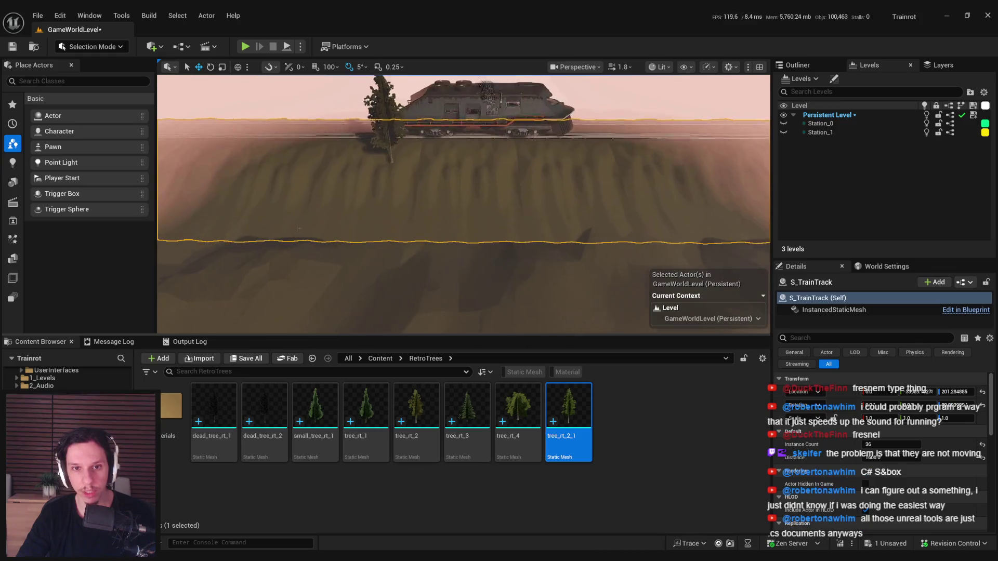
scroll(324, 151, up, 2)
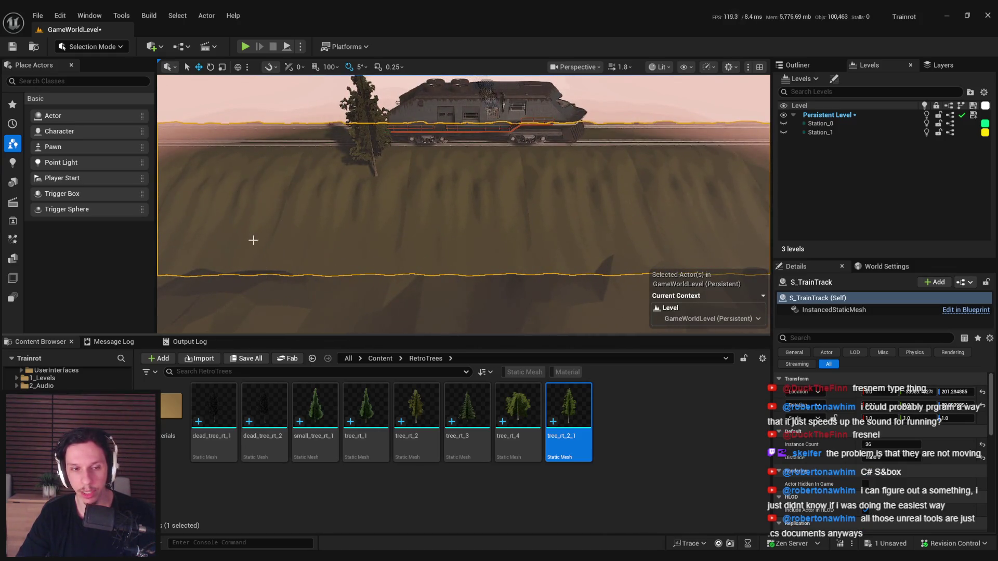
drag(655, 275, 478, 213)
click(460, 135)
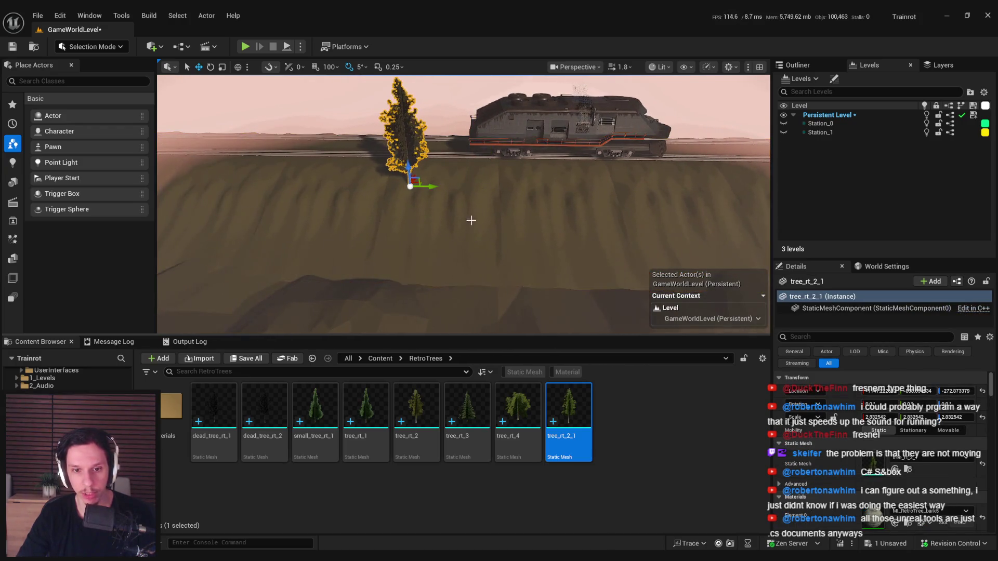
drag(315, 408, 438, 211)
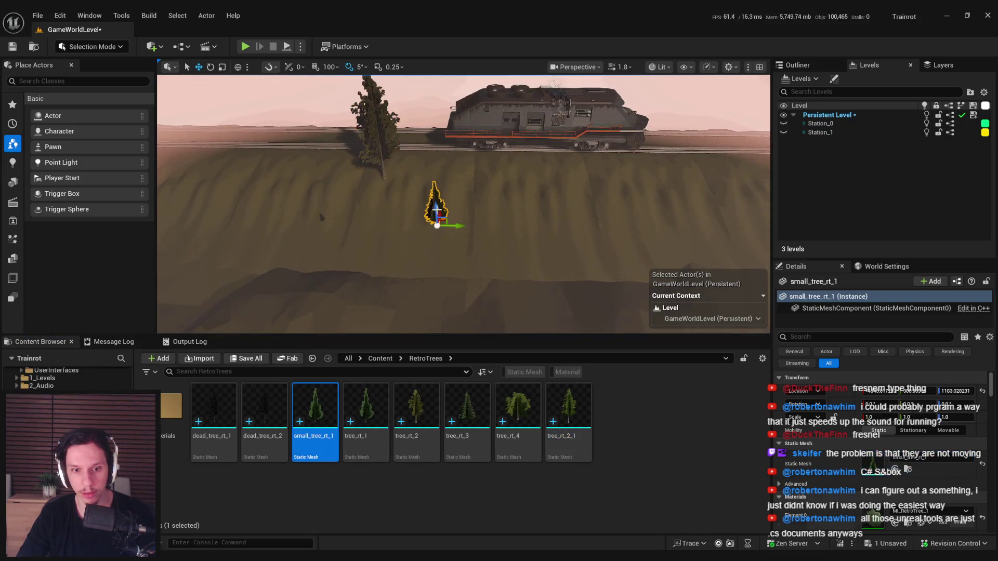
key(Delete)
scroll(461, 144, up, 4)
click(461, 144)
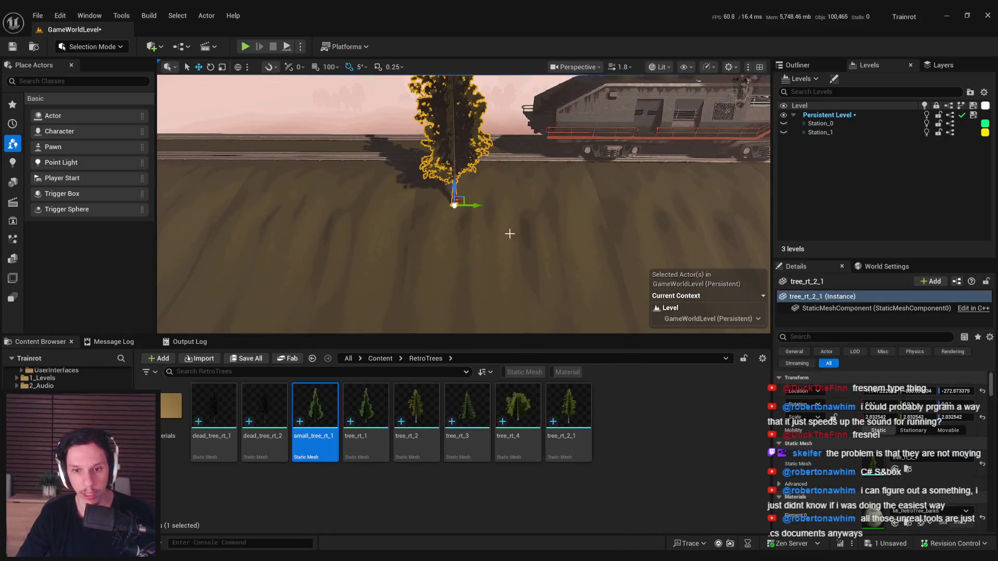
scroll(508, 232, up, 2)
Swap the selected tree's mesh to tree_rt_4, shift it right and lower, and rotate it about 10°
mouse_move(517, 411)
mouse_down()
mouse_move(483, 241)
mouse_move(479, 251)
mouse_up()
key(Escape)
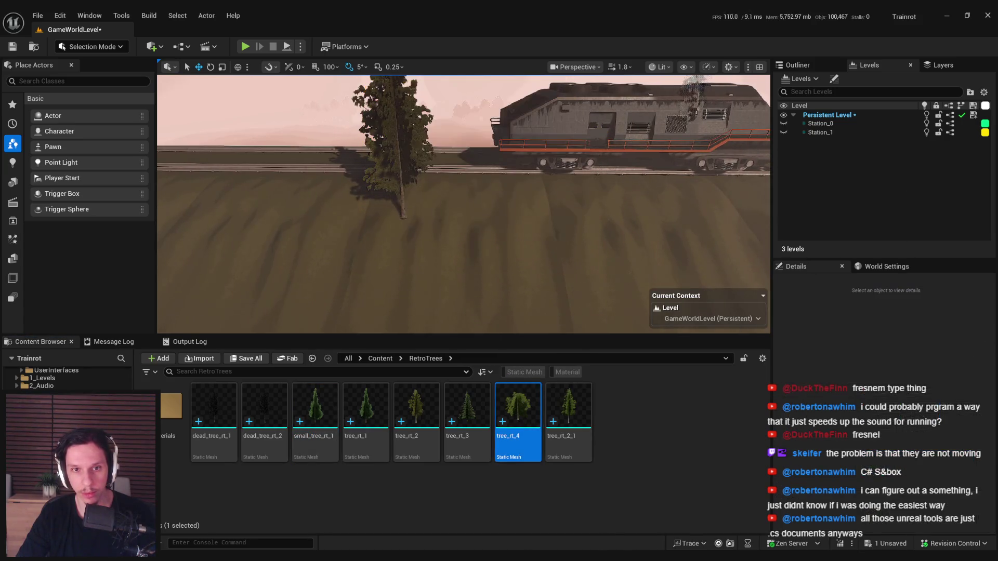
drag(410, 213, 481, 256)
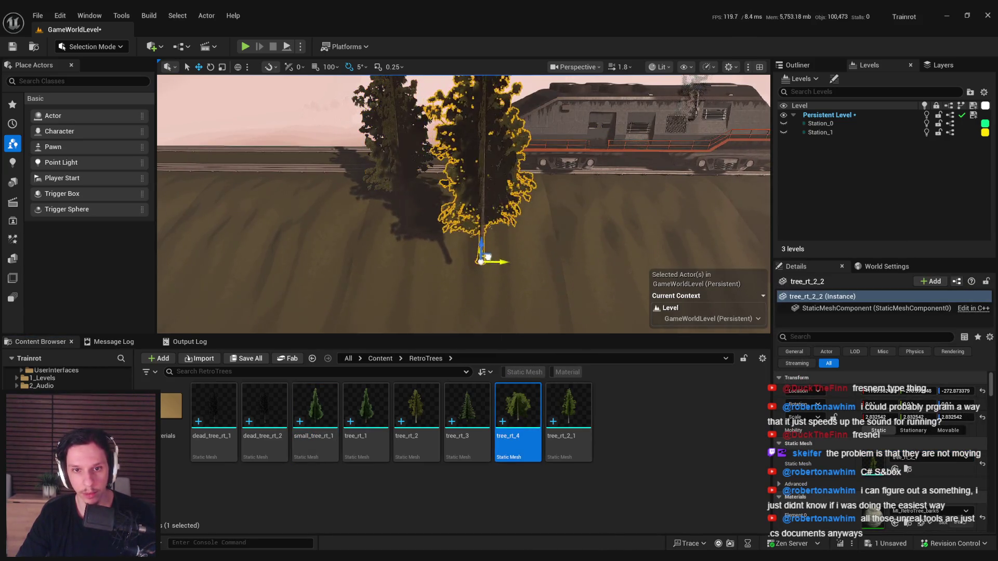
mouse_move(518, 411)
mouse_down()
mouse_move(499, 256)
mouse_move(521, 222)
mouse_move(461, 203)
mouse_move(631, 187)
mouse_move(766, 199)
mouse_up()
key(e)
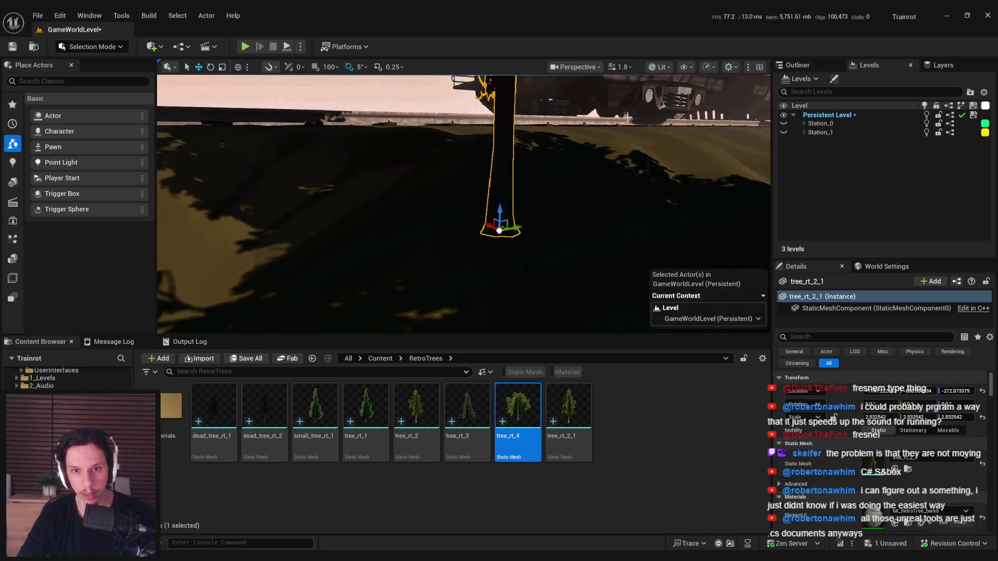
Switch the viewport rendering mode to Unlit
click(659, 67)
mouse_move(694, 238)
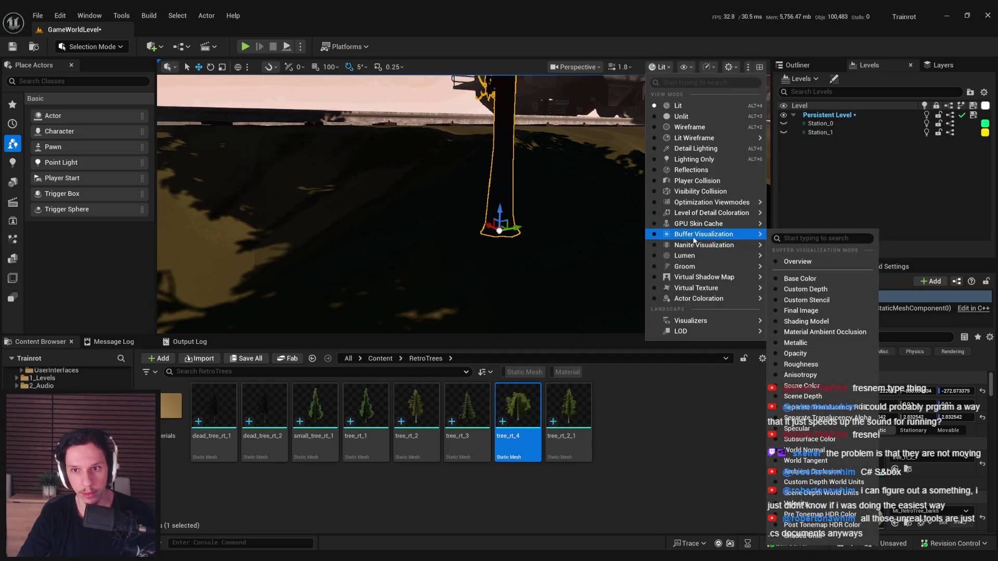
click(807, 539)
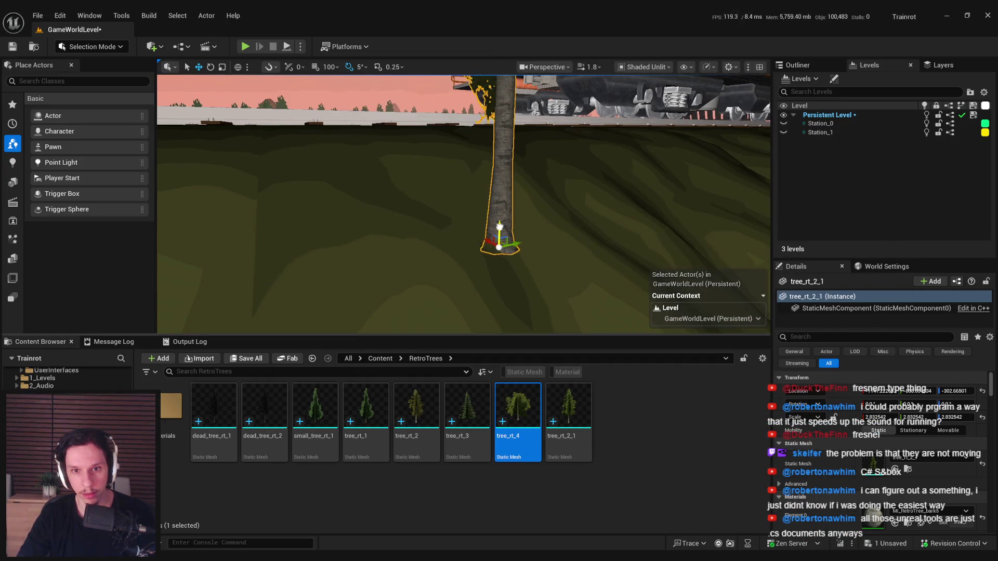
Place a new tree_rt_2 beside the train track and rotate it
mouse_move(520, 244)
mouse_down()
mouse_move(571, 275)
mouse_move(579, 297)
mouse_move(569, 328)
mouse_up()
mouse_move(494, 202)
mouse_down()
mouse_move(494, 234)
mouse_move(494, 197)
mouse_move(478, 229)
mouse_up()
click(494, 203)
mouse_move(415, 411)
mouse_down()
mouse_move(445, 382)
mouse_move(442, 180)
mouse_up()
drag(508, 193, 508, 215)
key(w)
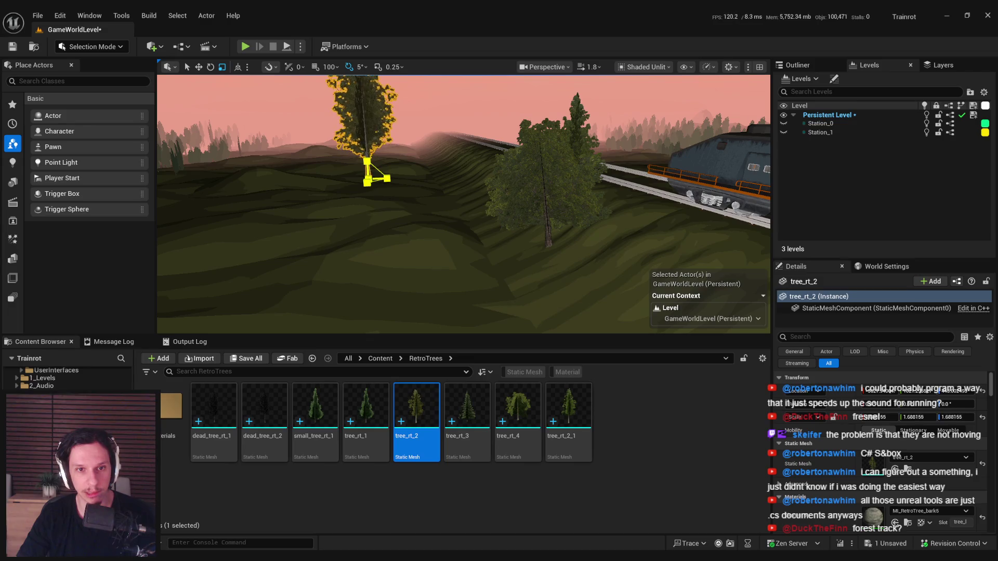
key(f)
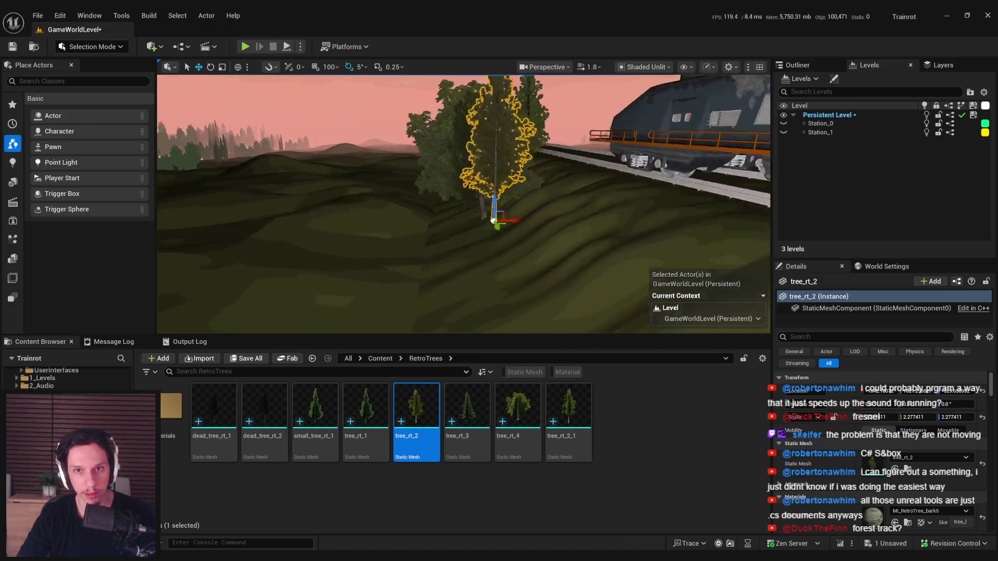
key(e)
scroll(495, 221, up, 2)
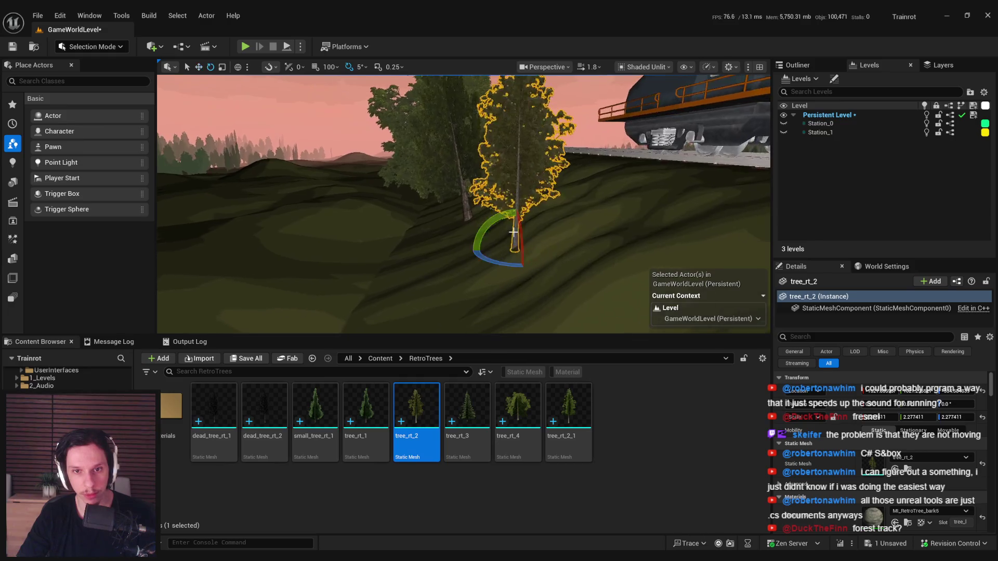
key(w)
Rotate the narrow tree tree_rt_2_3 near the train and save all changes
mouse_move(559, 253)
mouse_down()
mouse_move(457, 221)
mouse_move(491, 204)
mouse_up()
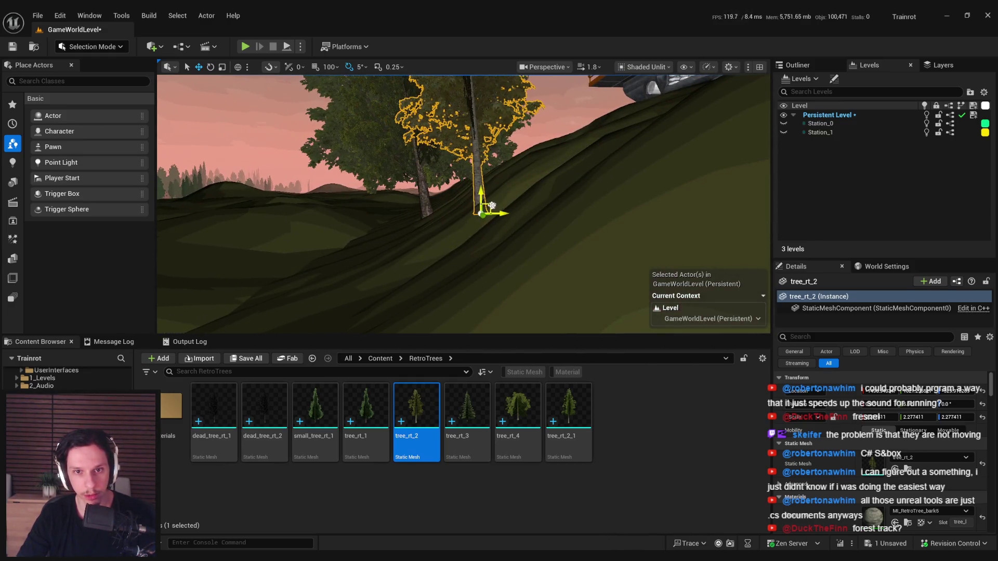
click(540, 243)
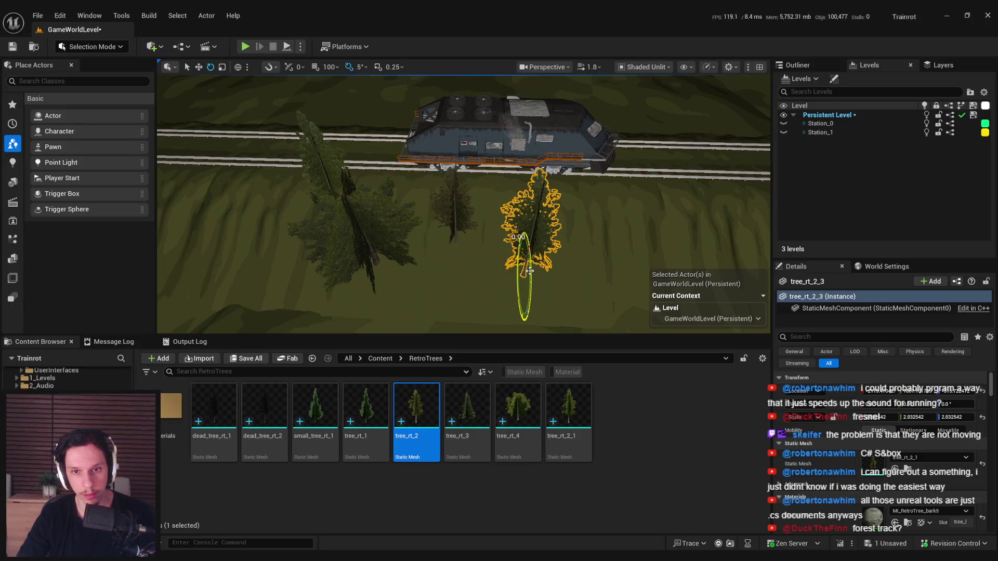
key(f)
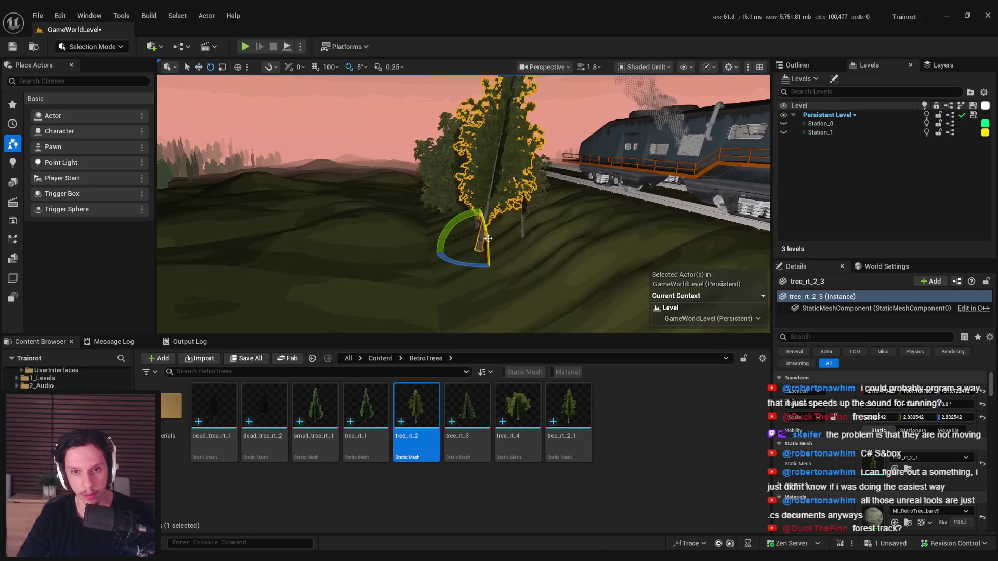
scroll(519, 207, down, 3)
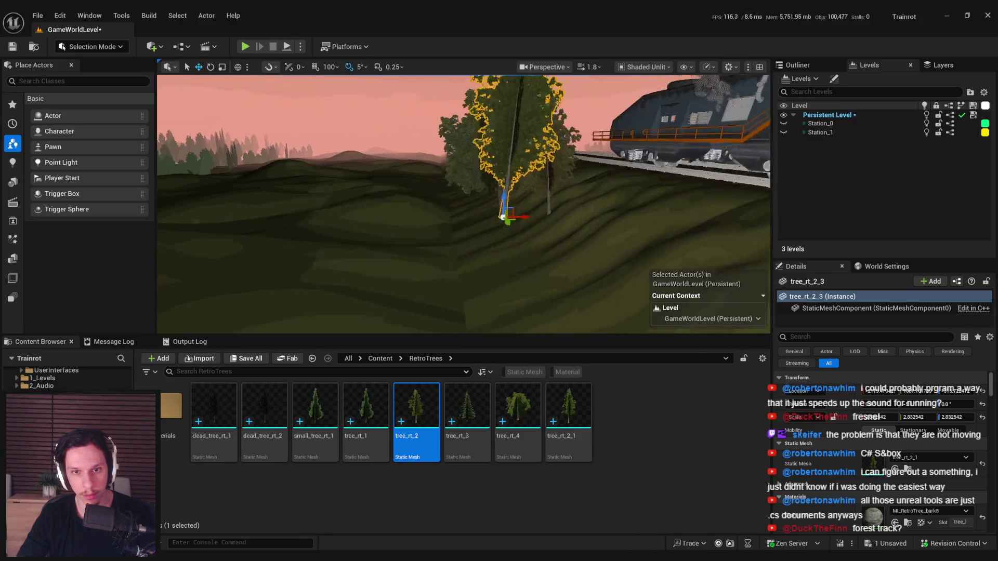
key(w)
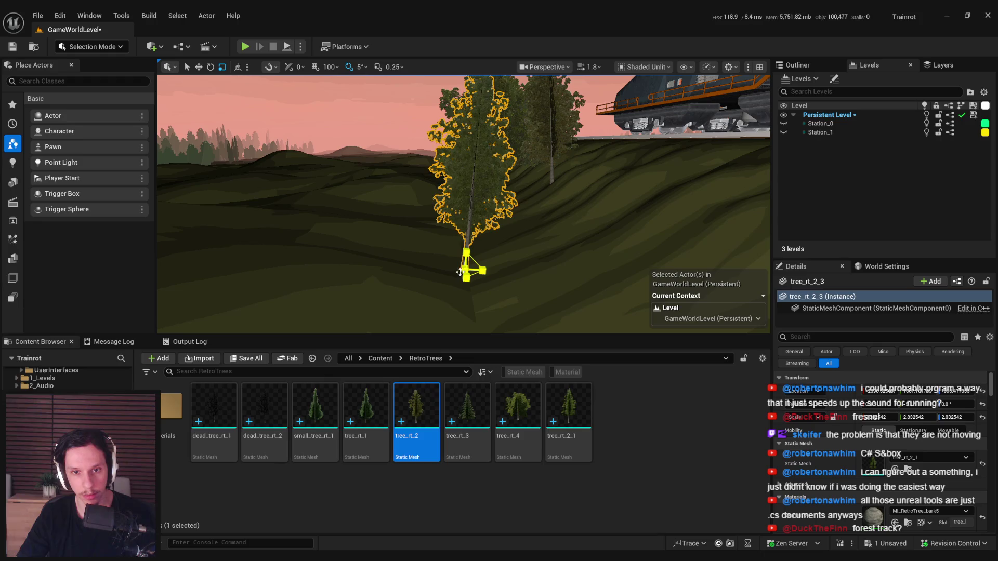
mouse_move(475, 276)
mouse_down()
mouse_move(438, 290)
mouse_move(468, 269)
mouse_move(520, 270)
mouse_up()
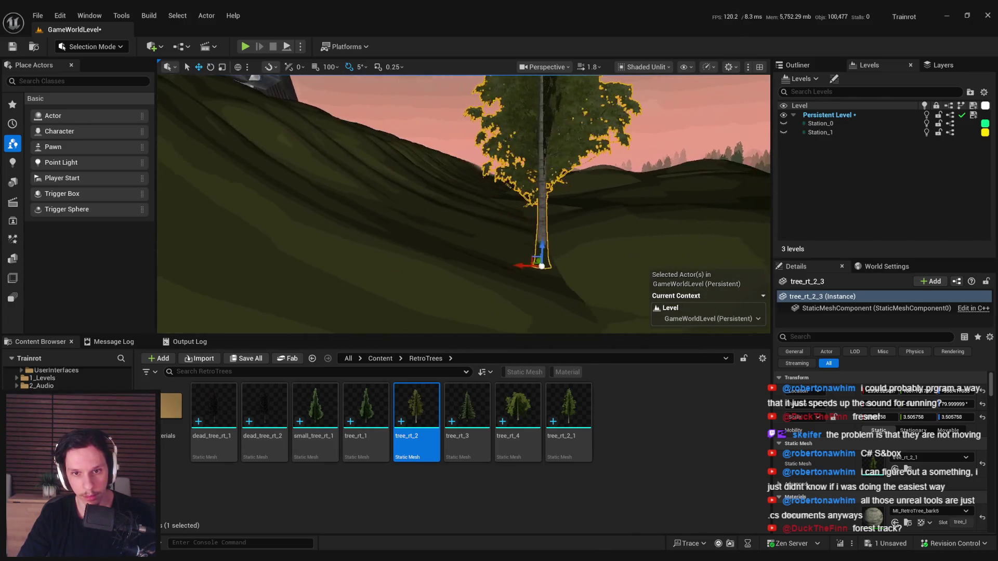
scroll(483, 269, up, 3)
mouse_move(549, 303)
mouse_down()
mouse_move(514, 343)
mouse_move(582, 281)
mouse_move(603, 296)
mouse_up()
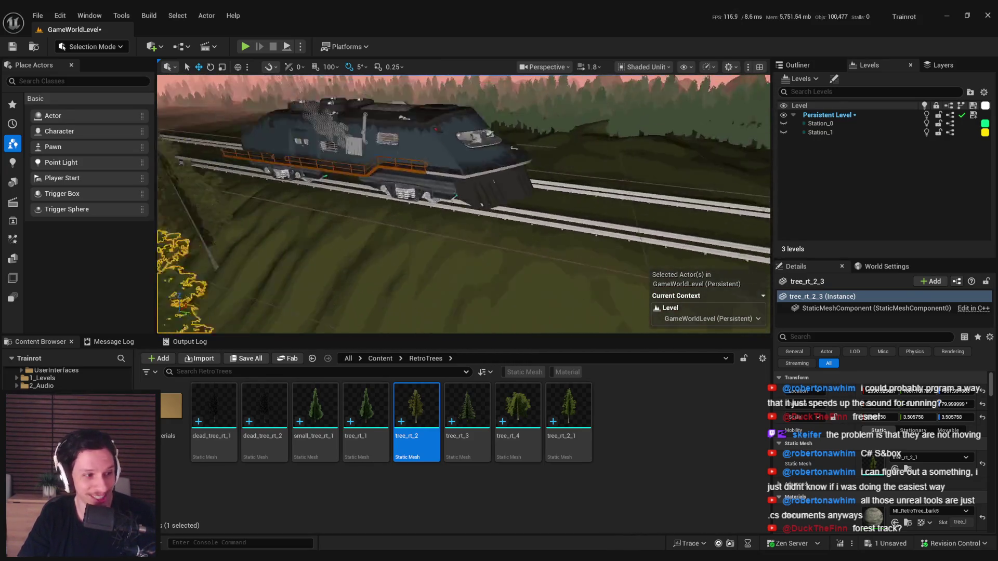
key(ctrl+s)
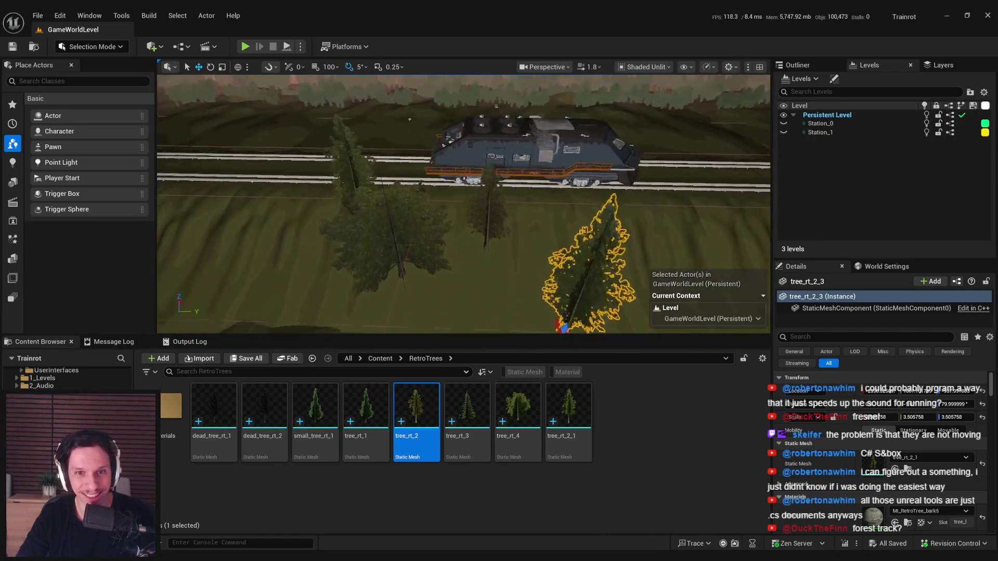
Alt-drag tree_rt_2_2 toward the train to create tree_rt_2_4 and scale it
click(387, 174)
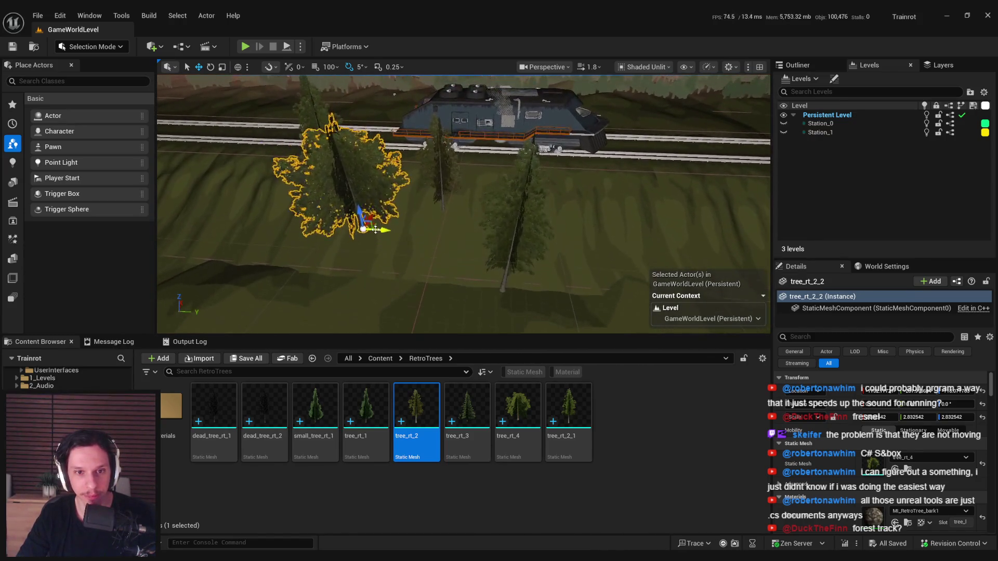
drag(377, 224, 586, 218)
key(r)
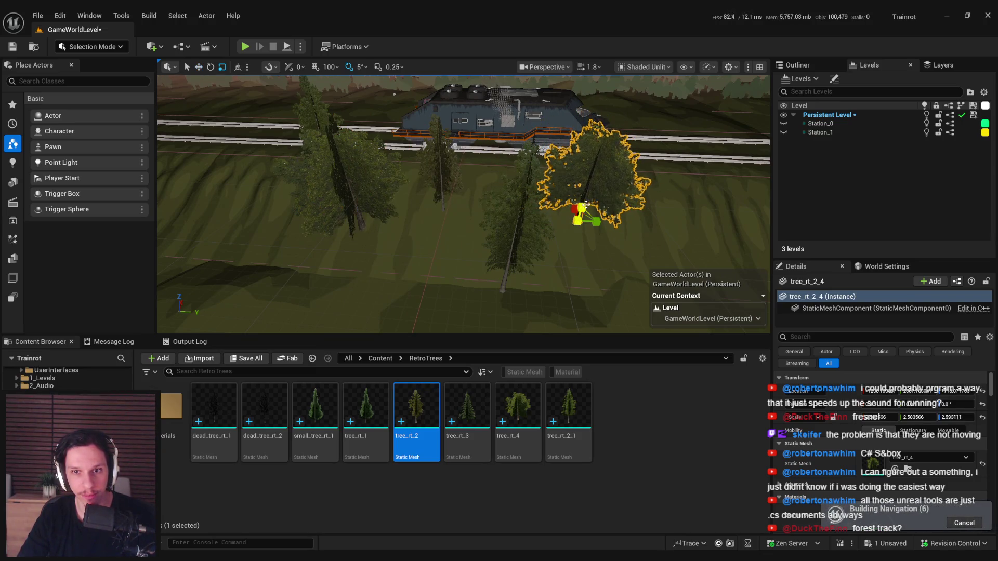
key(f)
key(e)
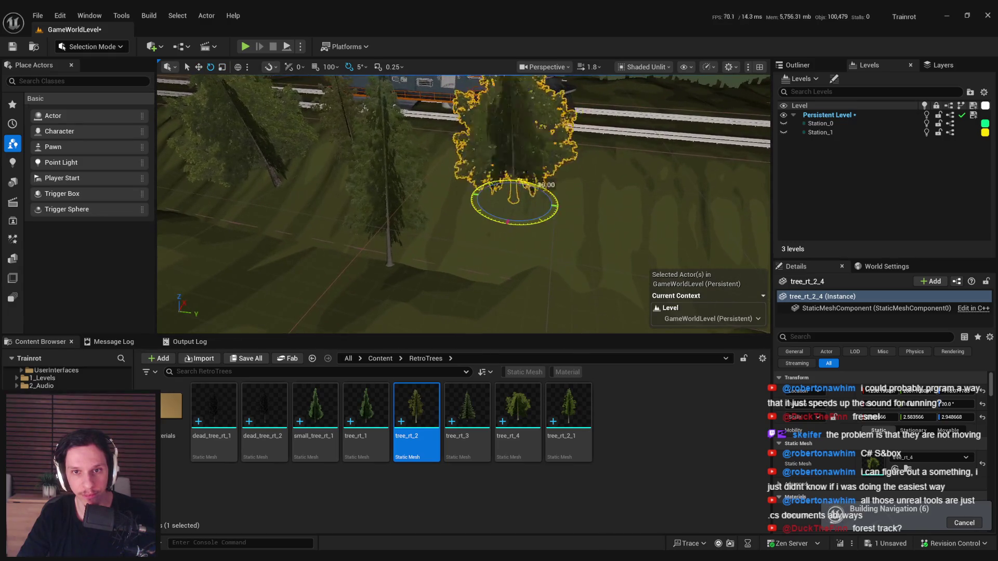
Rotate tree_rt_2_4 slightly on the hillside and view it from over the track
mouse_move(529, 229)
mouse_down()
mouse_move(584, 257)
mouse_move(512, 213)
mouse_move(514, 197)
mouse_move(596, 248)
mouse_up()
key(e)
key(w)
key(f)
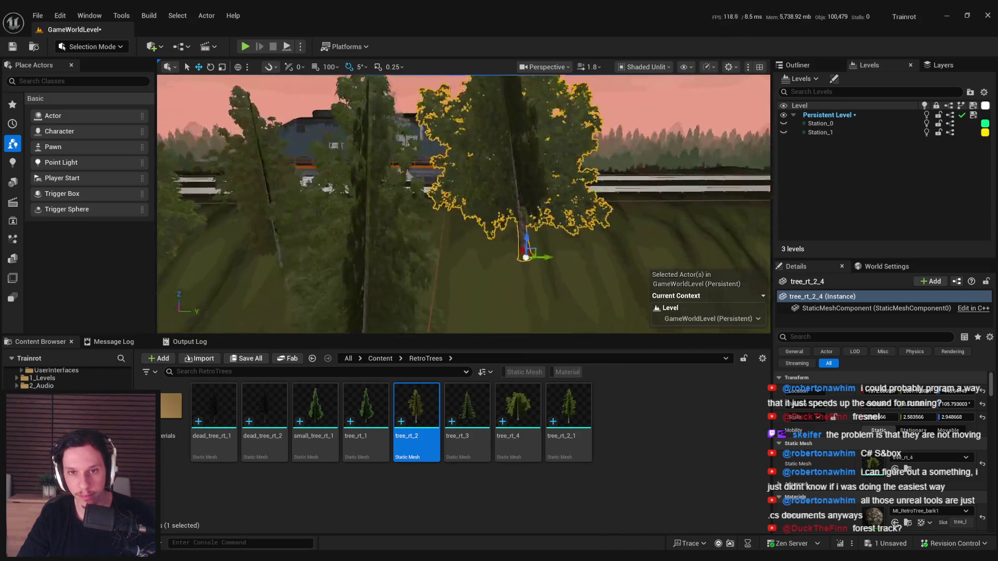
key(e)
key(w)
drag(484, 234, 485, 234)
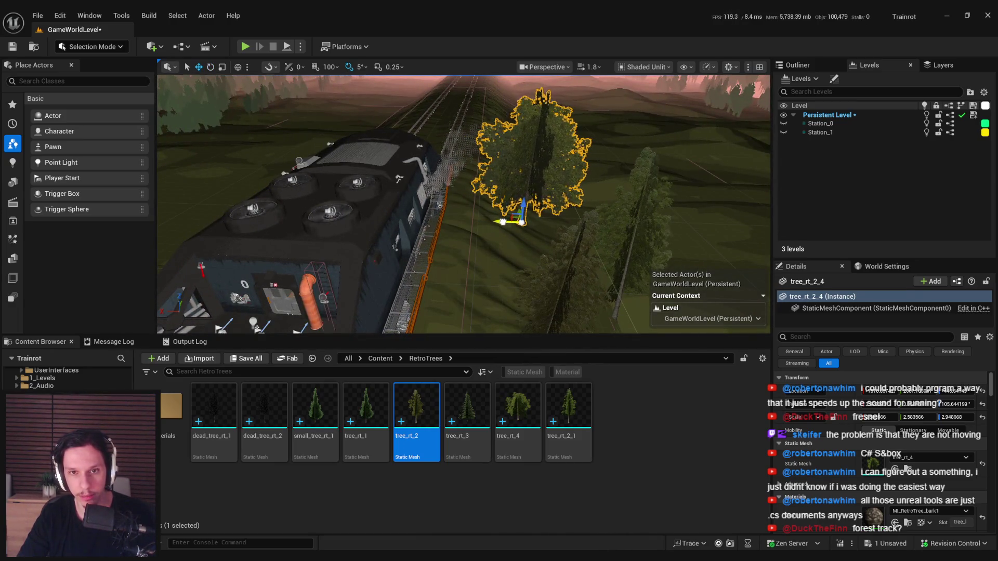
key(f)
scroll(468, 173, up, 5)
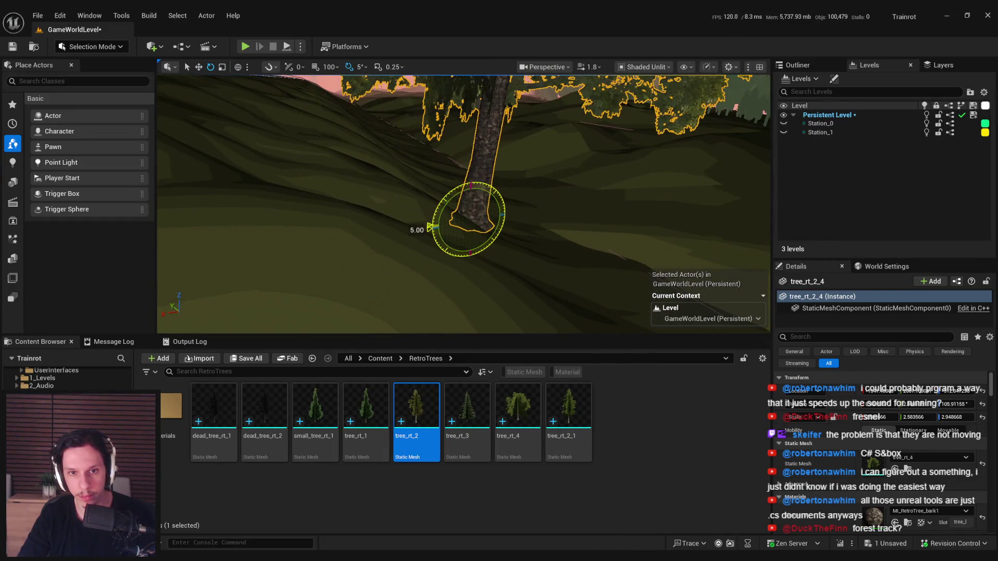
key(w)
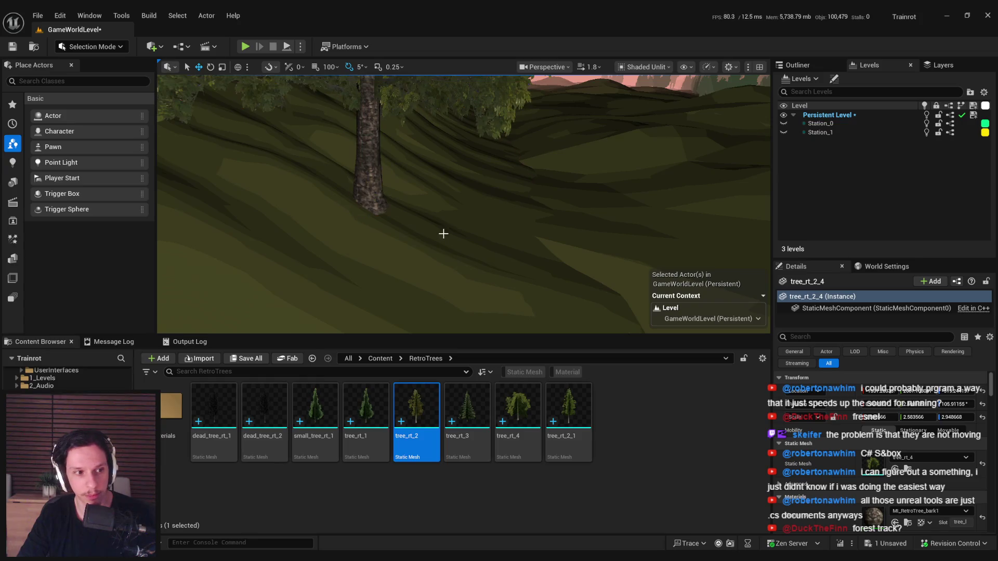
key(1)
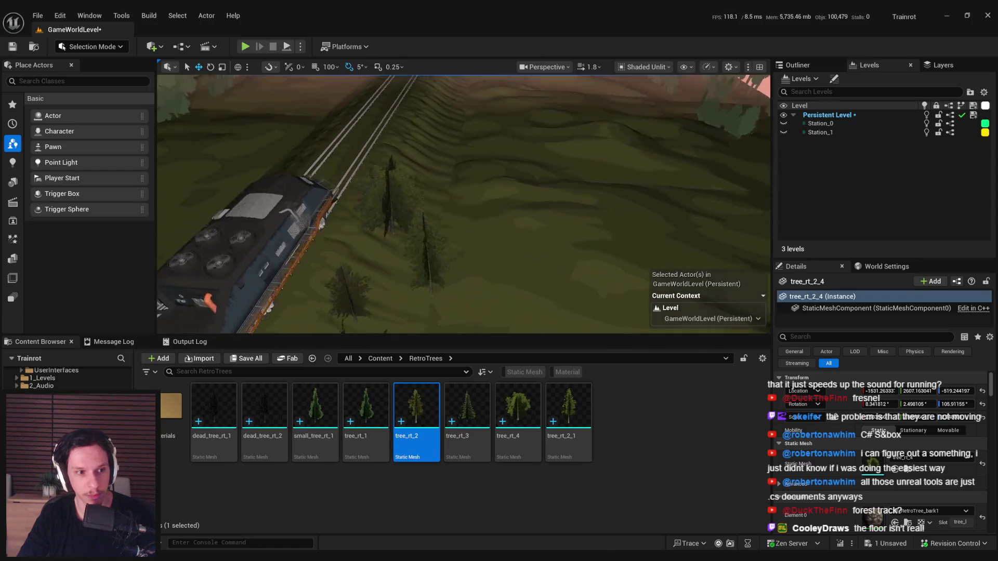
click(644, 66)
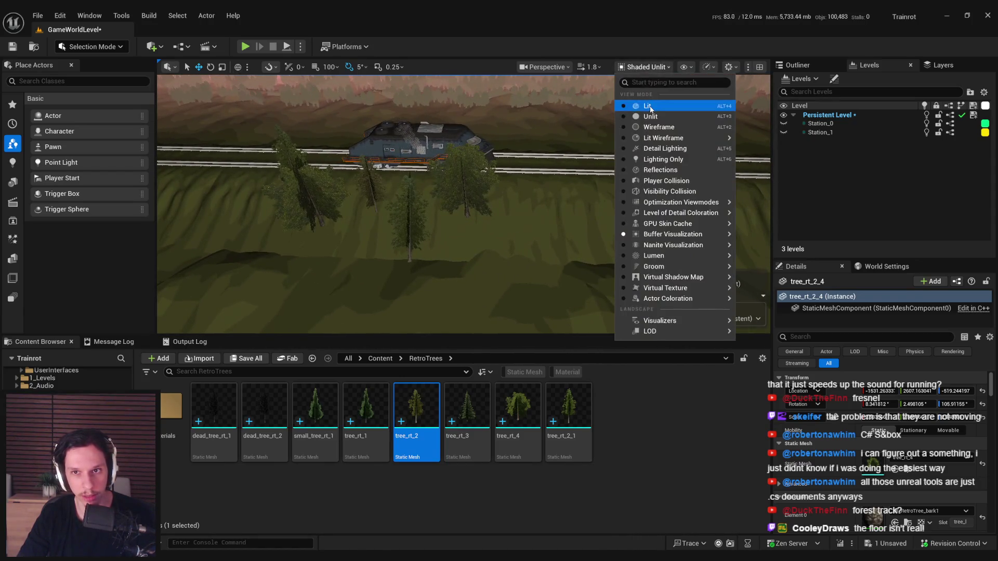
Restore lit rendering and slide tree_rt_3 to the right
click(647, 106)
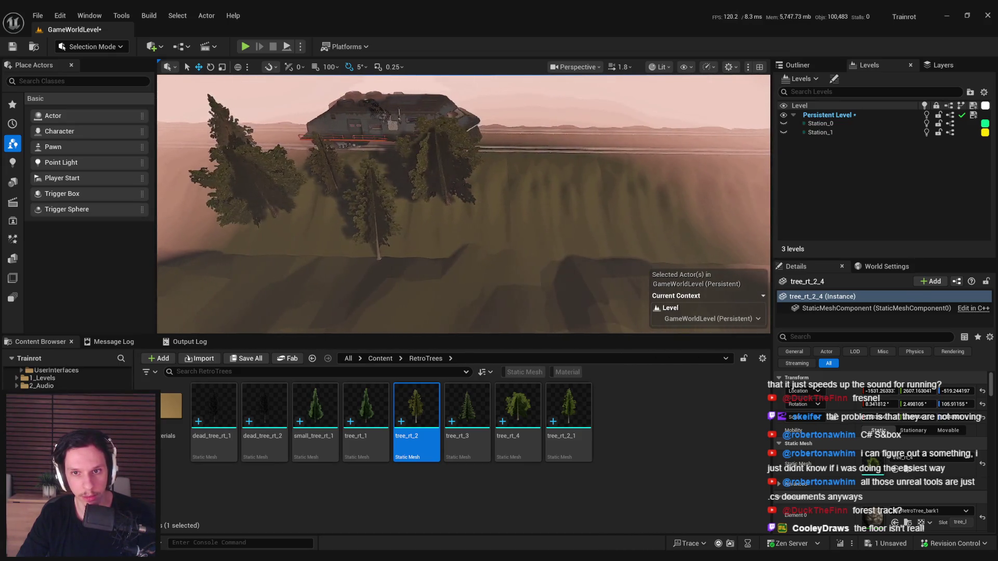
click(346, 171)
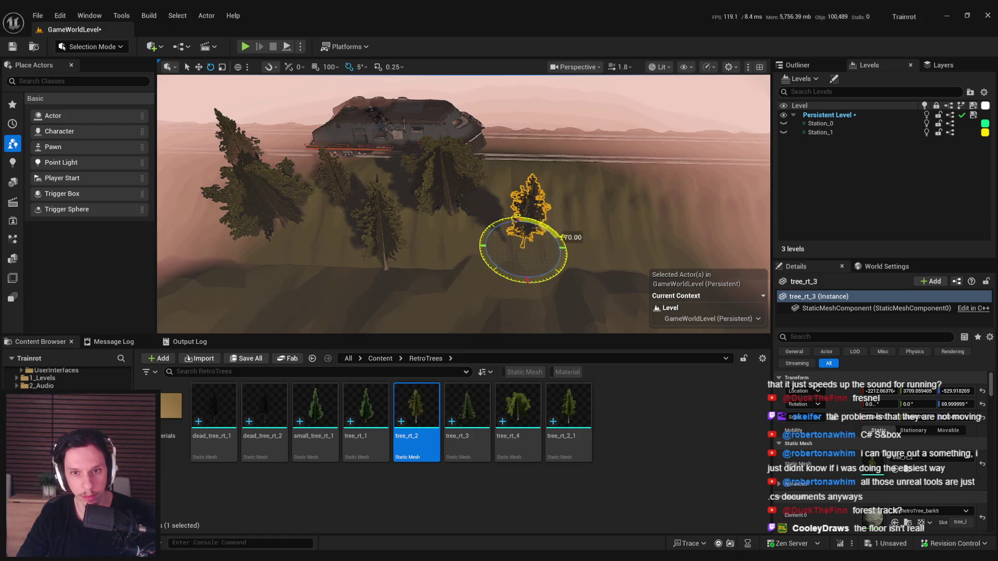
key(w)
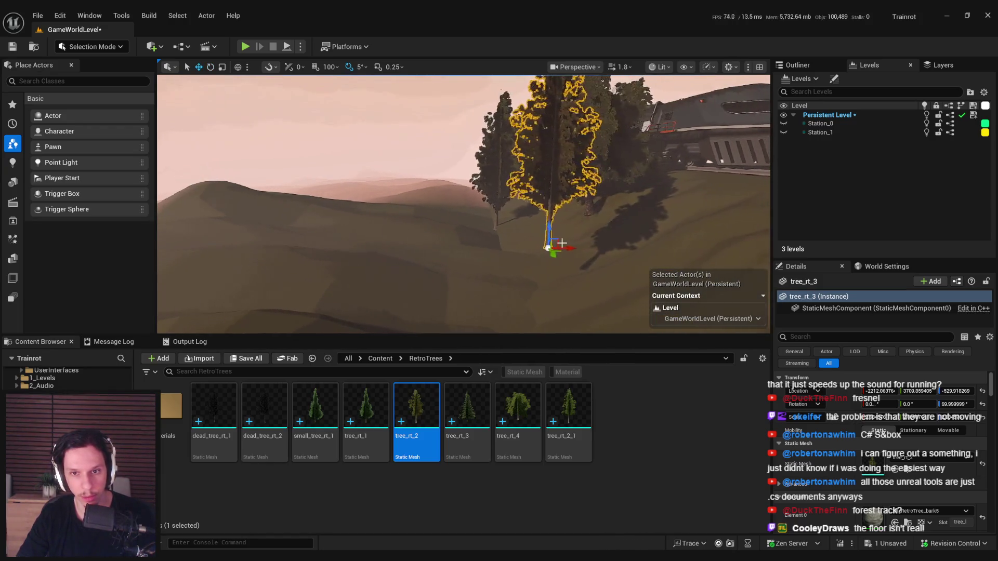
mouse_move(565, 287)
mouse_down()
mouse_move(580, 289)
mouse_move(541, 271)
mouse_move(530, 239)
mouse_move(565, 247)
mouse_up()
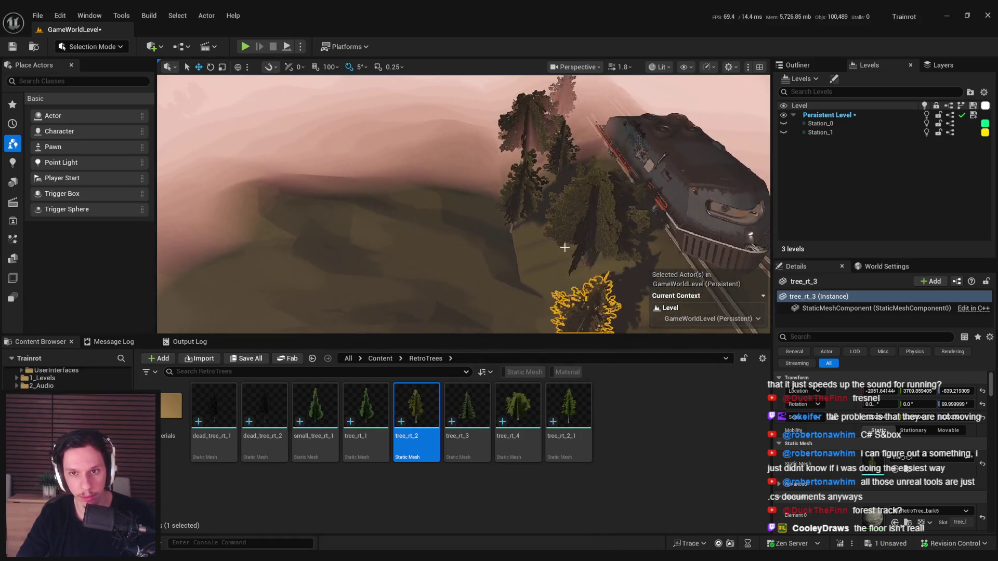
Group six nearby trees, rotate them 140 degrees and move them to a new spot
ctrl+click(589, 224)
ctrl+click(560, 106)
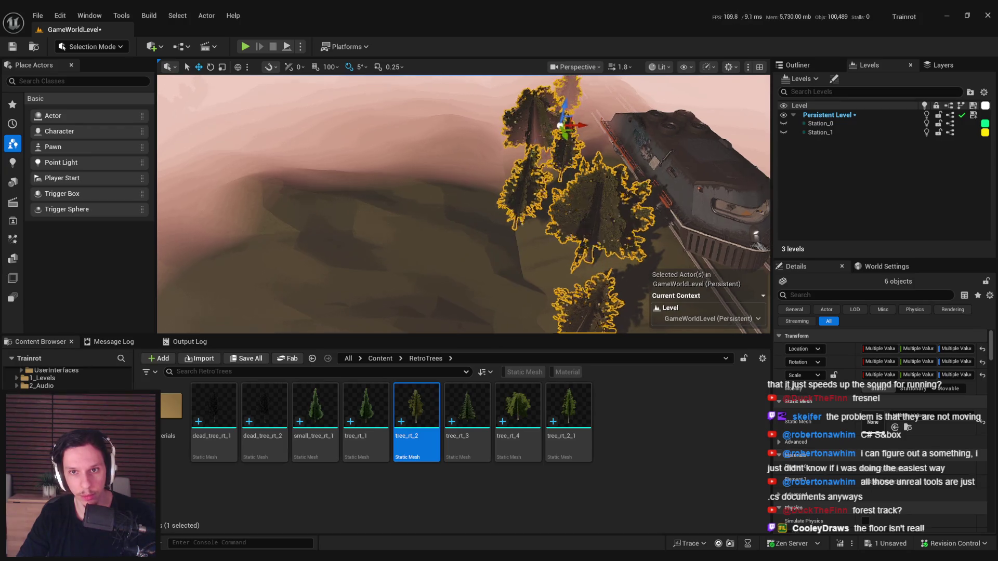
drag(555, 140, 531, 146)
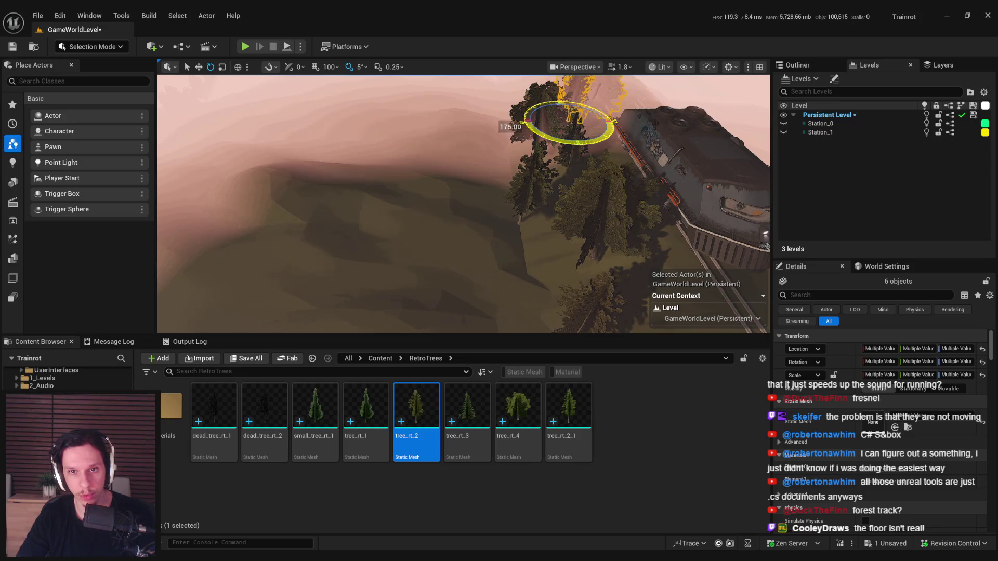
mouse_move(579, 128)
mouse_down()
mouse_move(439, 307)
mouse_move(382, 317)
mouse_move(422, 303)
mouse_up()
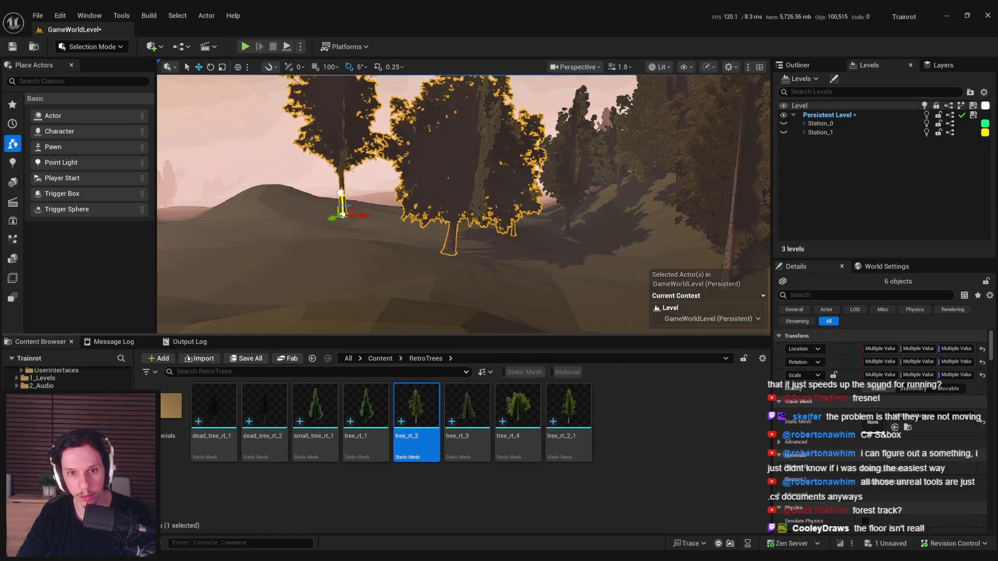
Sink tree_rt_2_8 lower into the ground
scroll(463, 202, up, 5)
scroll(519, 223, down, 5)
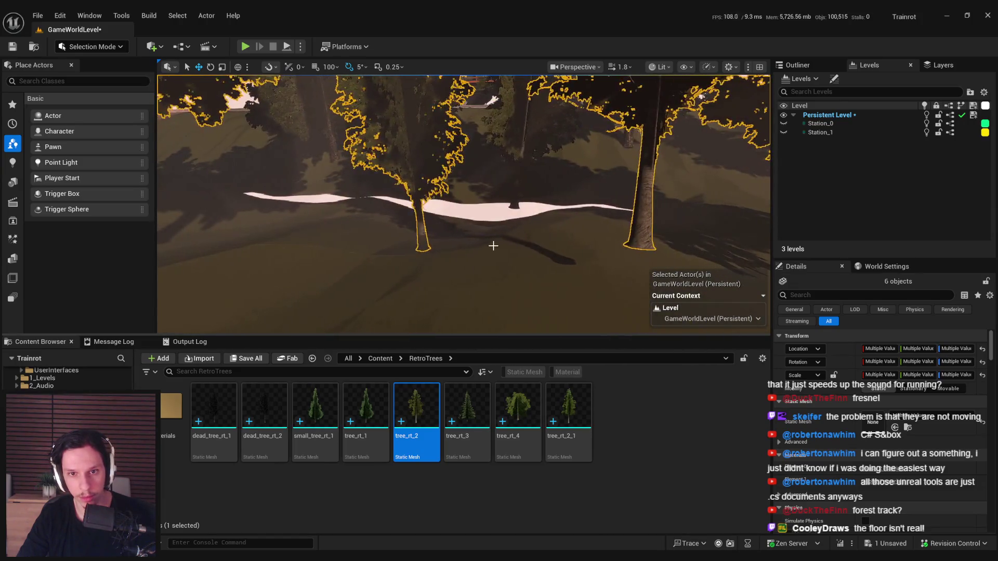
click(518, 191)
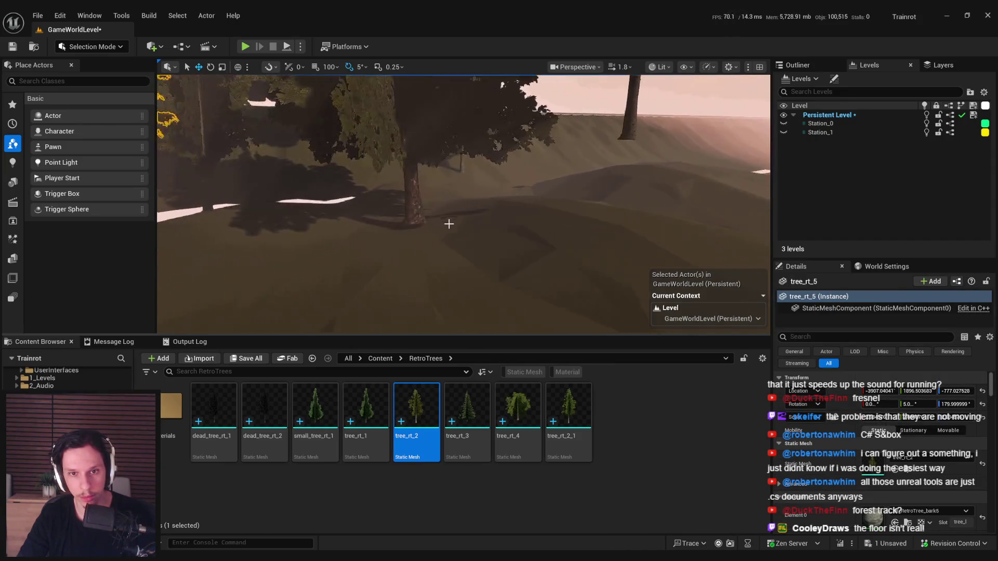
click(405, 205)
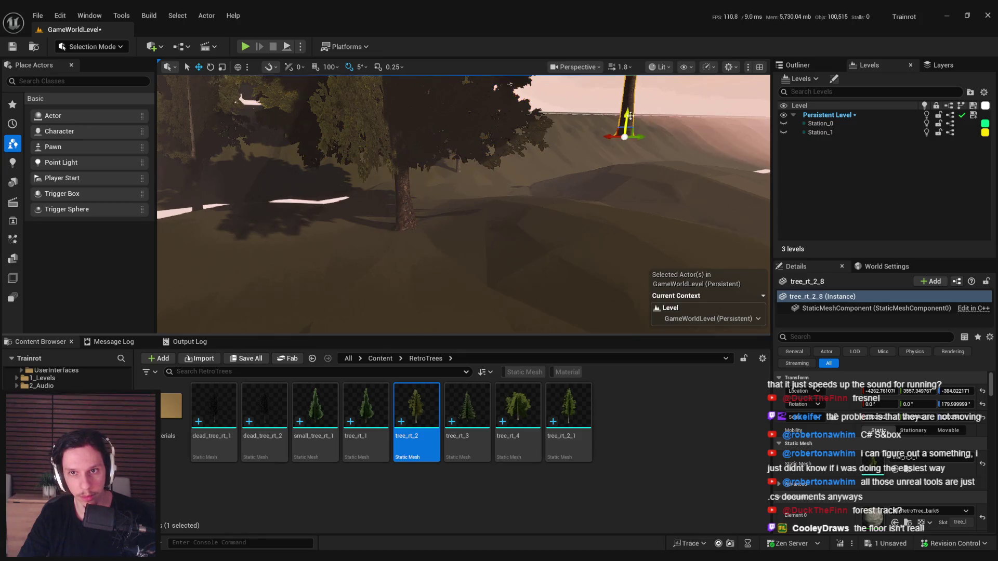
drag(629, 116, 607, 213)
scroll(569, 192, down, 3)
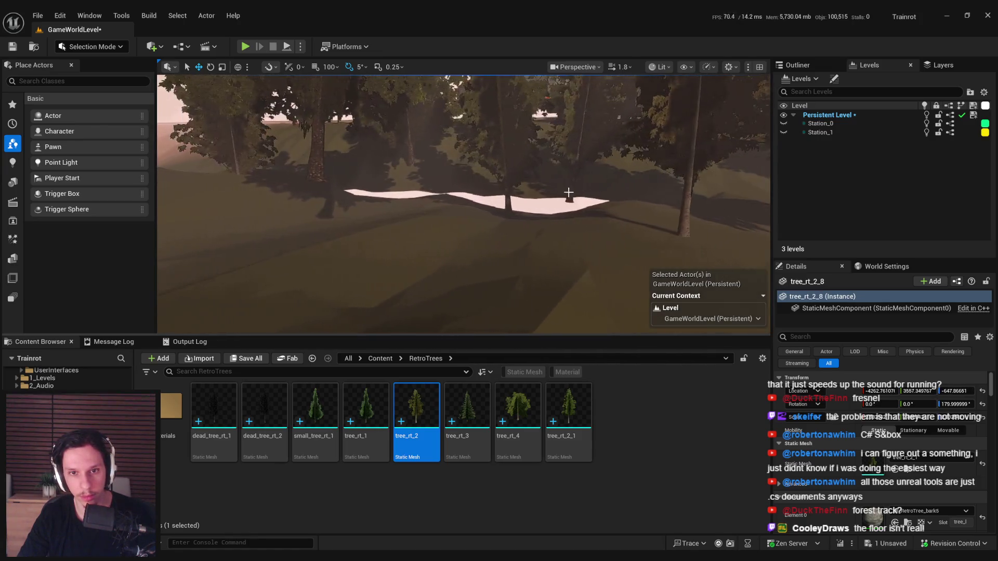
Check tree_rt_2_5, tree_rt_2_6 and tree_rt_4, then group the cluster around tree_rt_5
click(319, 170)
scroll(334, 223, up, 3)
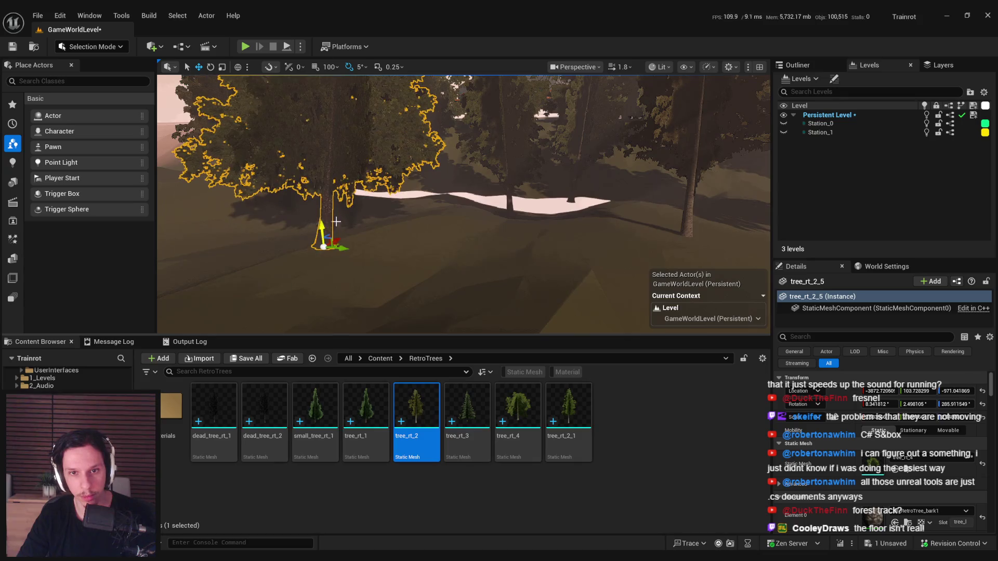
click(535, 218)
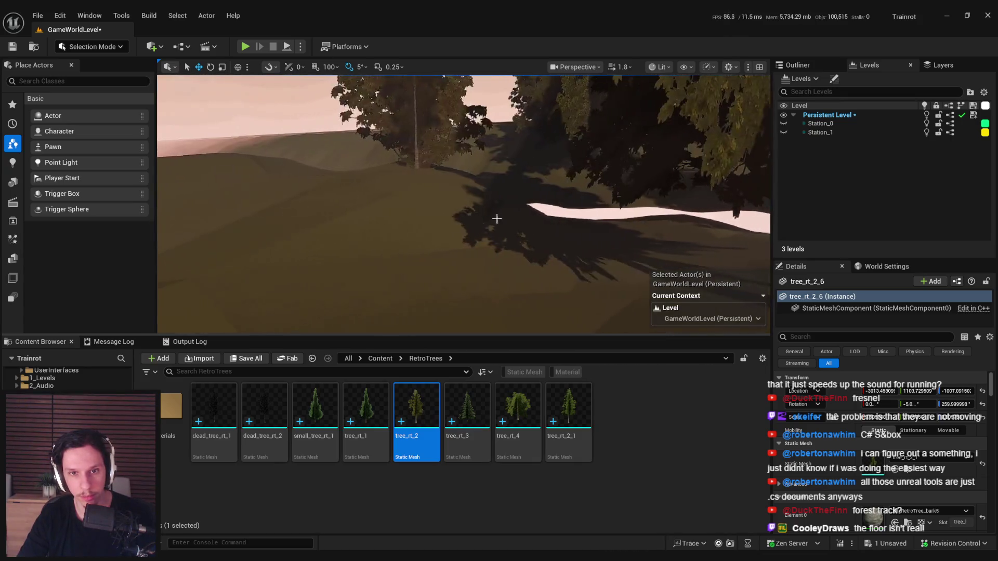
scroll(496, 218, down, 2)
click(417, 156)
mouse_move(513, 223)
mouse_down()
mouse_move(421, 216)
mouse_move(389, 235)
mouse_move(399, 266)
mouse_up()
click(361, 258)
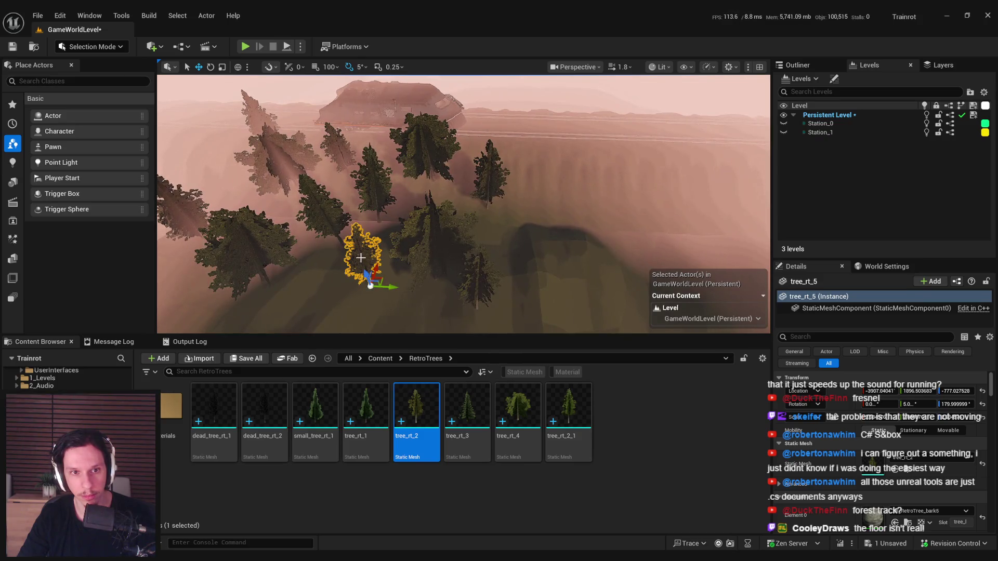
ctrl+click(312, 210)
ctrl+click(271, 162)
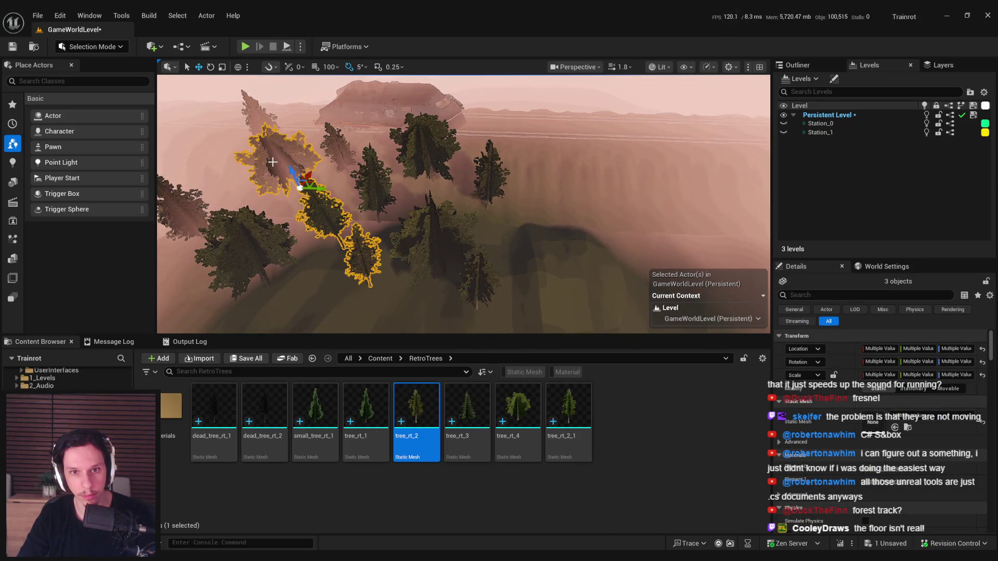
key(ctrl+z)
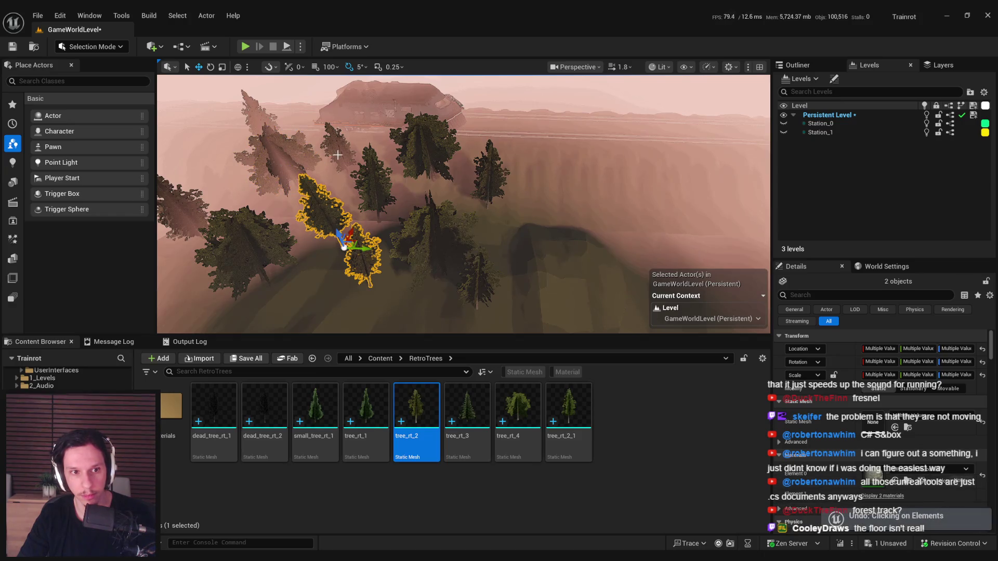
ctrl+click(255, 113)
mouse_move(255, 113)
mouse_down()
mouse_move(570, 172)
mouse_move(522, 172)
mouse_up()
Shift tree_rt_2_9 and tree_rt_6 sideways along Y, then overlook the trees and train
click(638, 229)
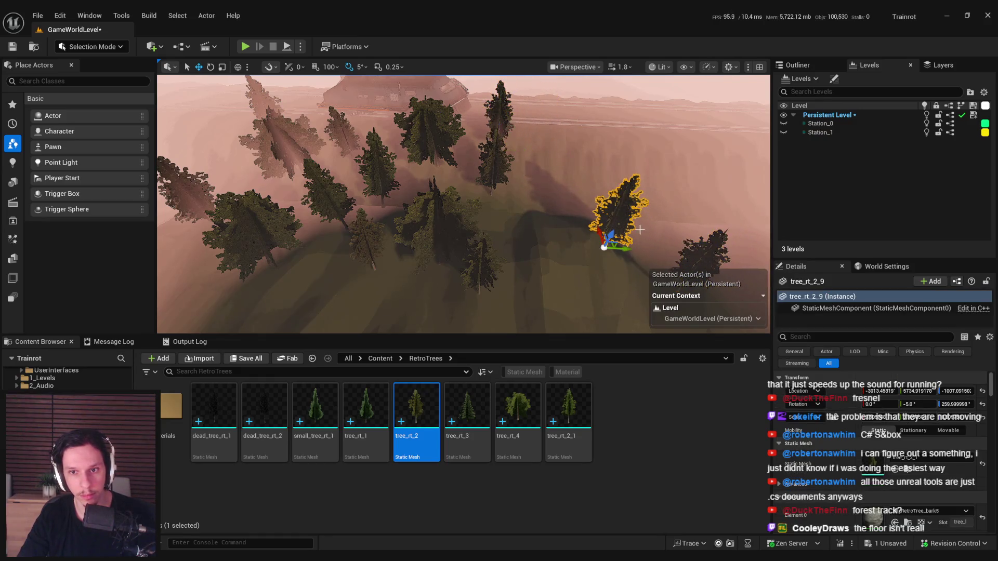
drag(627, 249, 566, 245)
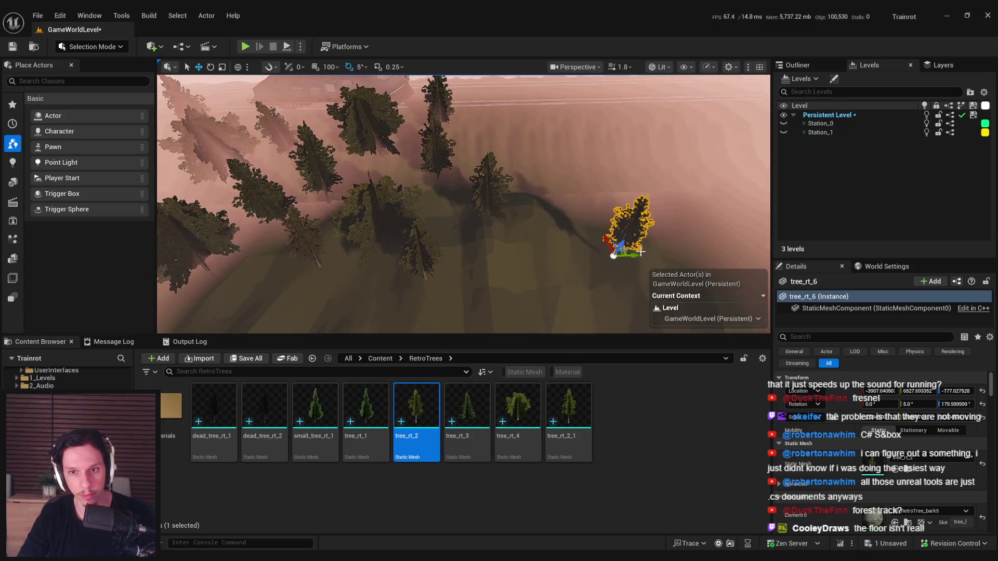
click(489, 245)
mouse_move(504, 268)
mouse_down()
mouse_move(556, 260)
mouse_move(546, 288)
mouse_up()
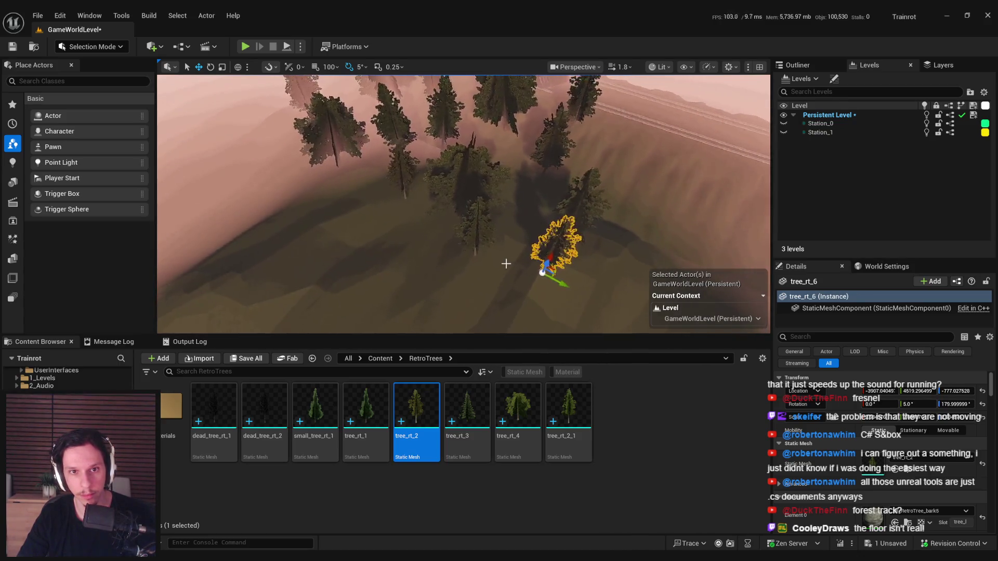
key(w)
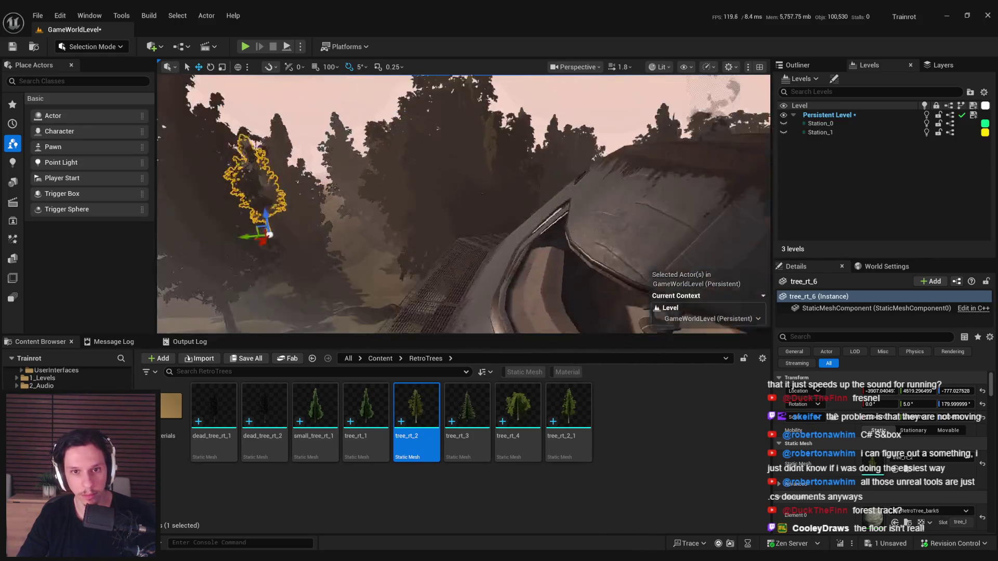
scroll(463, 203, down, 2)
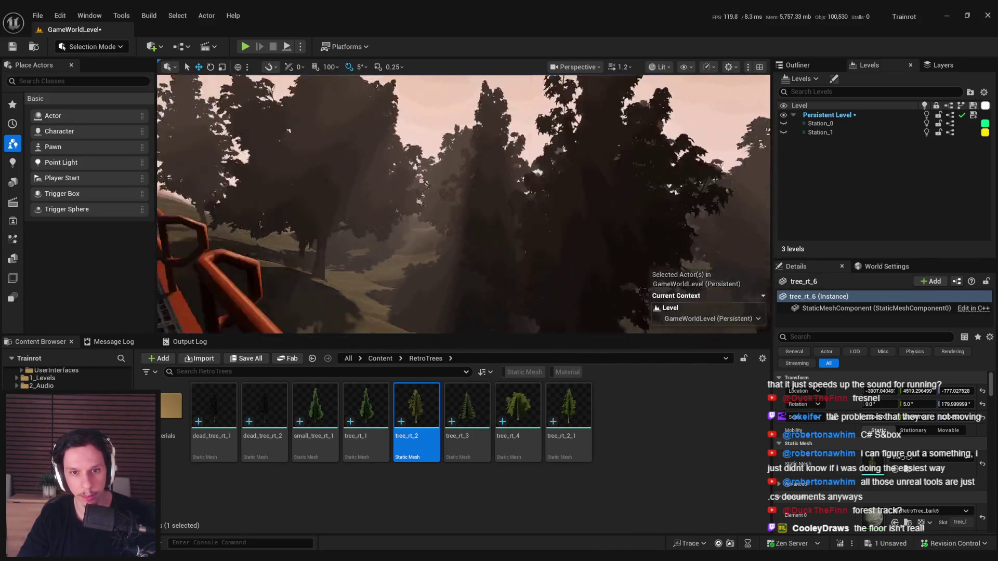
scroll(429, 210, up, 2)
key(s)
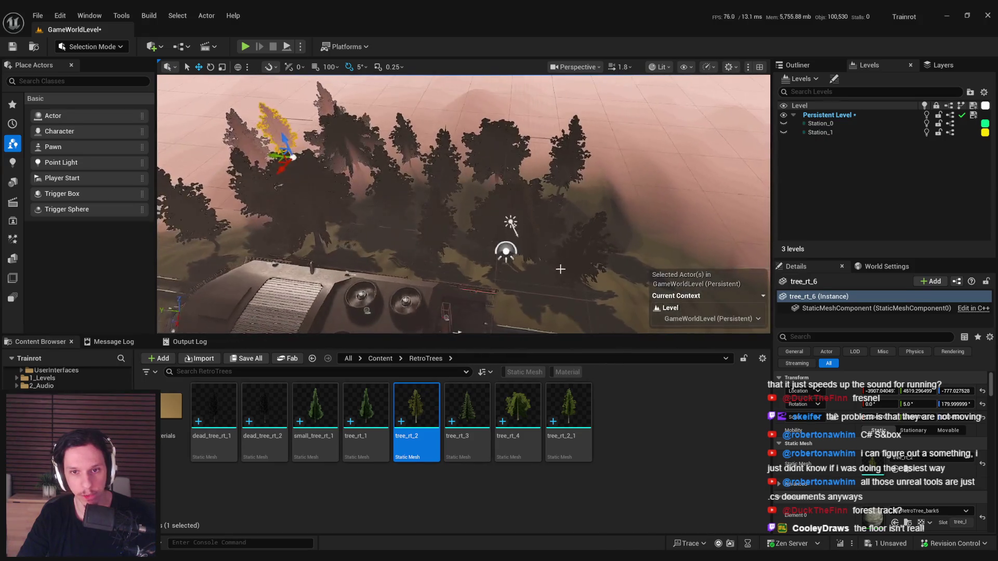
Ctrl-select the twelve trees in the cluster beside the train
ctrl+click(312, 218)
ctrl+click(296, 250)
ctrl+click(379, 228)
ctrl+click(414, 186)
ctrl+click(439, 223)
ctrl+click(436, 166)
ctrl+click(475, 202)
ctrl+click(486, 244)
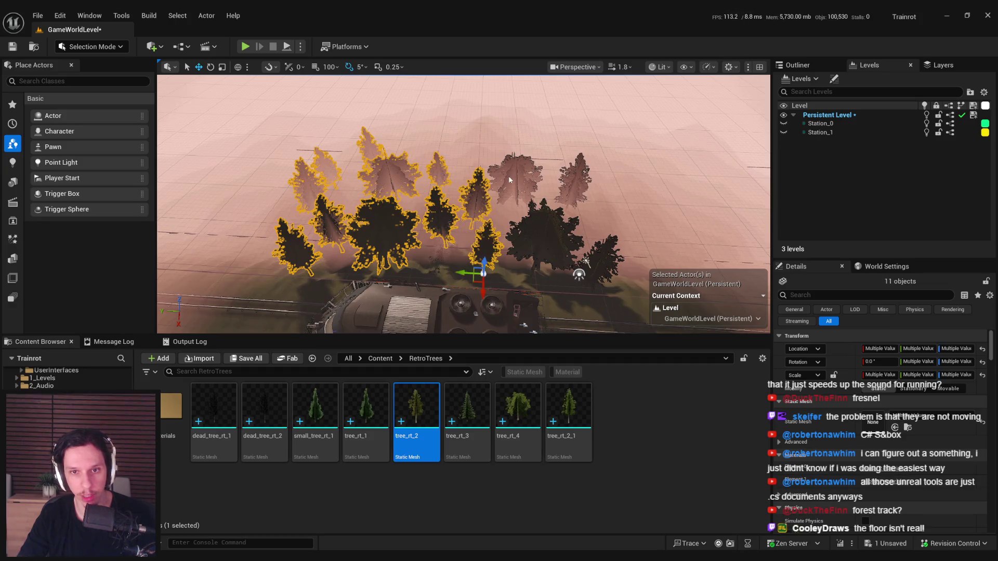
ctrl+click(514, 177)
ctrl+click(543, 229)
ctrl+click(598, 255)
ctrl+click(569, 186)
scroll(603, 260, down, 3)
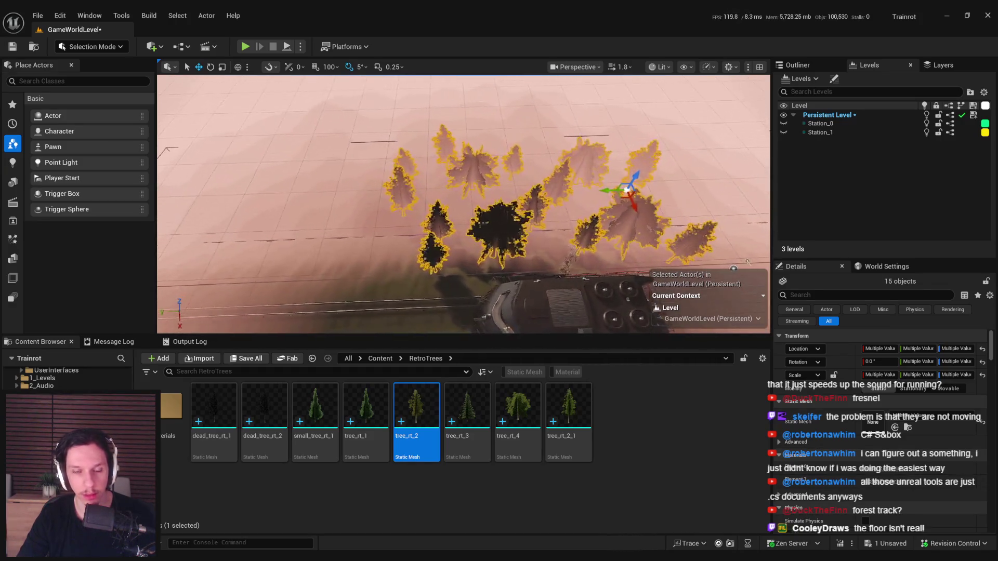
Shift tree_rt_3 left along its Y axis and save the level
click(445, 220)
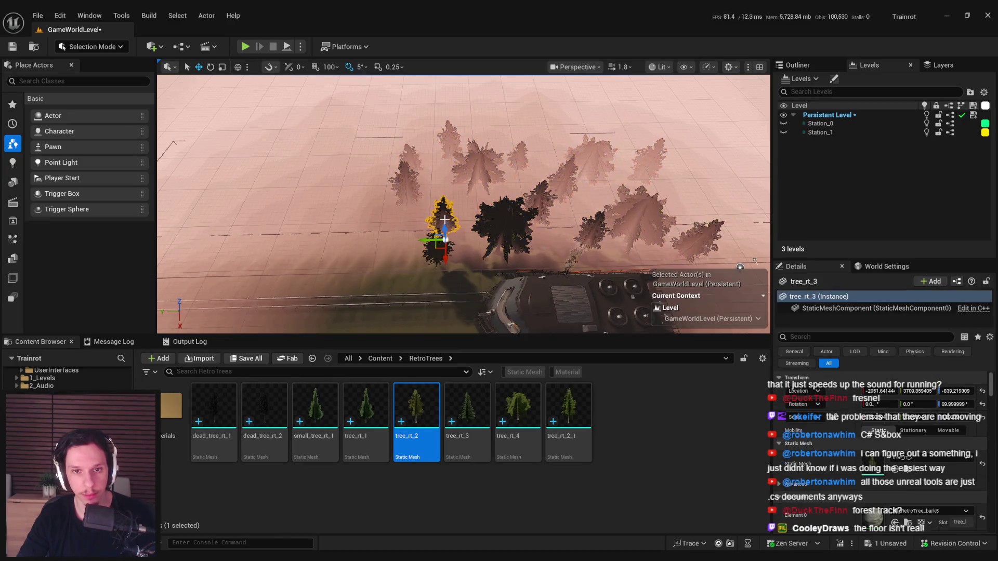
mouse_move(432, 239)
mouse_down()
mouse_move(410, 240)
mouse_move(422, 266)
mouse_move(411, 266)
mouse_move(423, 267)
mouse_move(414, 269)
mouse_up()
click(431, 252)
click(384, 206)
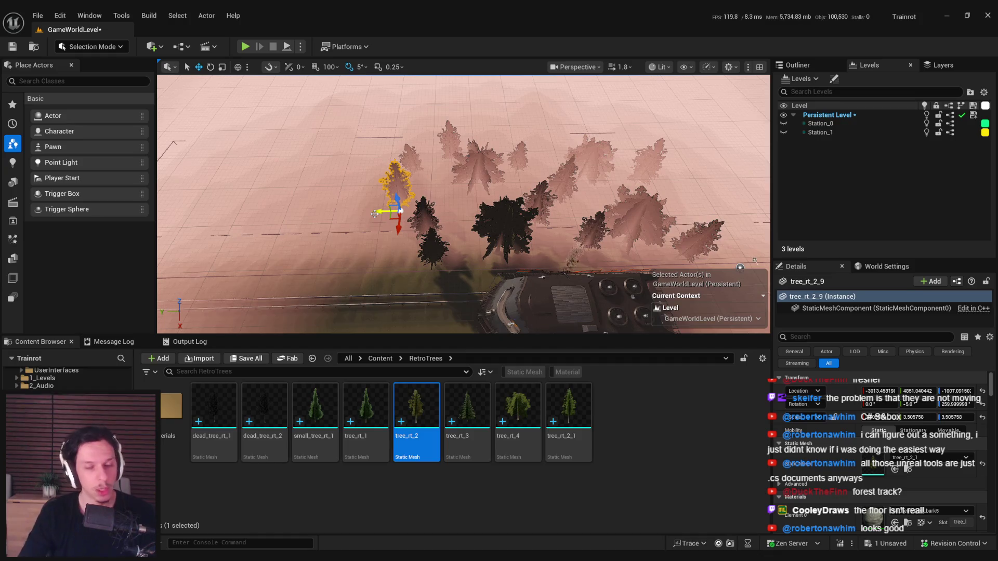
key(ctrl+s)
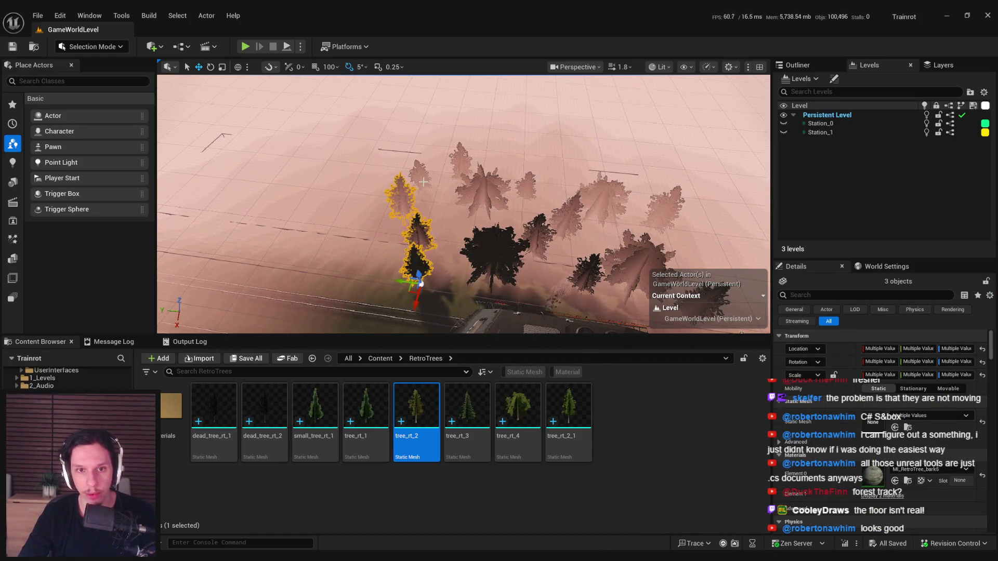
Reselect all fifteen trees of the cluster
ctrl+click(458, 163)
ctrl+click(486, 187)
ctrl+click(493, 254)
ctrl+click(541, 233)
ctrl+click(526, 184)
ctrl+click(569, 213)
ctrl+click(586, 266)
scroll(587, 266, up, 3)
ctrl+click(570, 176)
mouse_move(570, 177)
mouse_down()
mouse_move(552, 222)
mouse_move(494, 237)
mouse_move(451, 232)
mouse_up()
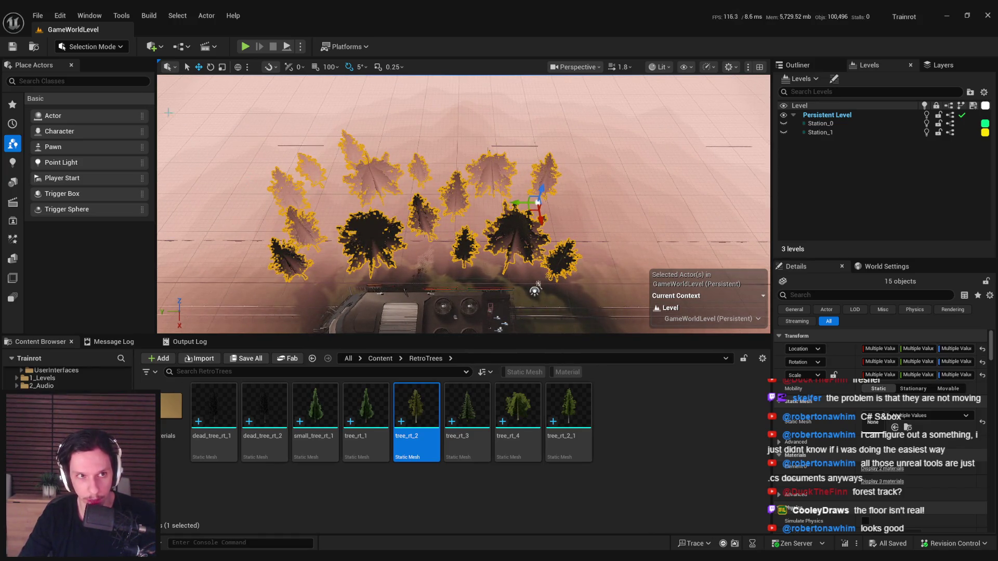
Browse the selected trees' Level, Pivot and Snapping submenus without choosing, then open Tools
right_click(419, 220)
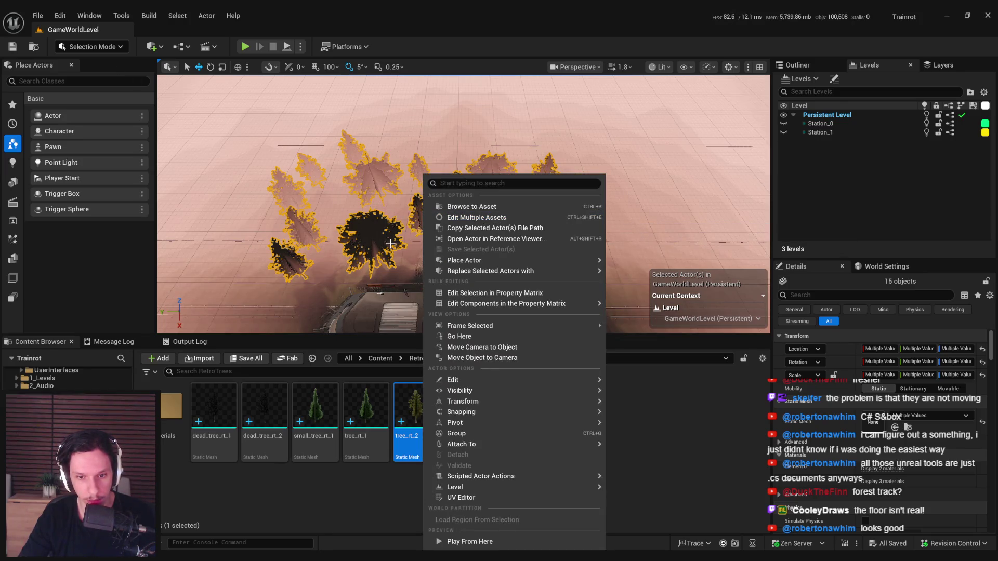
mouse_move(470, 487)
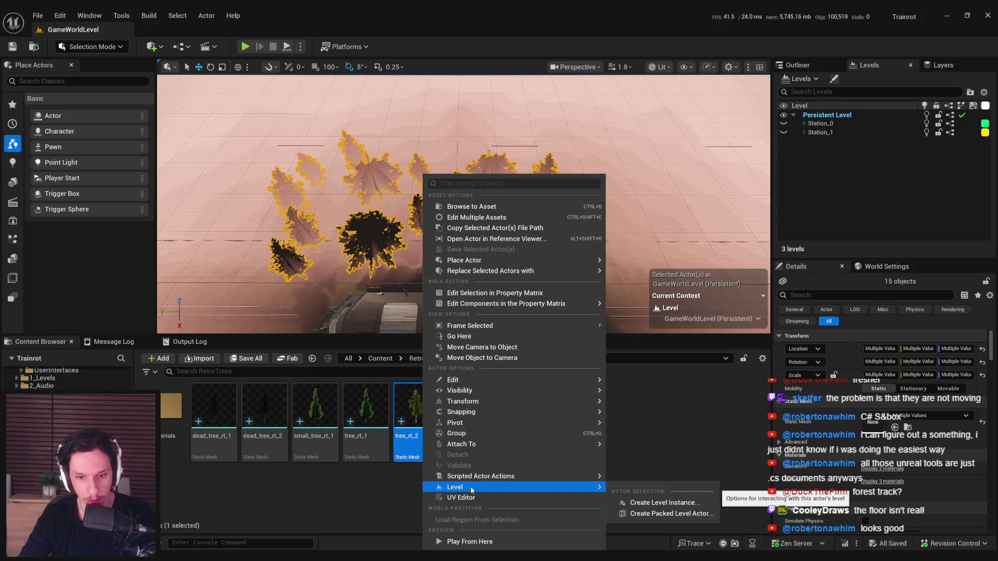
mouse_move(460, 445)
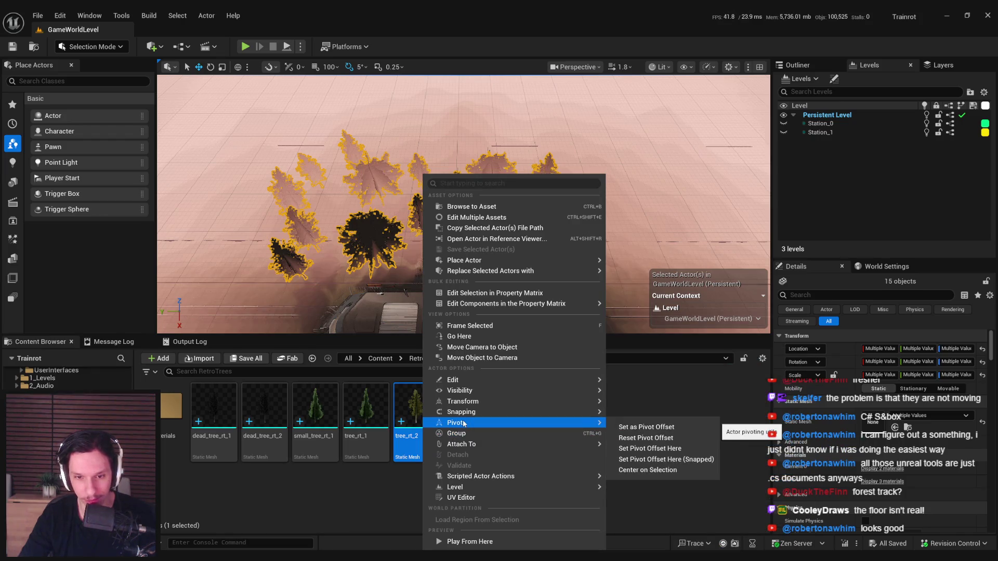
mouse_move(461, 411)
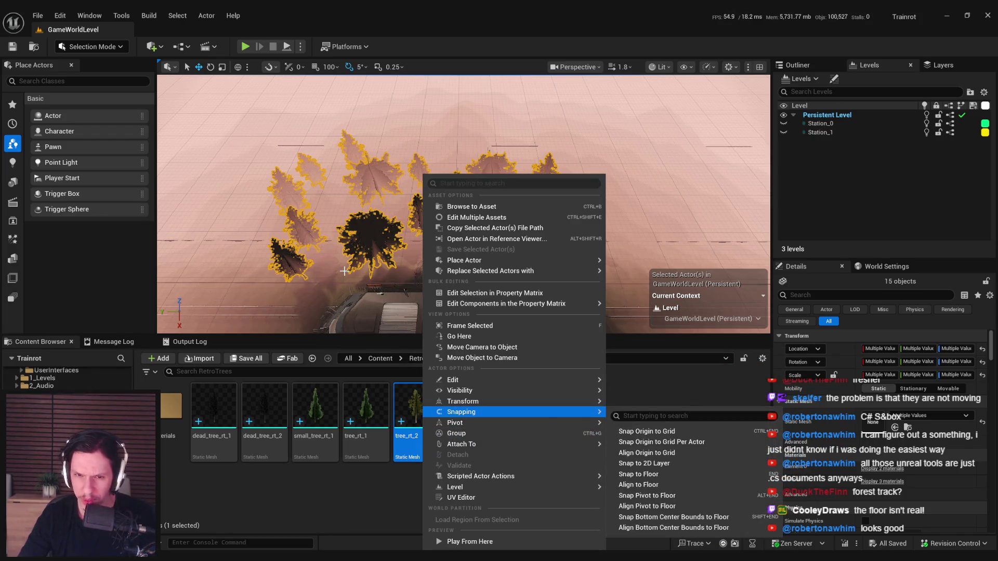
click(344, 271)
click(139, 14)
mouse_move(114, 17)
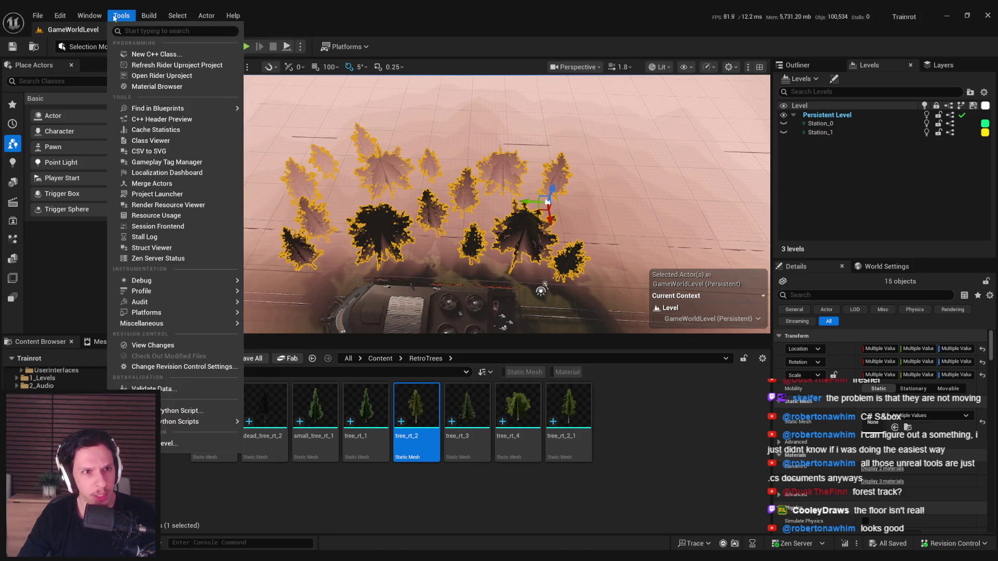
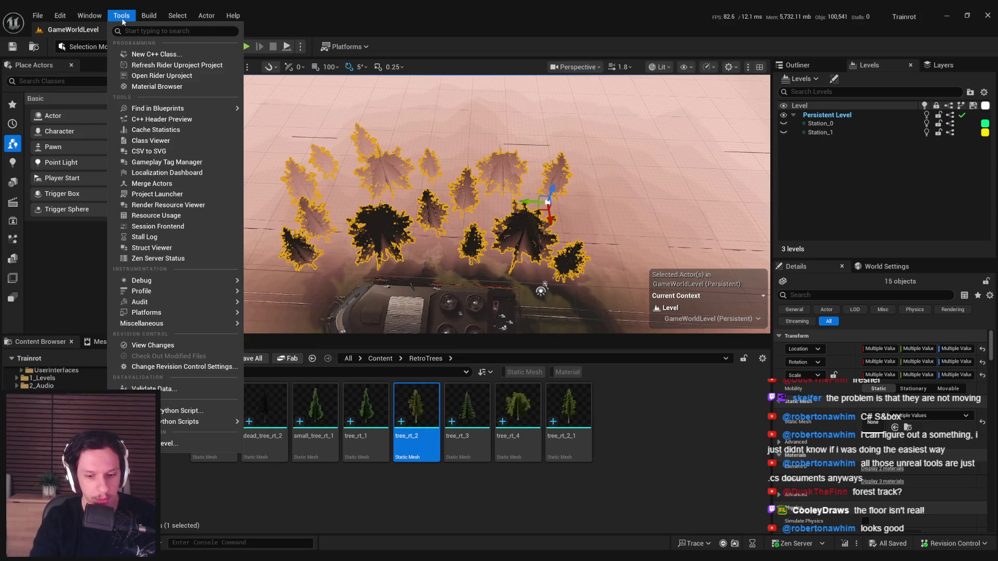
Start converting the 15 selected trees into a single static mesh
click(122, 21)
click(86, 16)
click(86, 17)
click(86, 17)
click(86, 16)
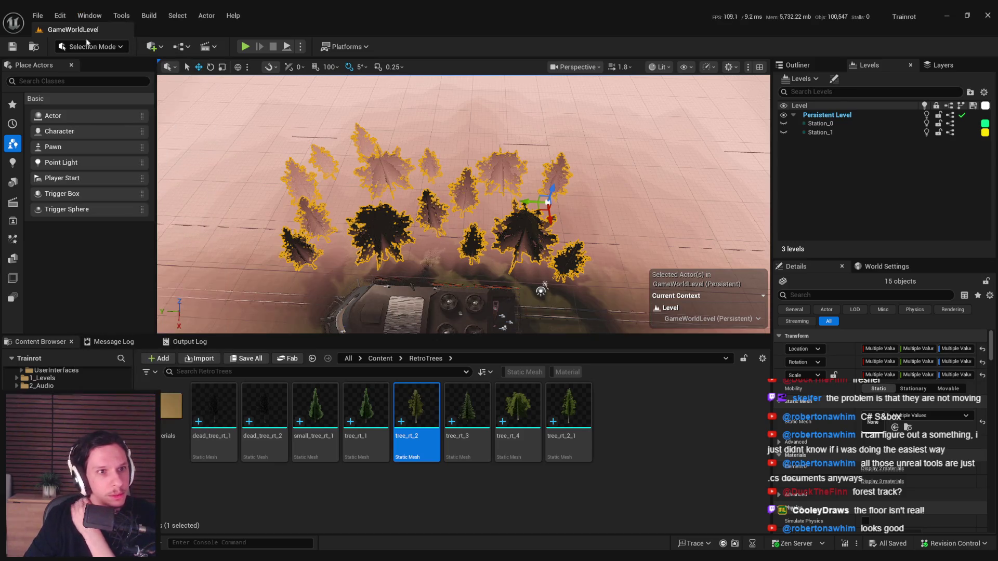
click(127, 16)
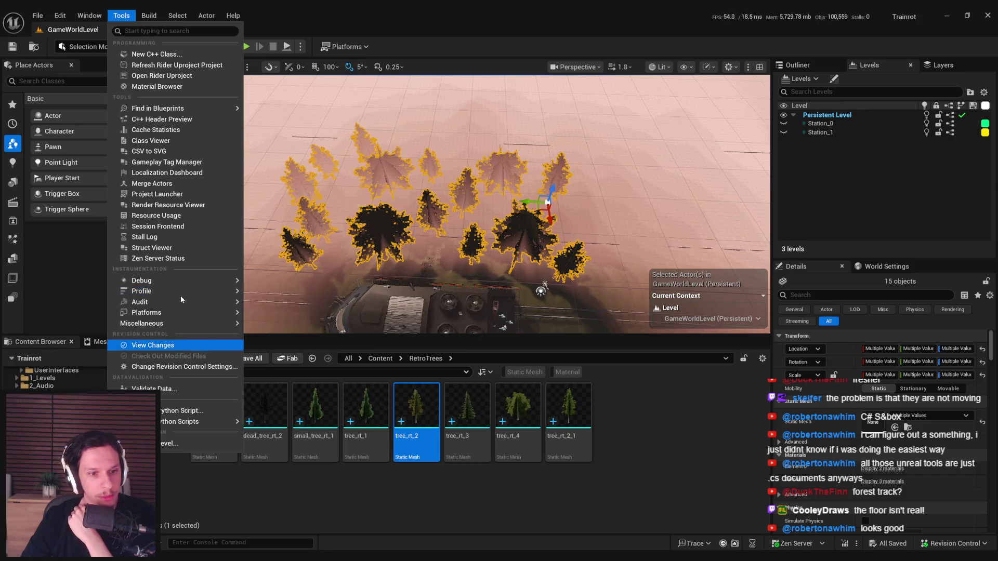
mouse_move(188, 14)
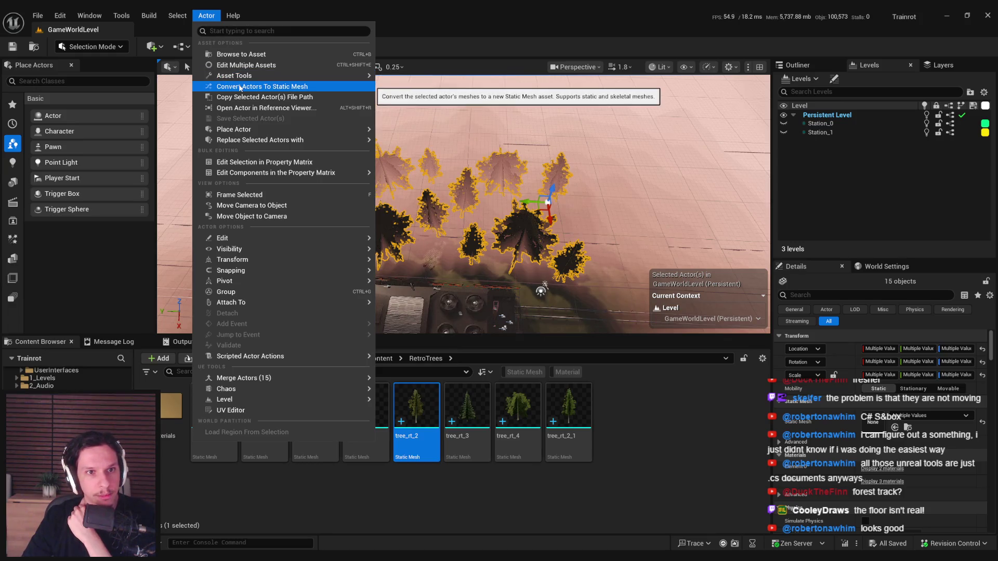
mouse_move(240, 77)
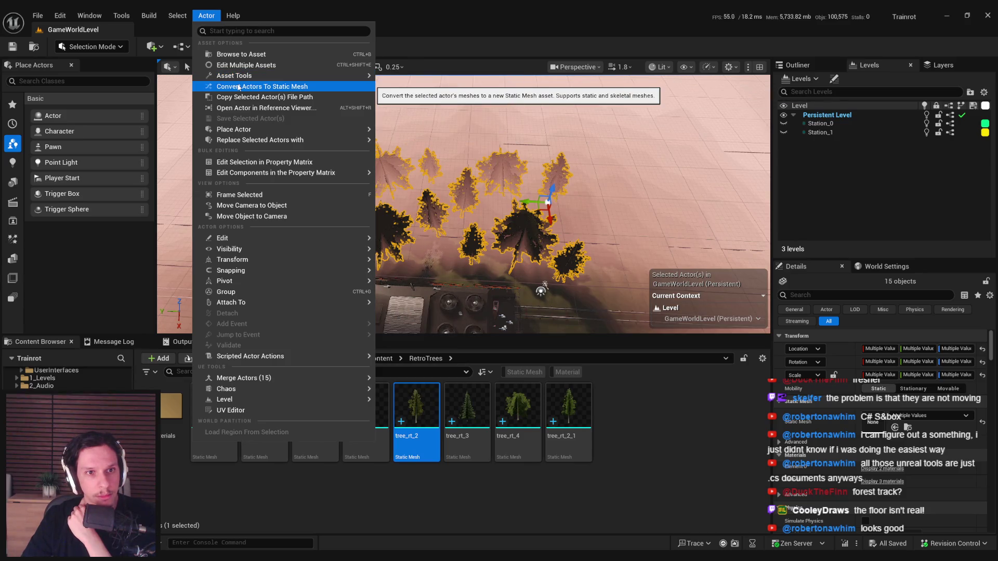
click(238, 86)
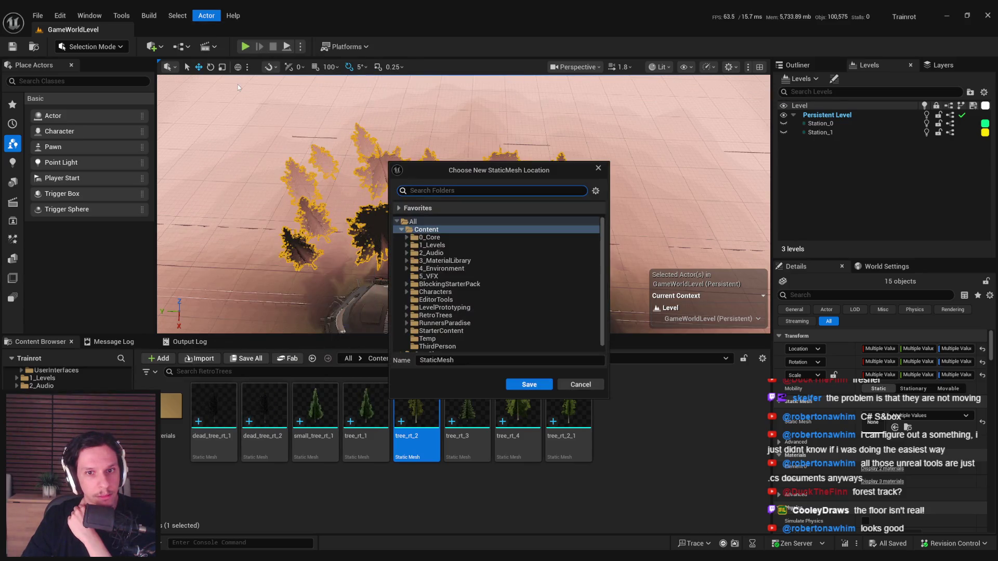
Name the new mesh T_OuterTree_Pack-1 and save it in the 4_Environment folder
double_click(455, 360)
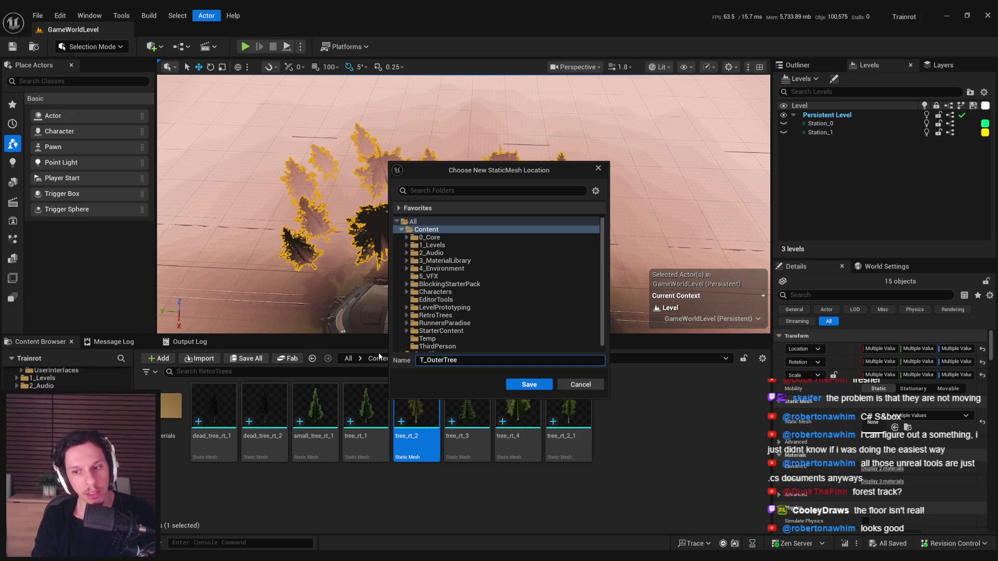
text(T_OuterTree_Pack)
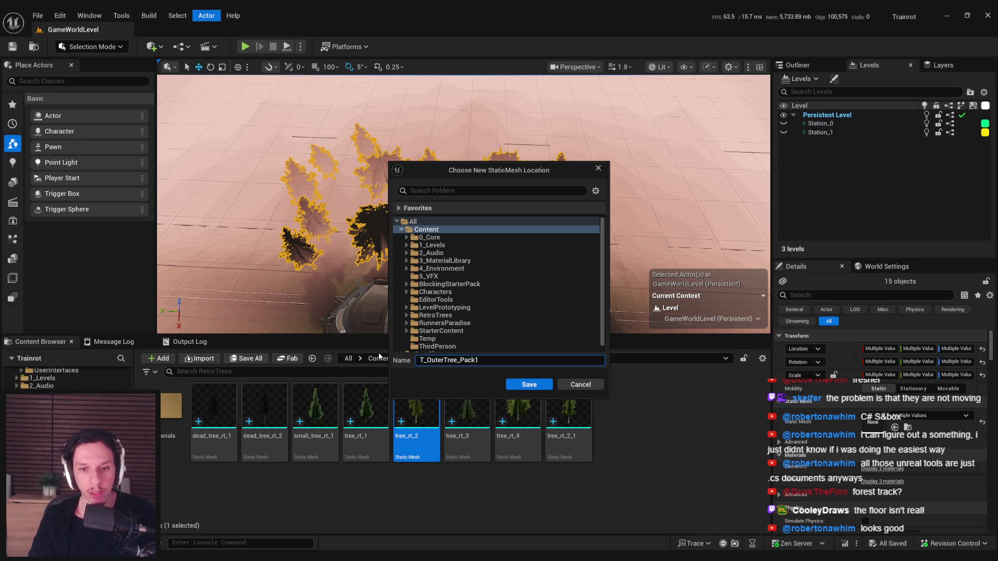
key(BackSpace)
text(-1)
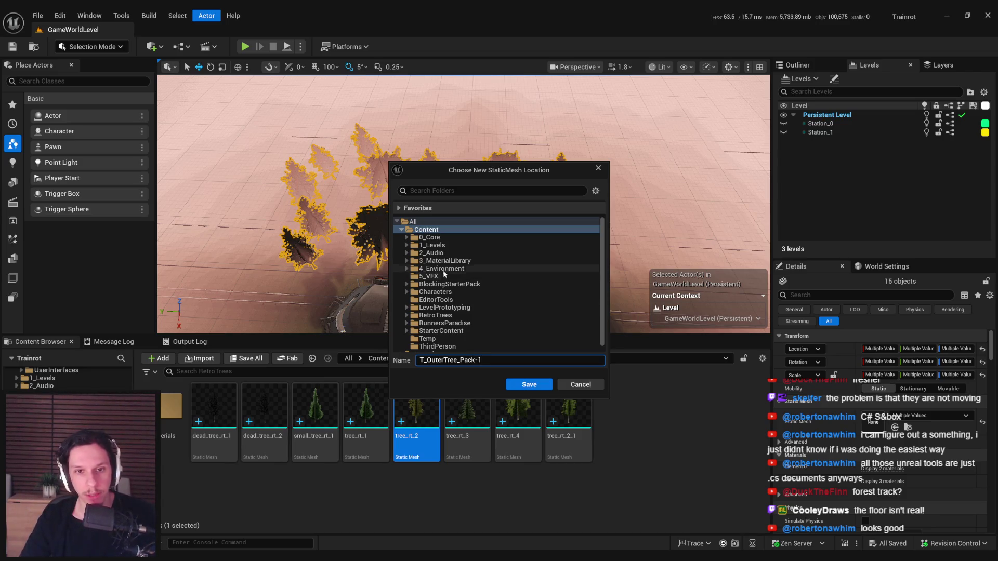
scroll(416, 268, down, 1)
click(406, 264)
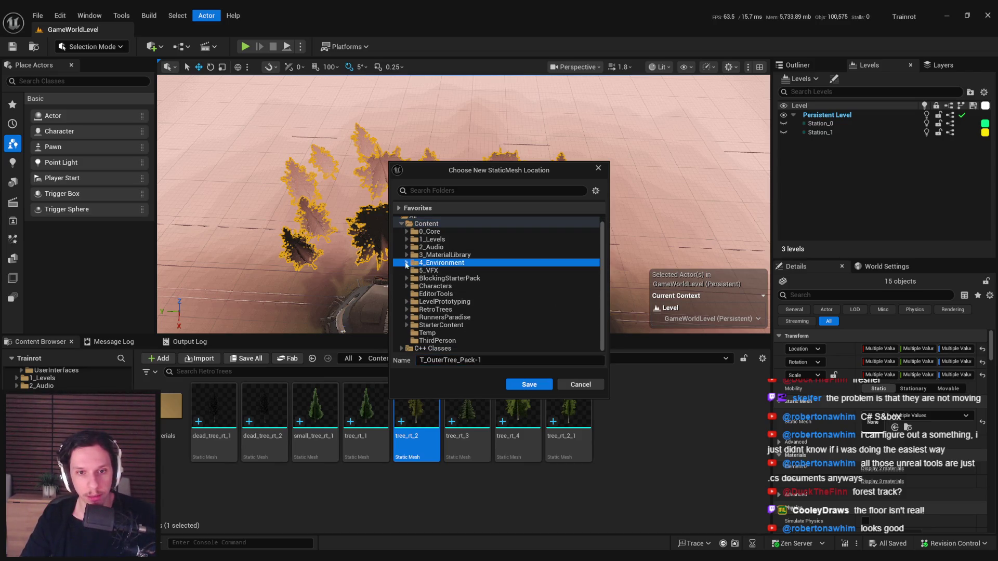
click(521, 383)
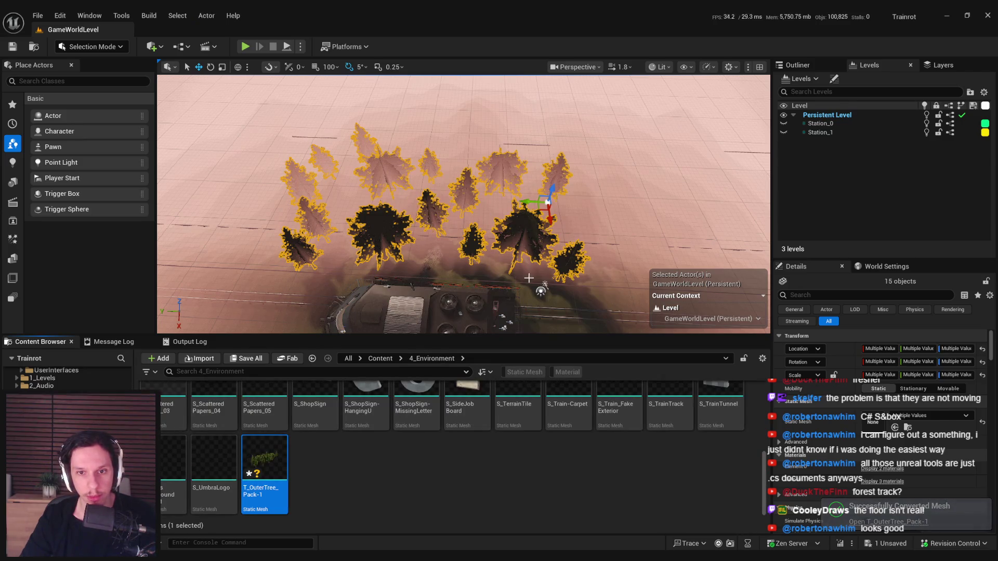
Place the merged T_OuterTree_Pack-1 in the level beside the train line
click(523, 234)
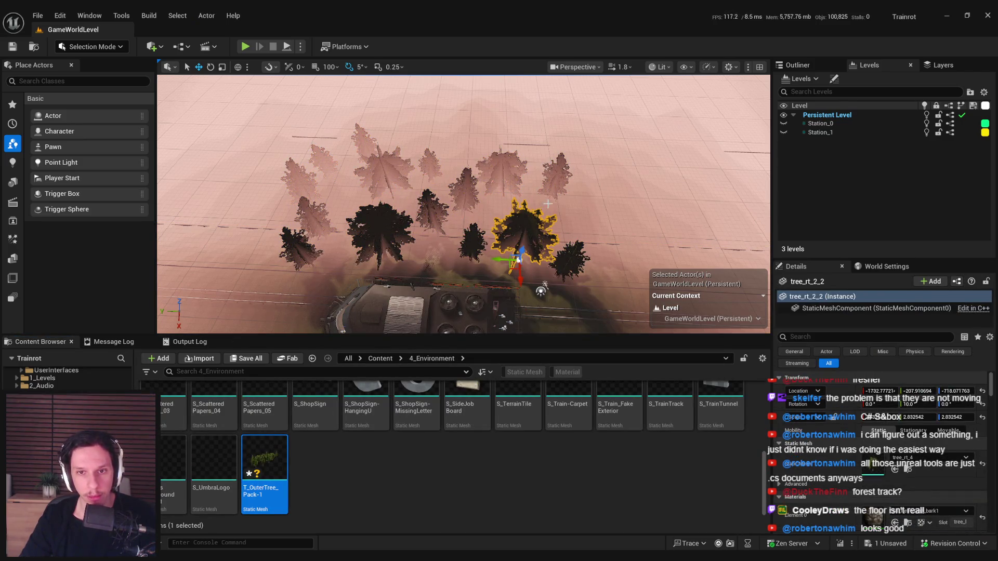
mouse_move(270, 462)
mouse_down()
mouse_move(468, 156)
mouse_move(430, 218)
mouse_move(436, 161)
mouse_up()
mouse_move(503, 182)
mouse_down()
mouse_move(468, 174)
mouse_move(413, 270)
mouse_move(508, 279)
mouse_move(500, 276)
mouse_up()
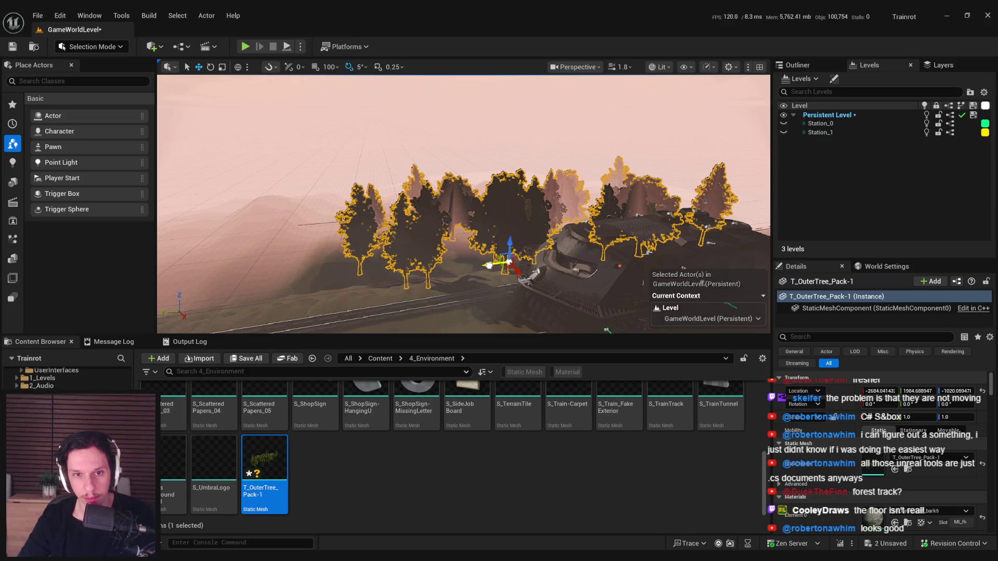
Delete the twelve individual trees, restore them with undo, and select the train track
key(ctrl+z)
key(ctrl+z)
key(ctrl+z)
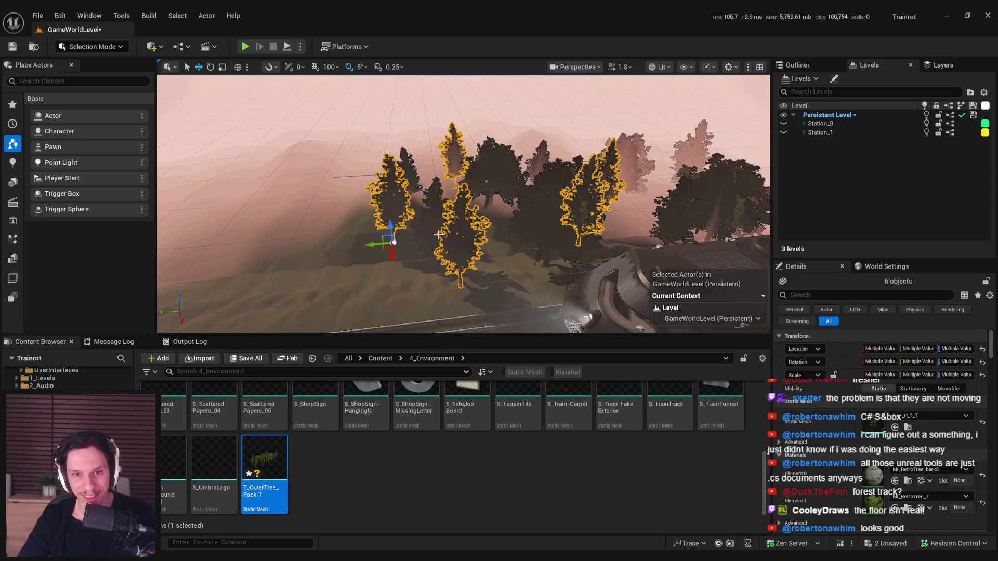
key(ctrl+z)
key(ctrl+z)
key(ctrl+z)
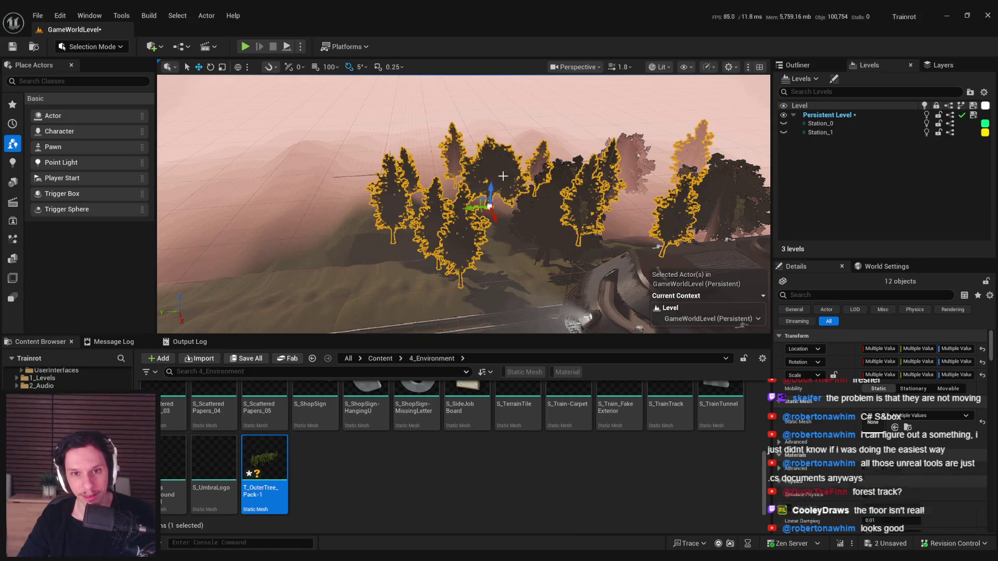
key(Delete)
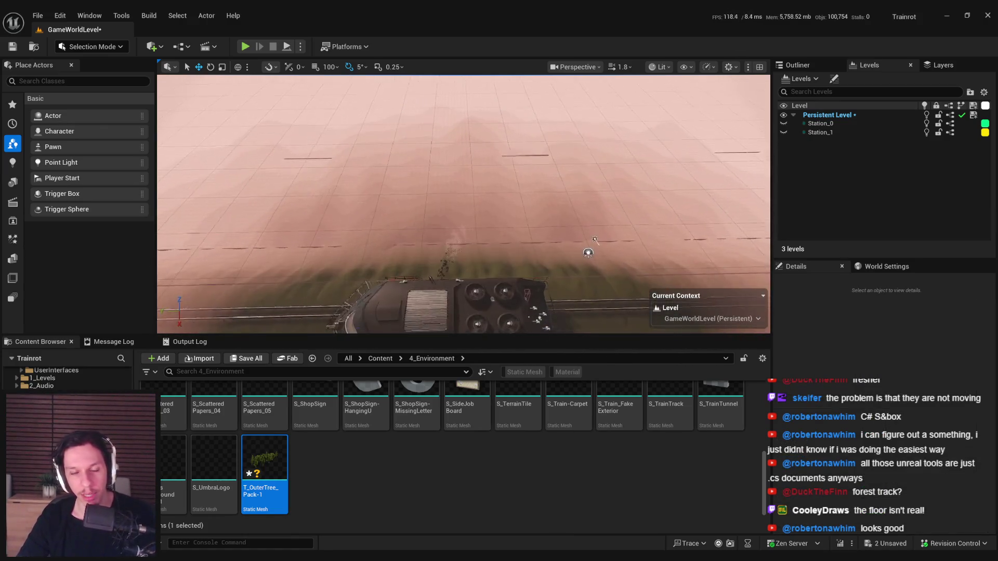
drag(507, 240, 506, 239)
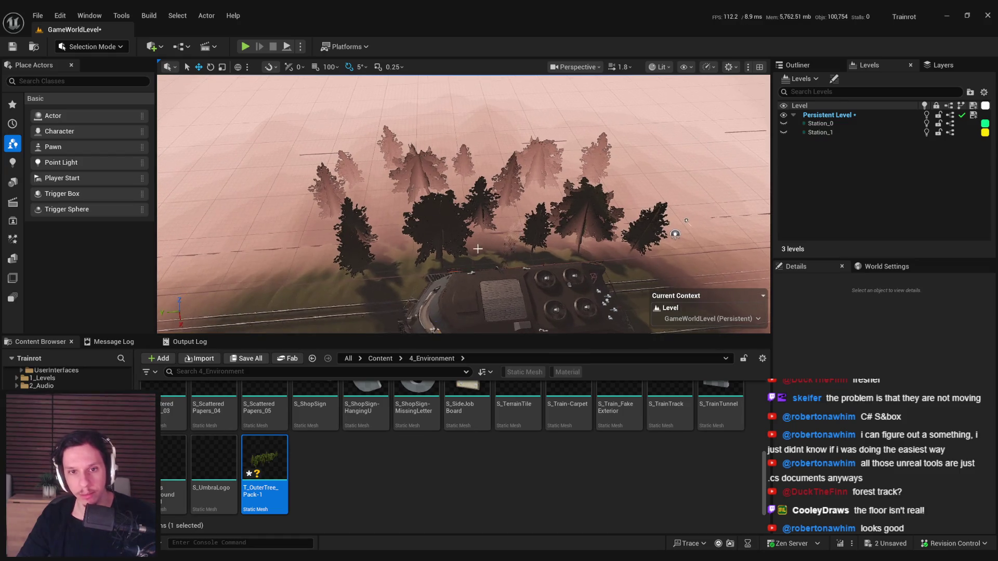
key(ctrl+z)
key(f)
mouse_move(486, 232)
mouse_down()
mouse_move(495, 250)
mouse_move(522, 232)
mouse_up()
click(521, 232)
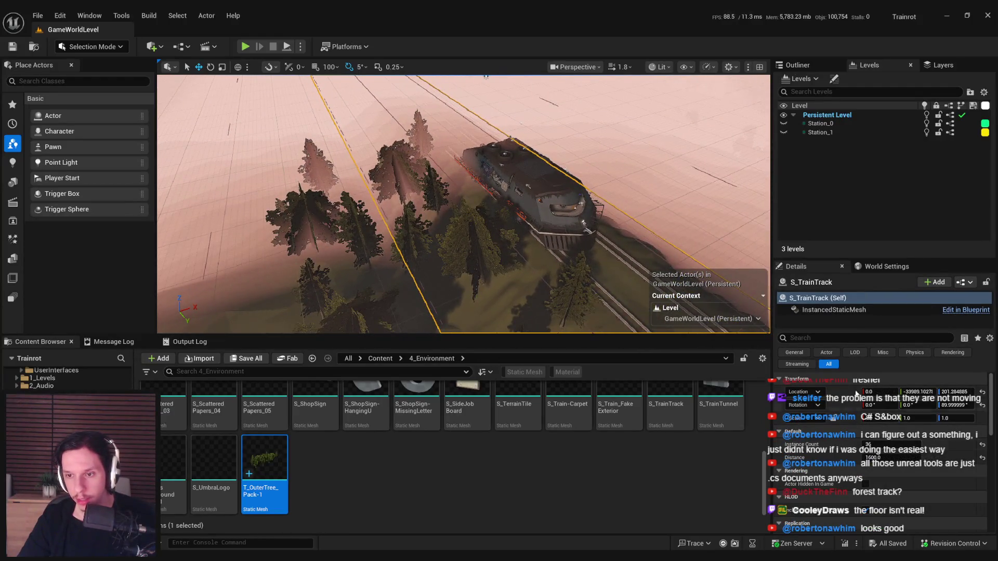
Open the track's M_TestMovementMat material, copy its offset node group, and leave the editor
click(833, 310)
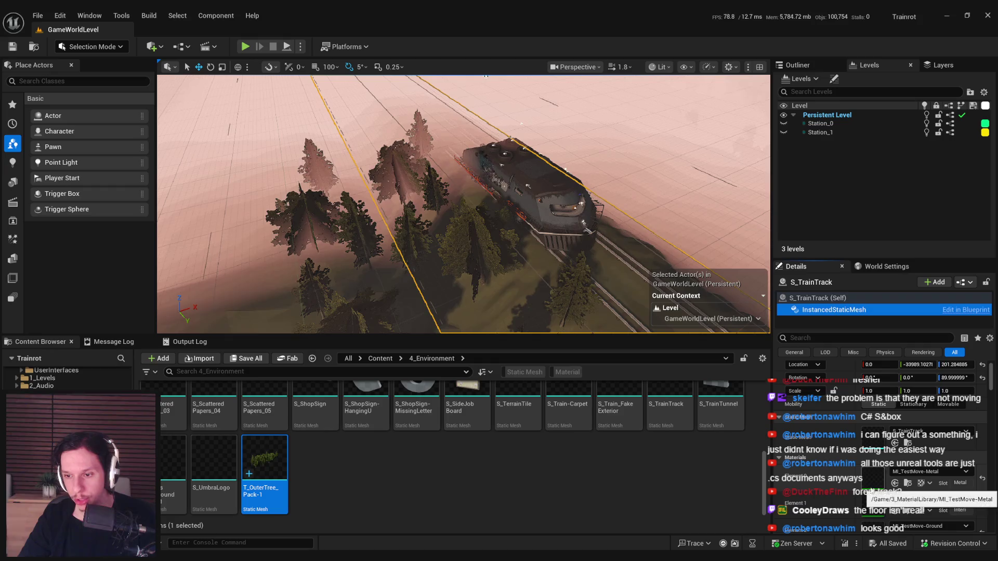
scroll(872, 483, down, 1)
double_click(869, 468)
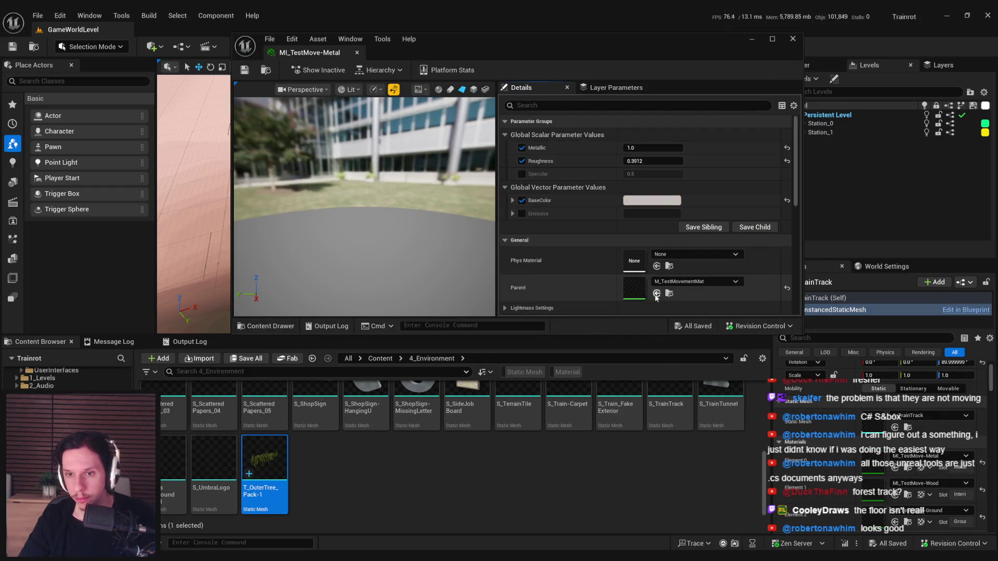
double_click(490, 42)
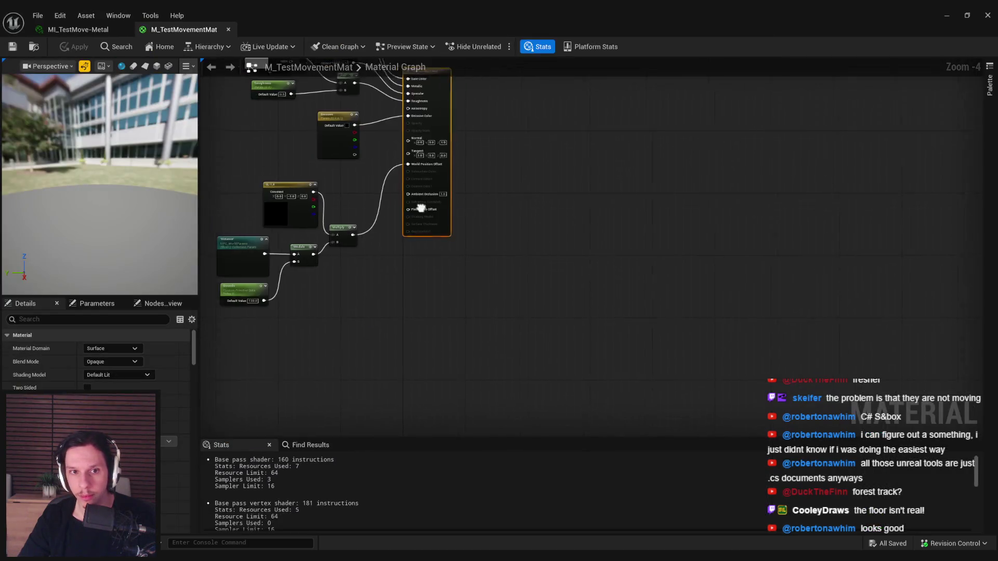
drag(524, 380, 327, 190)
drag(548, 364, 312, 203)
key(alt+Tab)
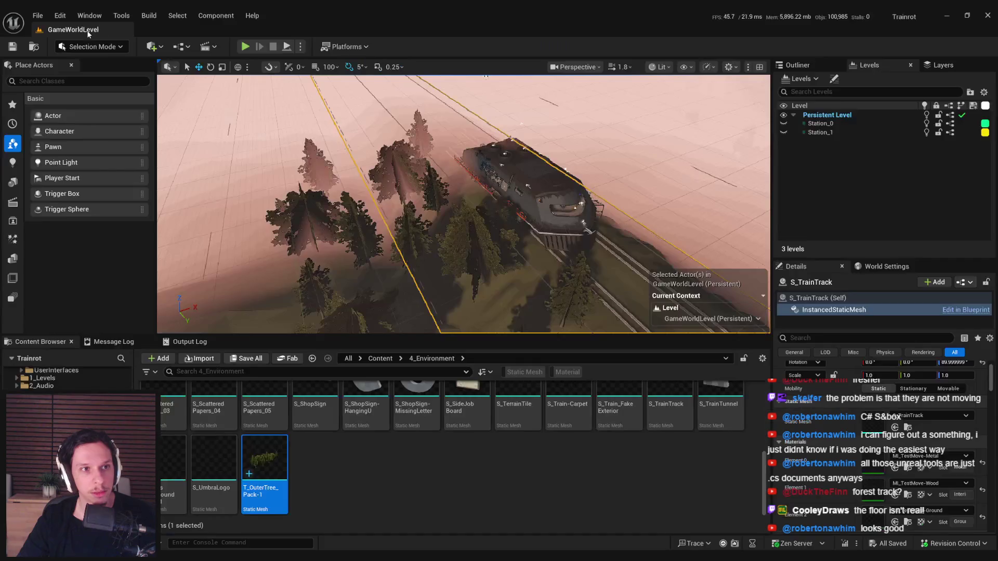
Browse the Content Browser to the RetroTrees Materials folder
click(381, 359)
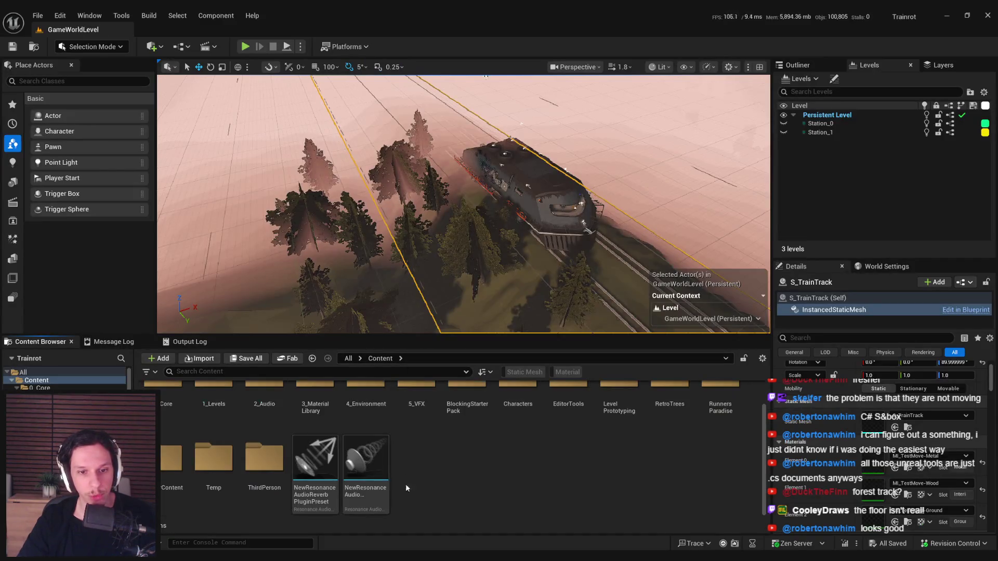
double_click(358, 412)
key(alt+Left)
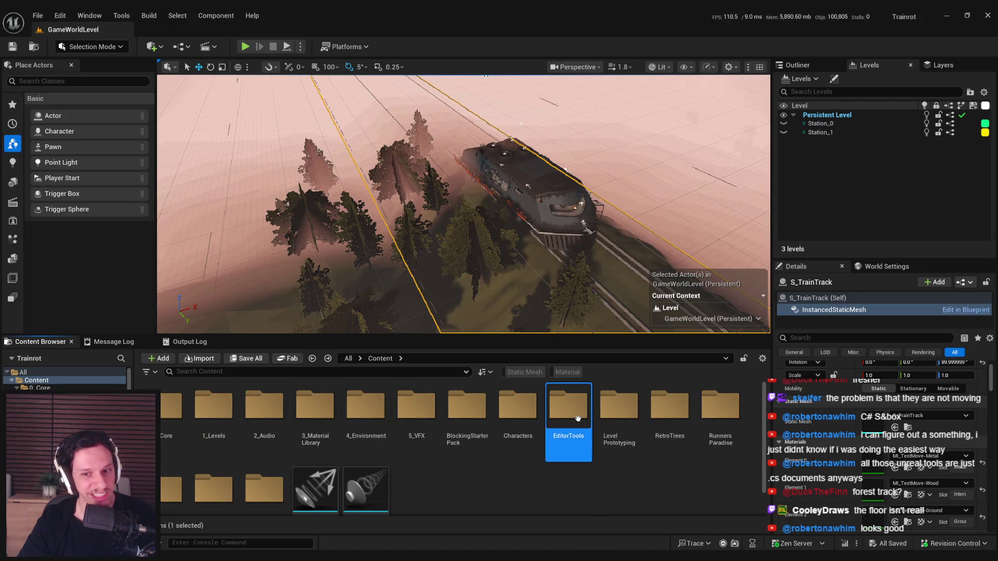
double_click(658, 427)
double_click(165, 413)
Open M_RetroTree_Base, wire Multiply into World Position Offset, then apply, save and close
click(273, 446)
double_click(273, 445)
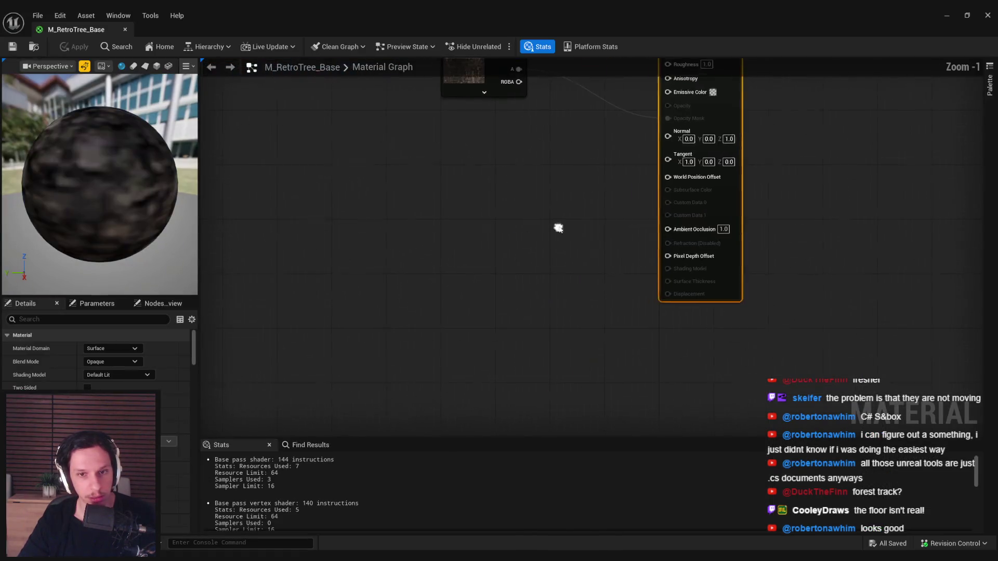
drag(484, 291, 669, 176)
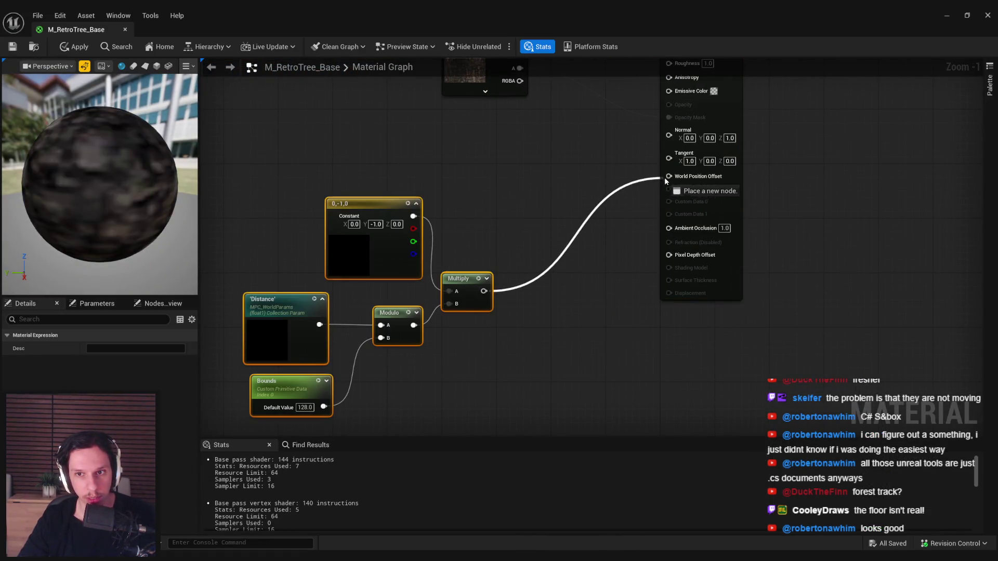
drag(460, 279, 564, 238)
click(291, 130)
click(78, 47)
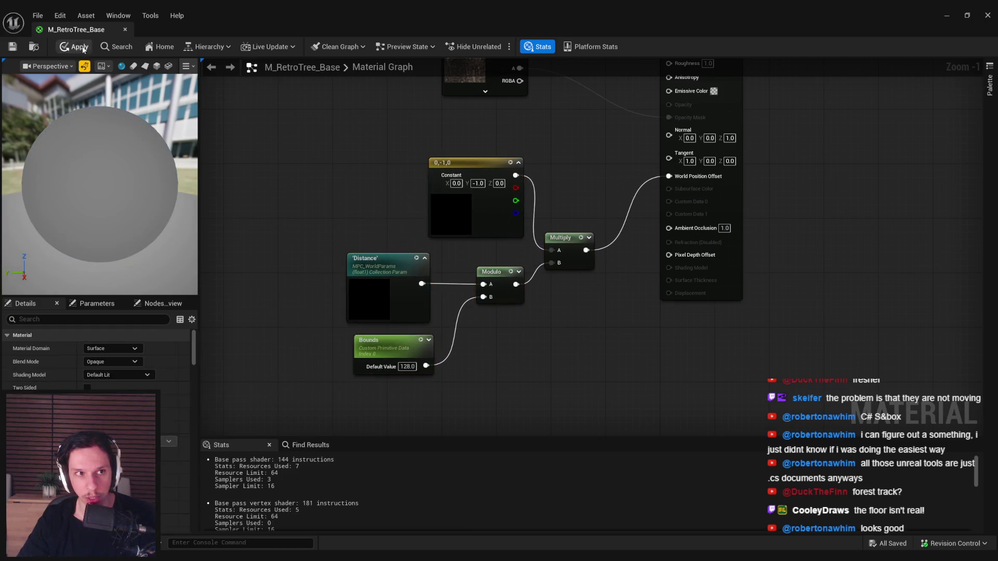
click(13, 46)
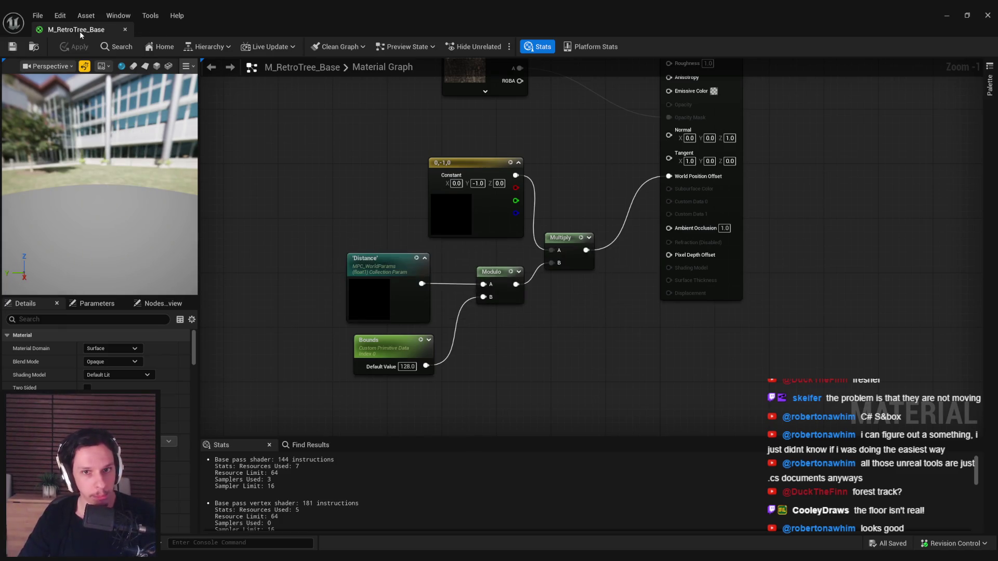
click(124, 30)
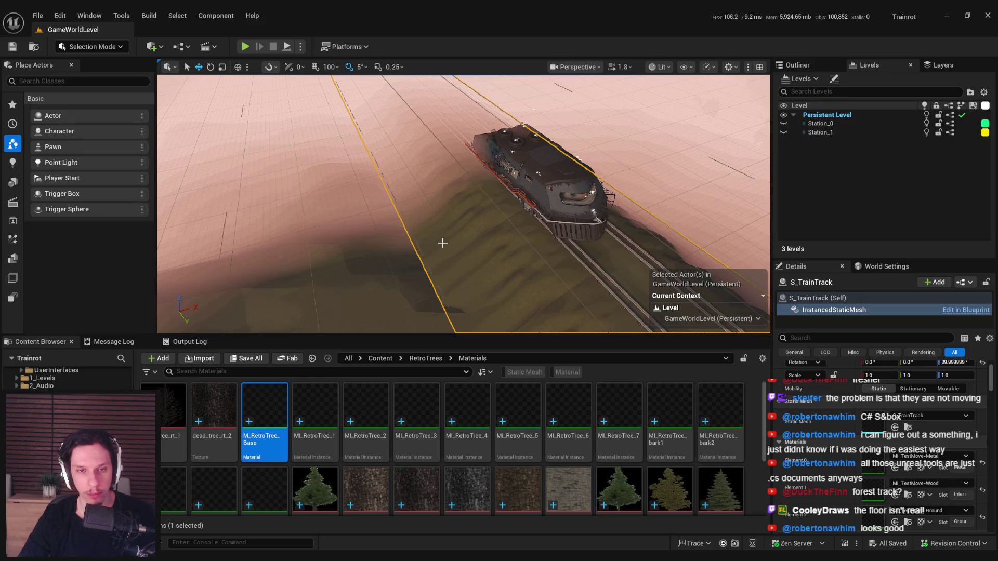
Find T_OuterTree_Pack-1 by searching the Outliner for 'tree' and delete it
drag(442, 243, 369, 233)
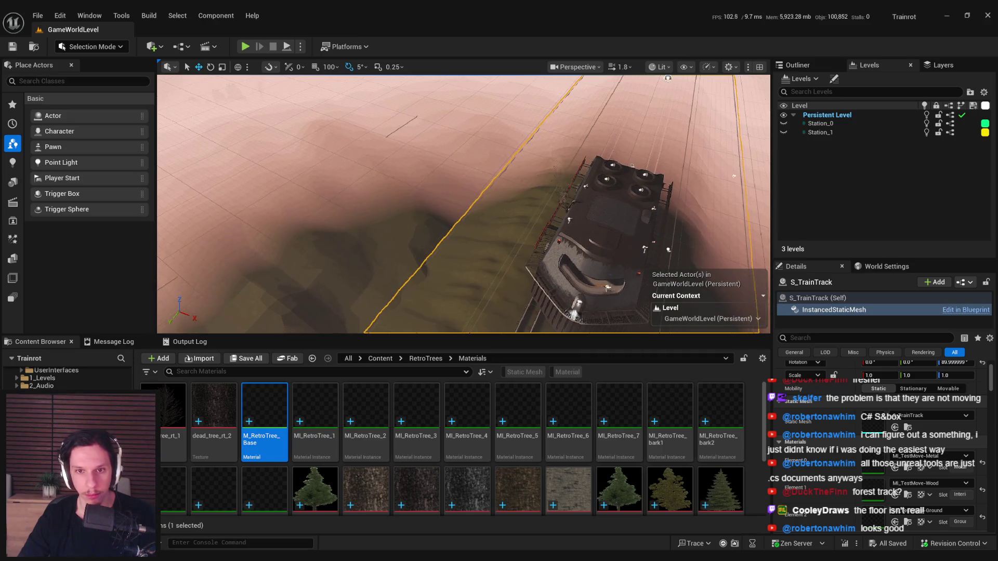
click(797, 65)
click(863, 81)
text(tre)
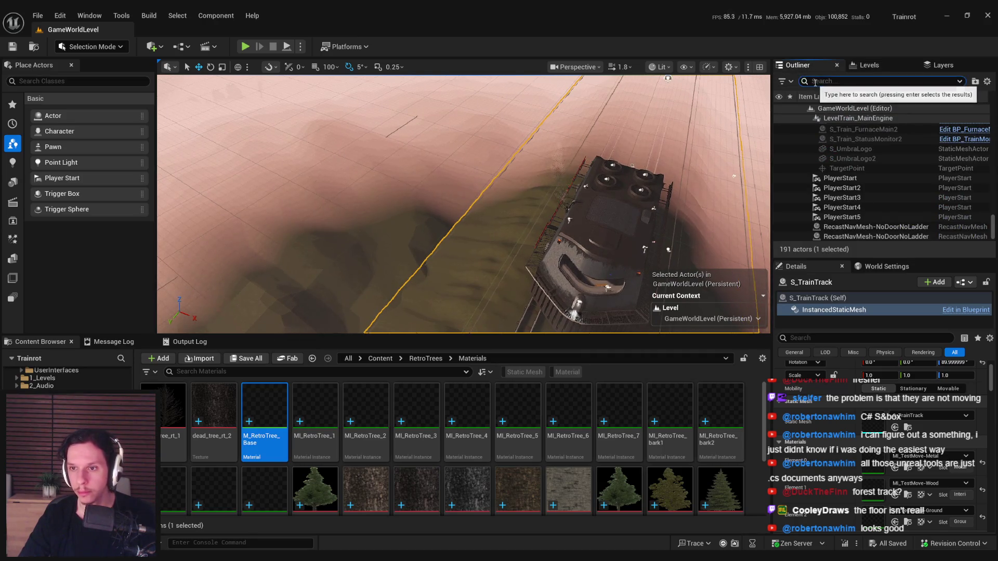
text(e)
double_click(856, 118)
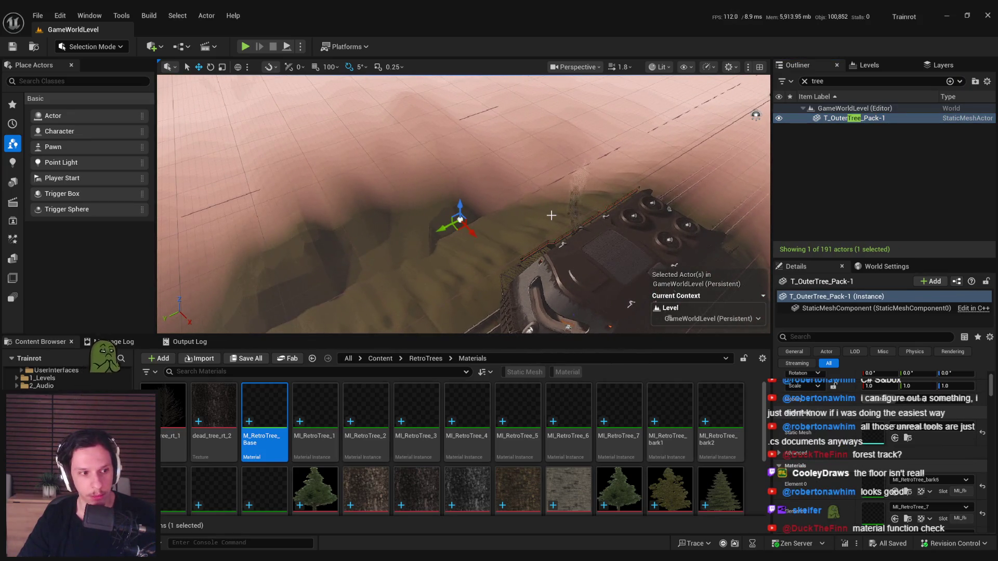
key(Delete)
Select the instanced track actor's InstancedStaticMesh component and open its Static Mesh picker
click(475, 262)
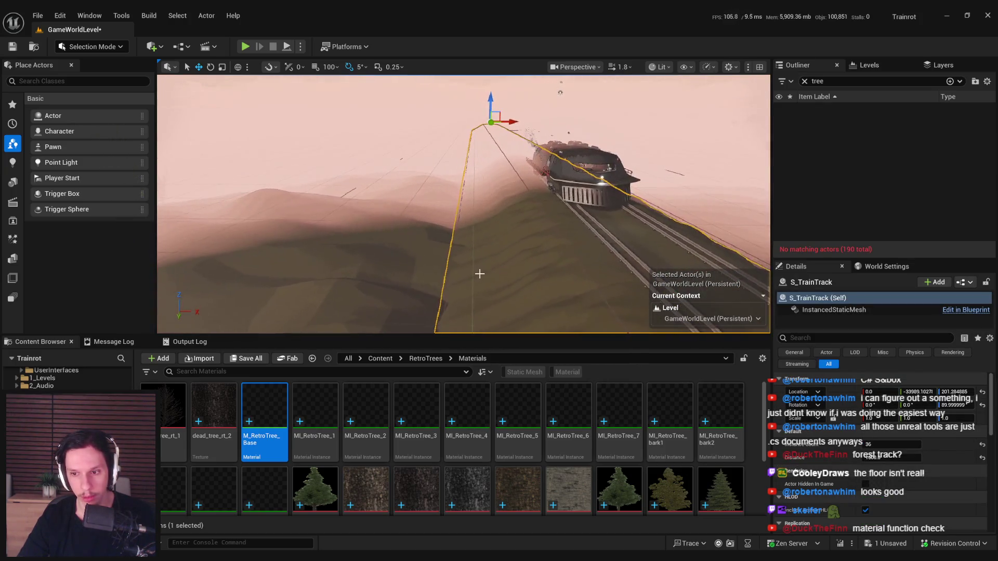
click(397, 265)
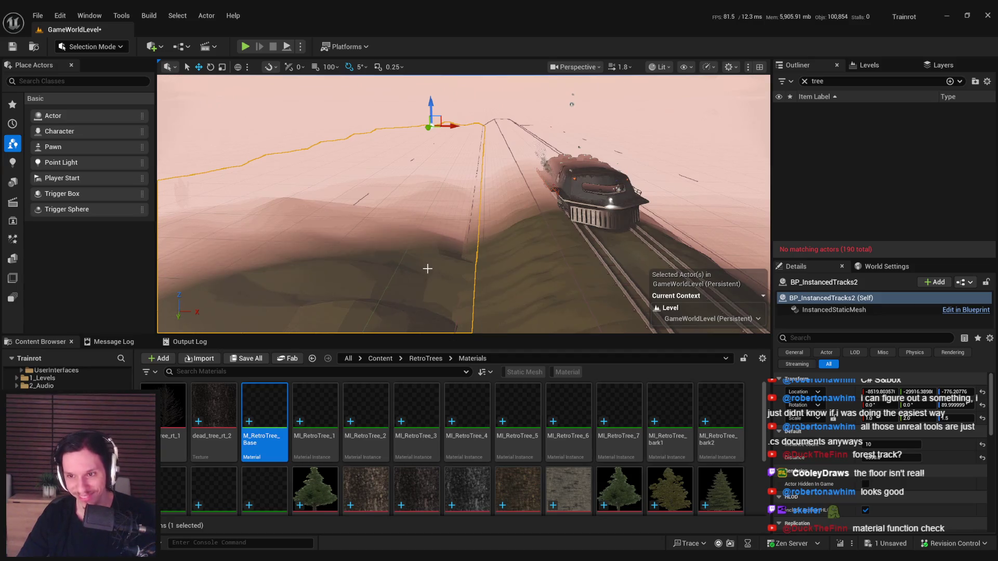
click(834, 310)
drag(264, 415, 274, 420)
click(931, 450)
Set the instanced mesh to T_OuterTree_Pack-1 and lower Z scale from 1.5 to 1.0
text(tree)
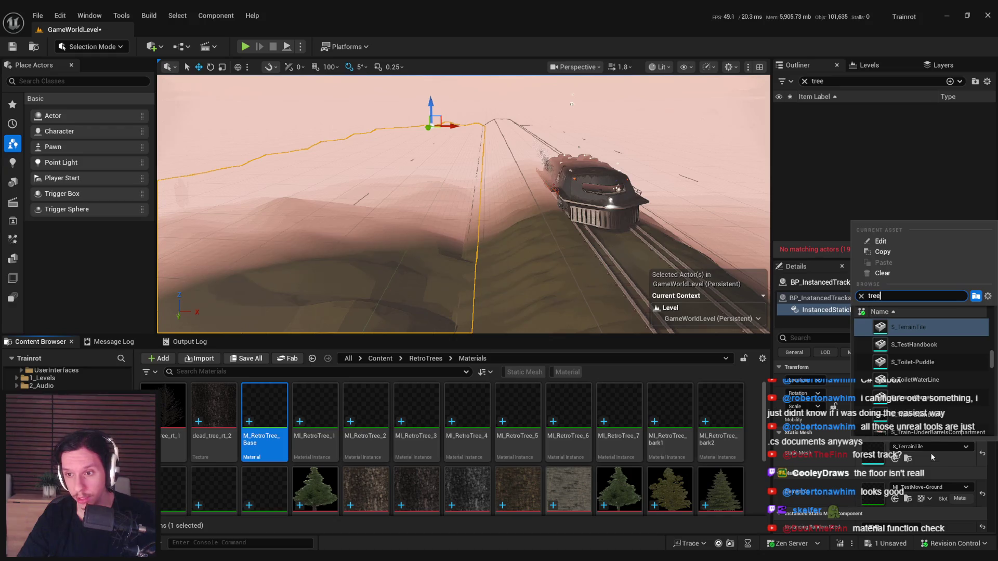
click(930, 342)
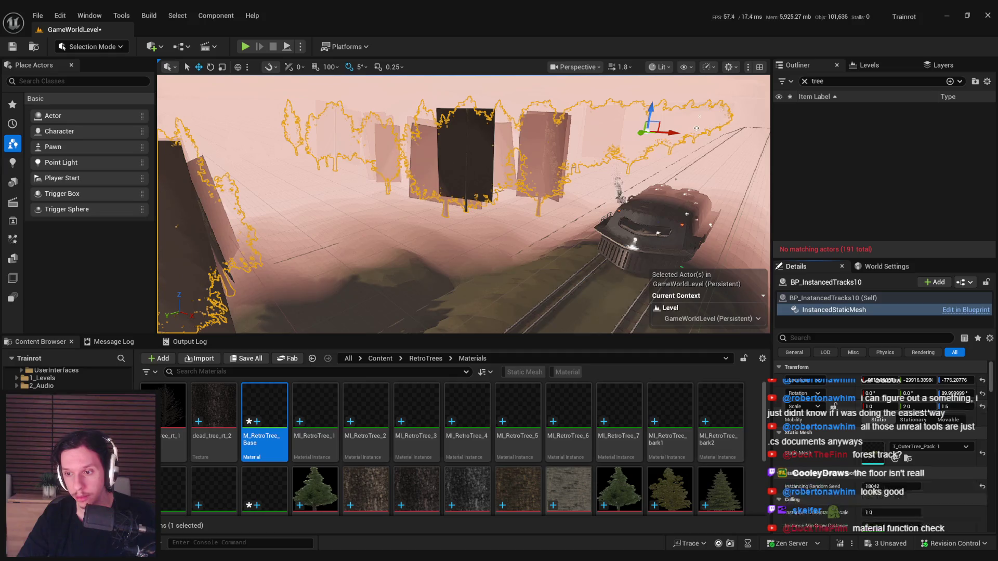
click(826, 298)
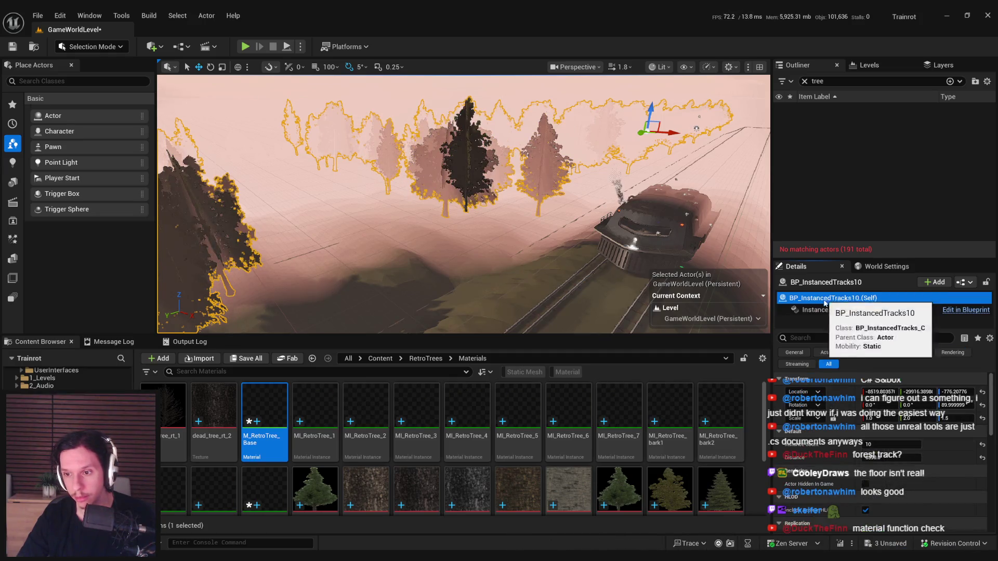
drag(965, 422, 863, 419)
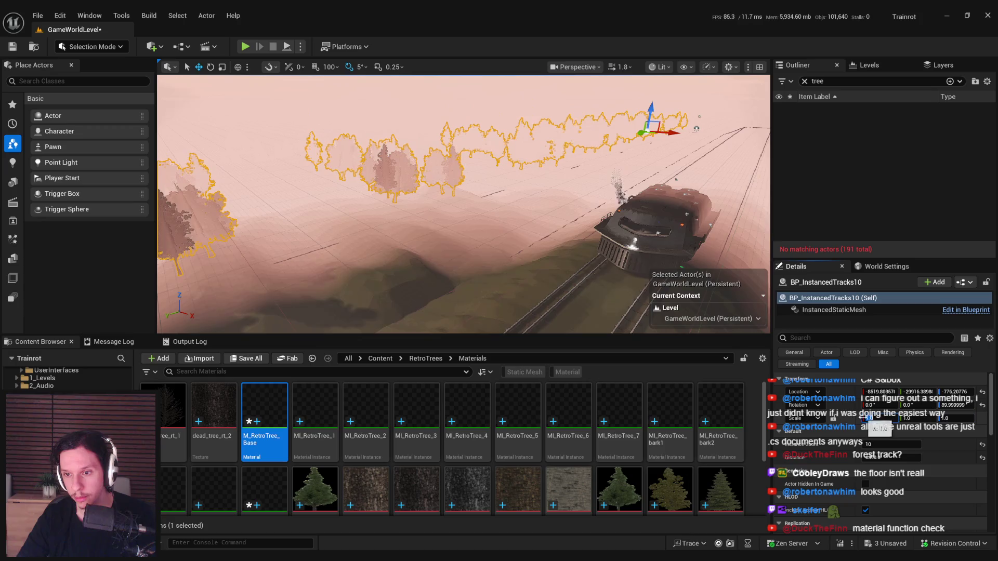
Focus and fly the viewport over the new row of tree packs
click(842, 311)
click(832, 298)
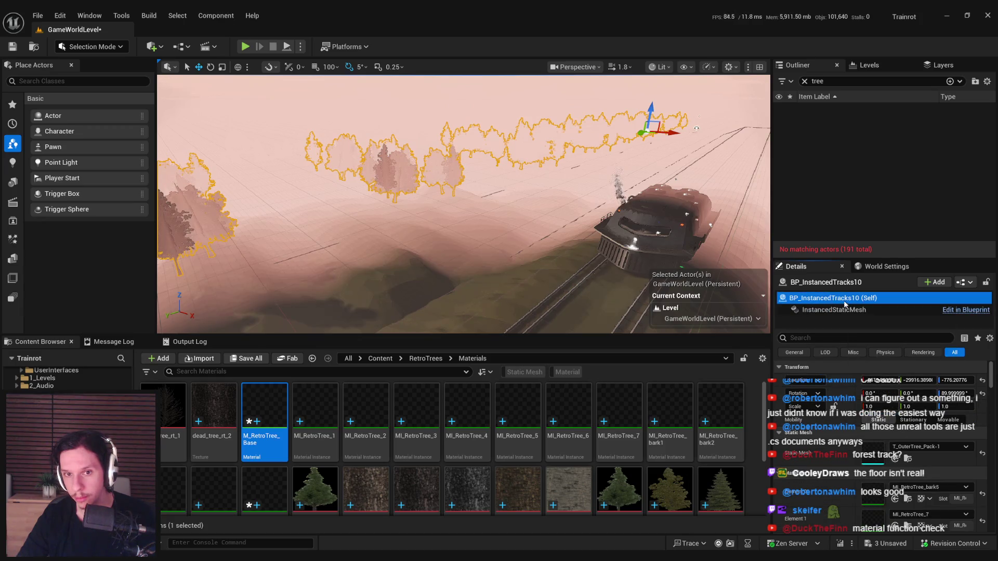
key(f)
mouse_move(559, 146)
mouse_down()
mouse_move(517, 175)
mouse_move(529, 142)
mouse_move(529, 213)
mouse_move(529, 185)
mouse_up()
scroll(529, 156, up, 2)
drag(652, 278, 652, 278)
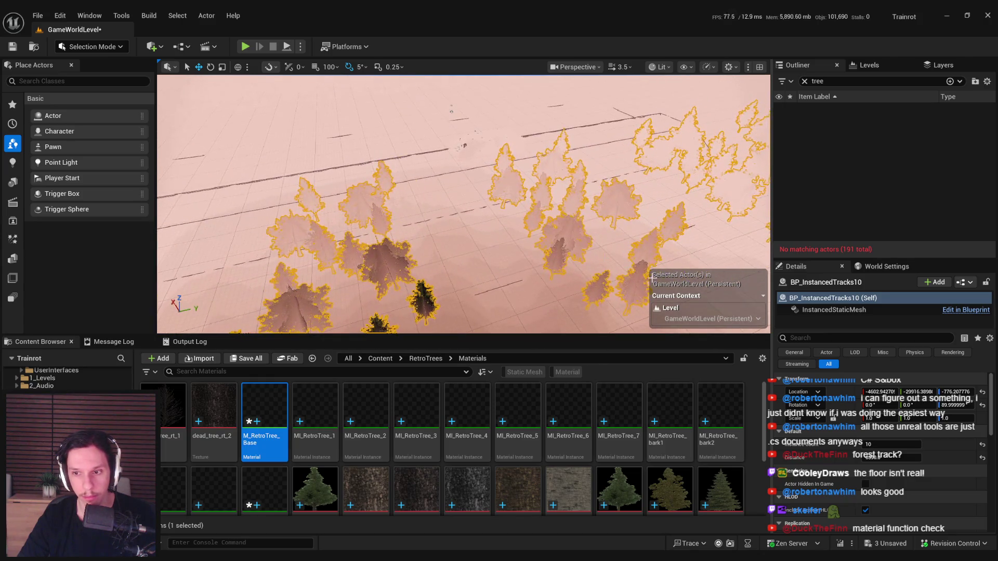
Drag a T_OuterTree_Pack-1 tree into the level and rotate it 15° around Z
click(832, 310)
click(907, 458)
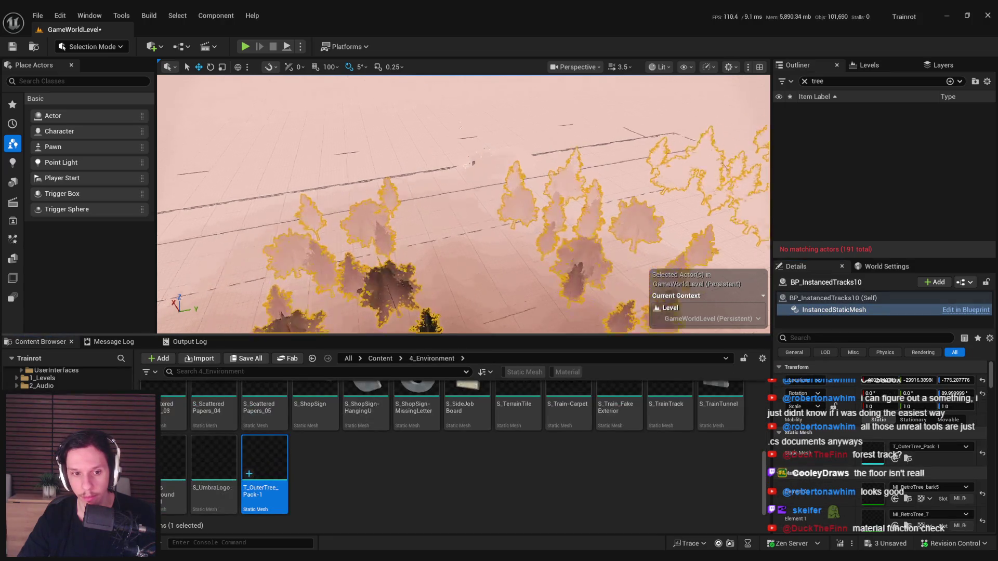
mouse_move(265, 467)
mouse_down()
mouse_move(493, 262)
mouse_move(495, 277)
mouse_up()
scroll(495, 276, down, 1)
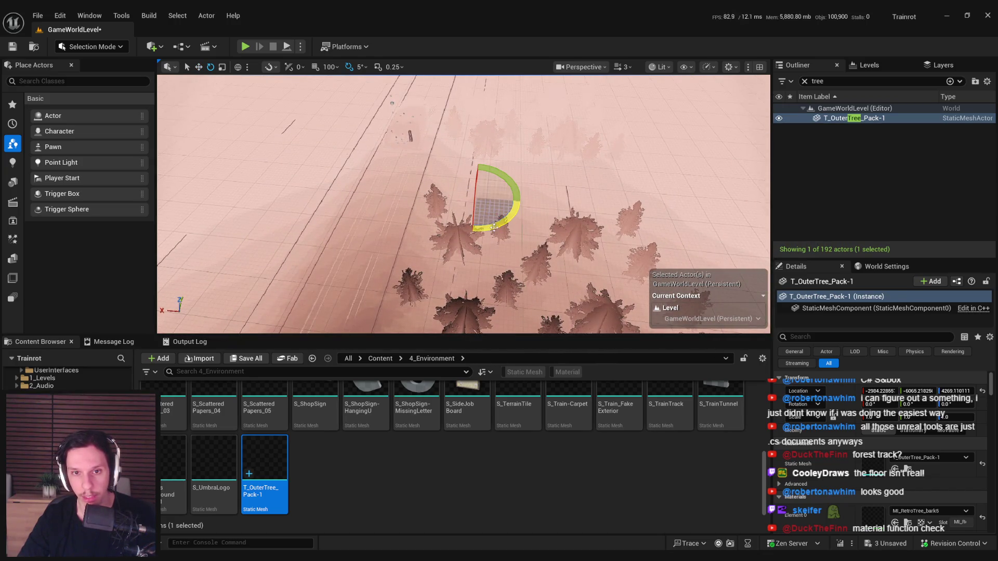
drag(493, 228, 438, 190)
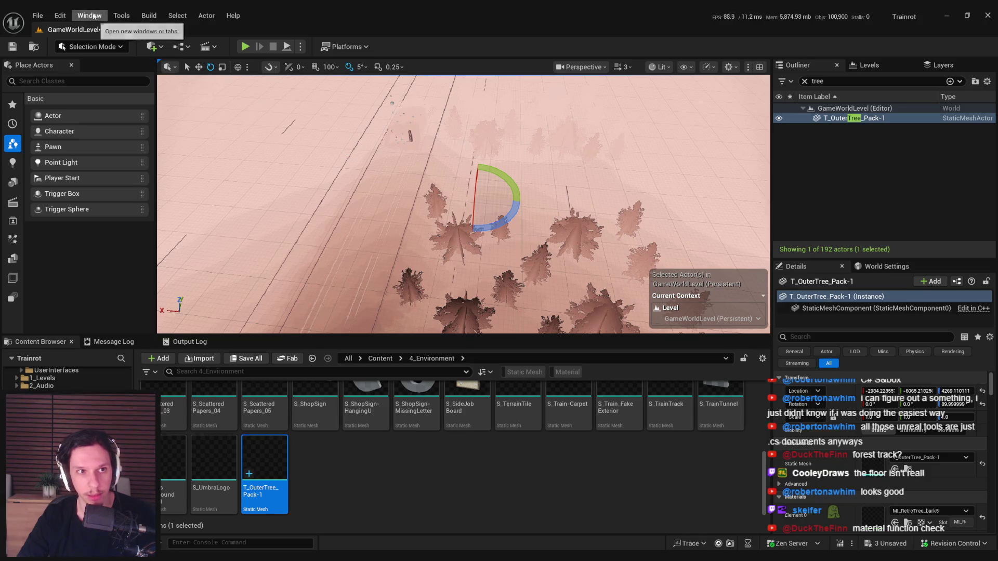
In Modeling Mode, bake the tree's rotation into the mesh with XForm > Bake Transform
click(83, 50)
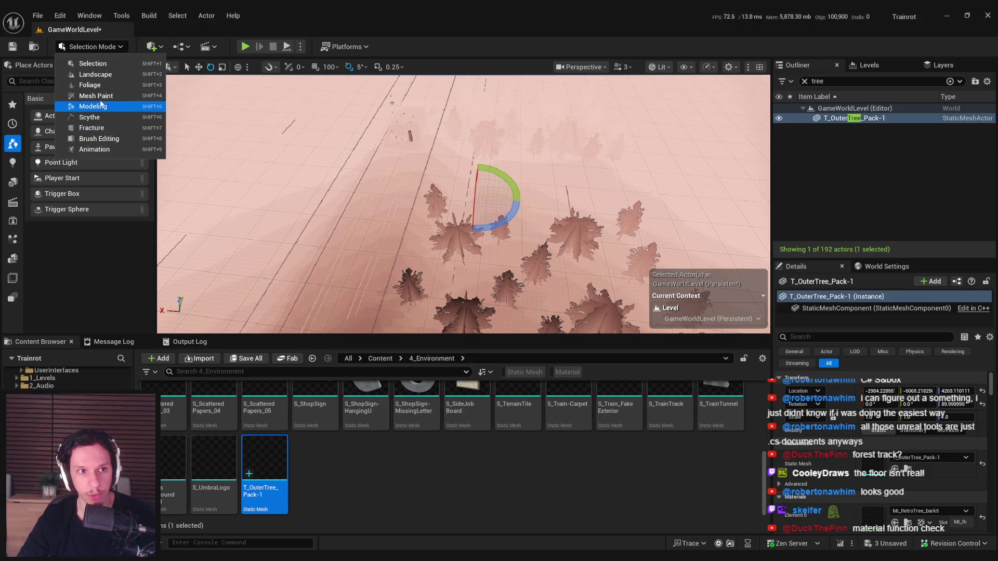
click(99, 108)
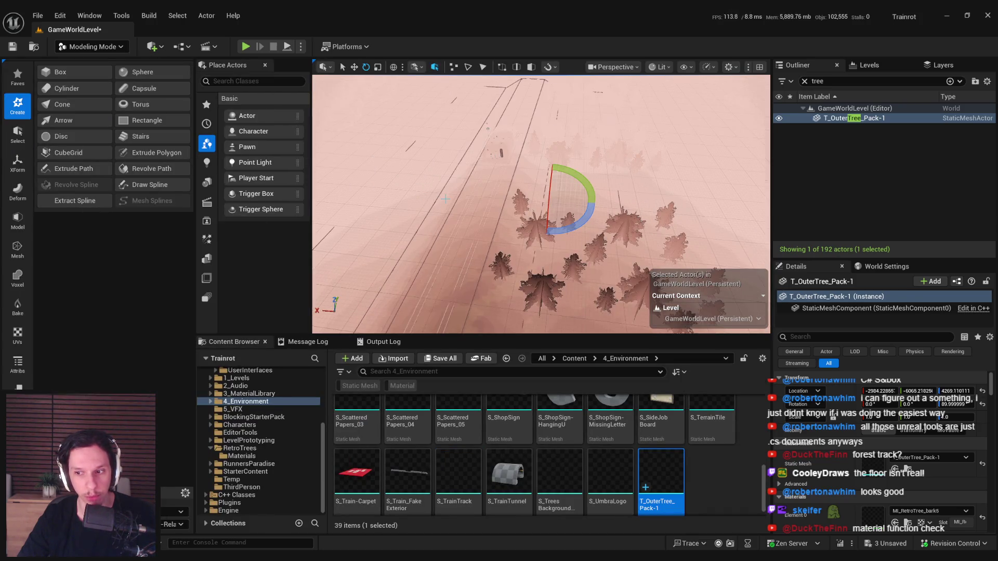
click(26, 160)
click(152, 105)
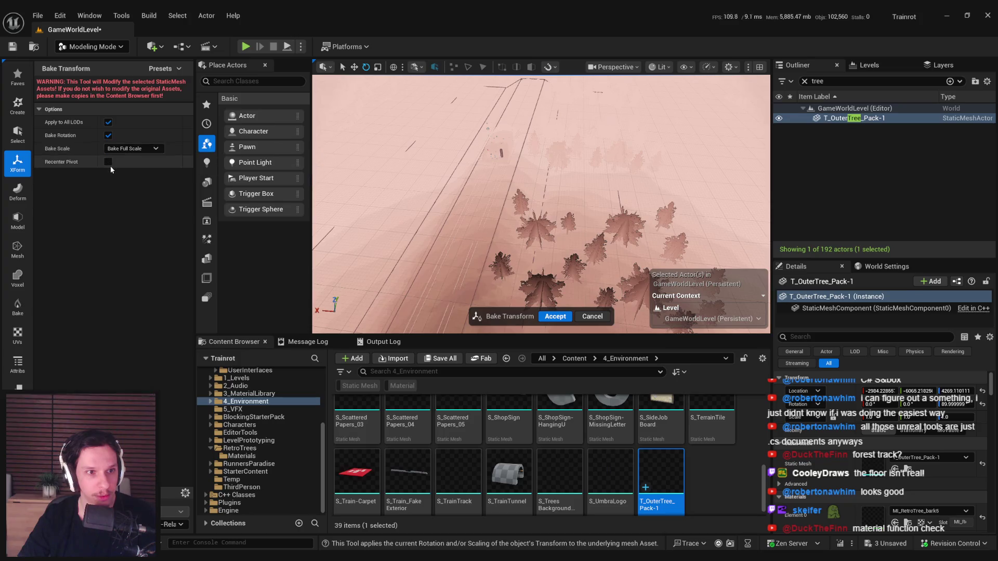
click(554, 314)
Delete the placed tree actor, save all, and return to Selection Mode
key(Delete)
key(ctrl+s)
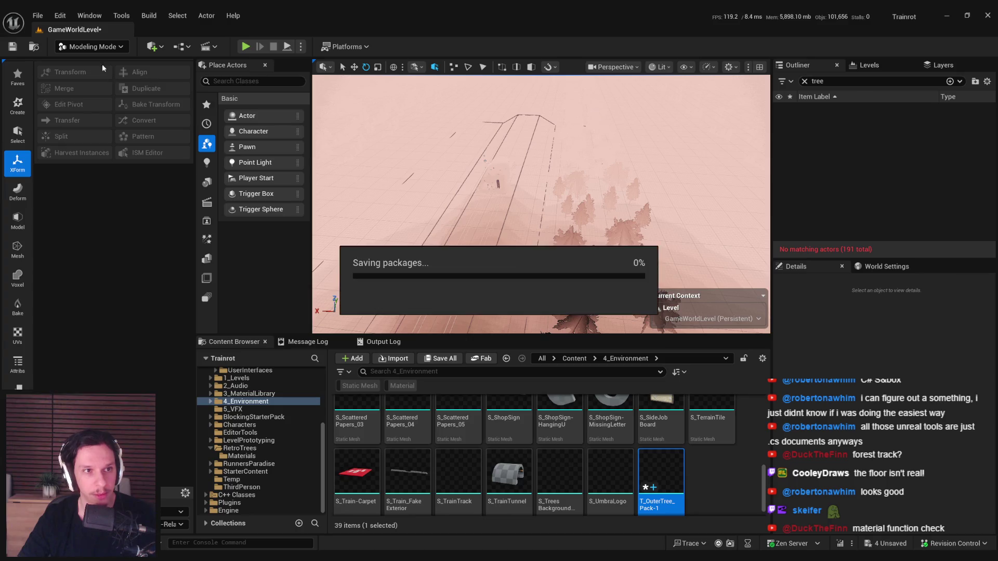
click(92, 47)
click(89, 63)
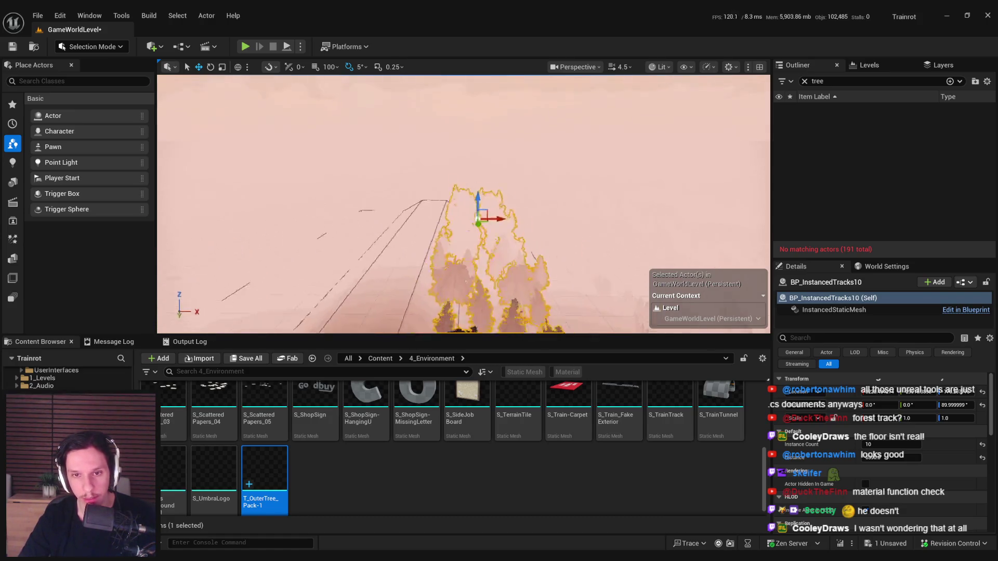
scroll(533, 280, down, 3)
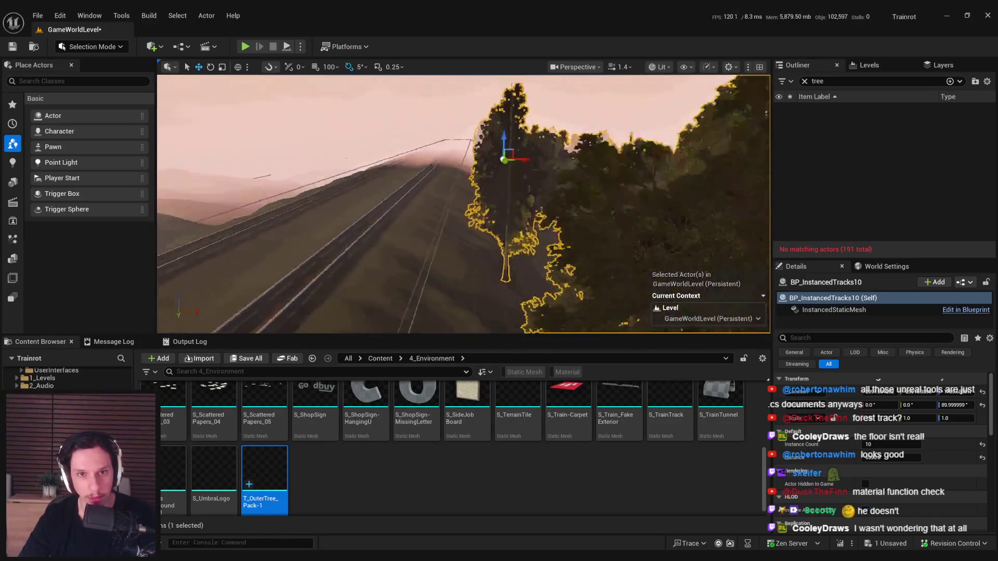
Rotate the duplicated tree row BP_InstancedTracks11 to -90° and focus the view on it
scroll(472, 81, up, 2)
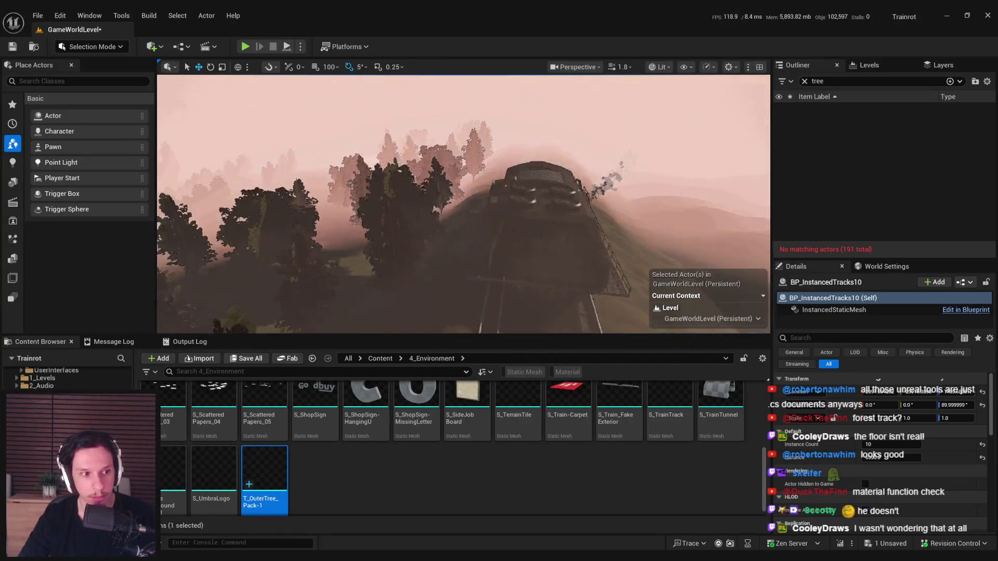
scroll(463, 204, up, 3)
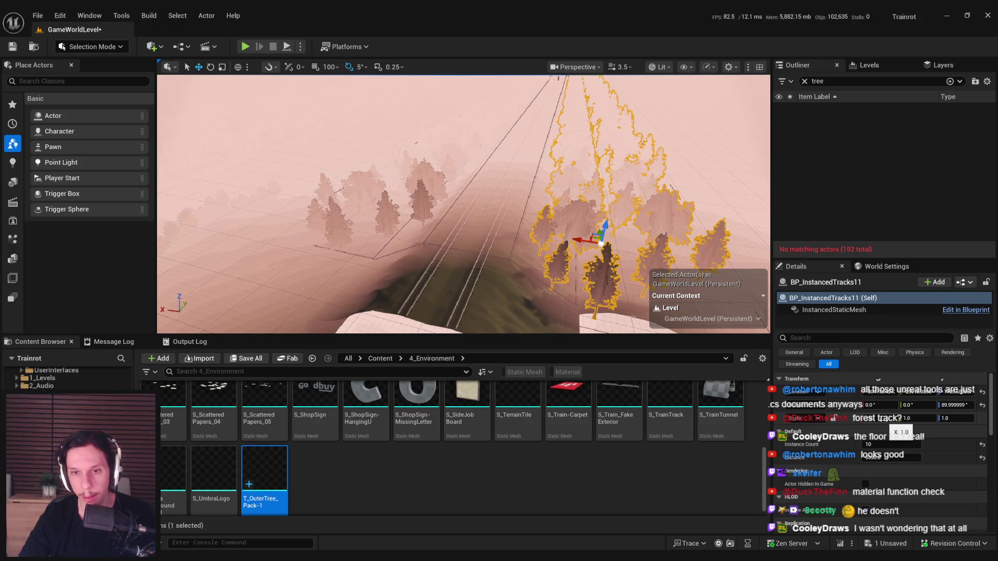
key(e)
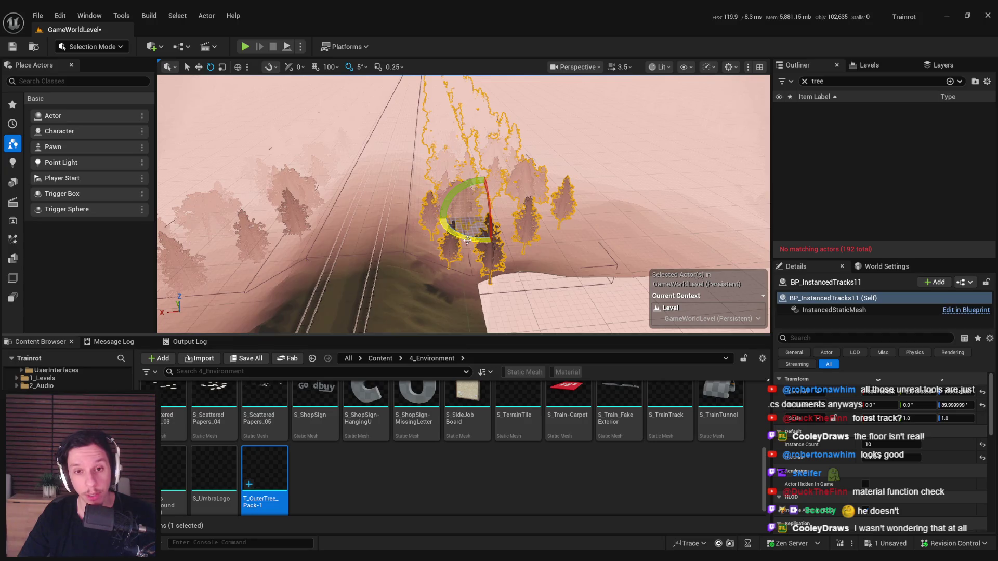
key(w)
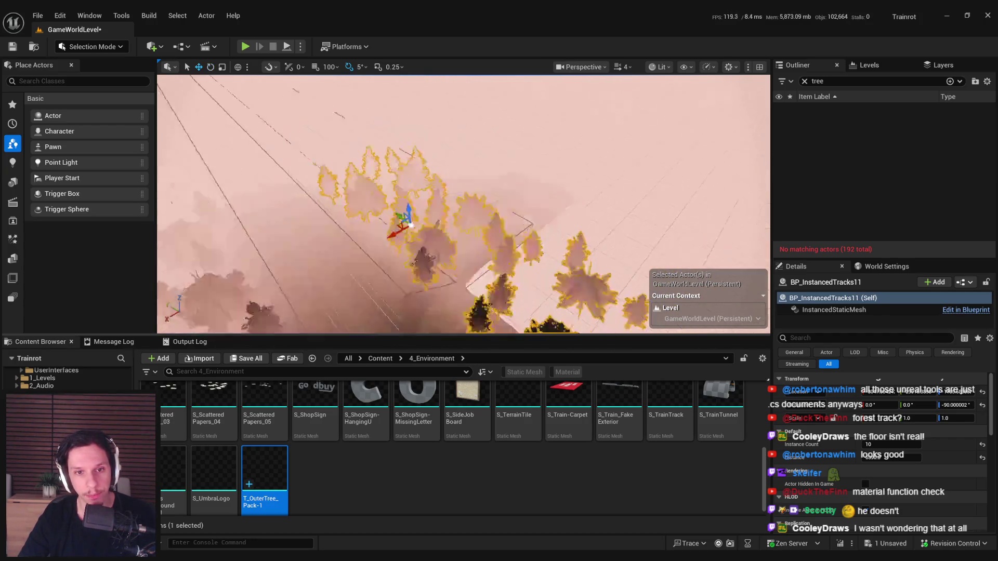
scroll(462, 203, down, 3)
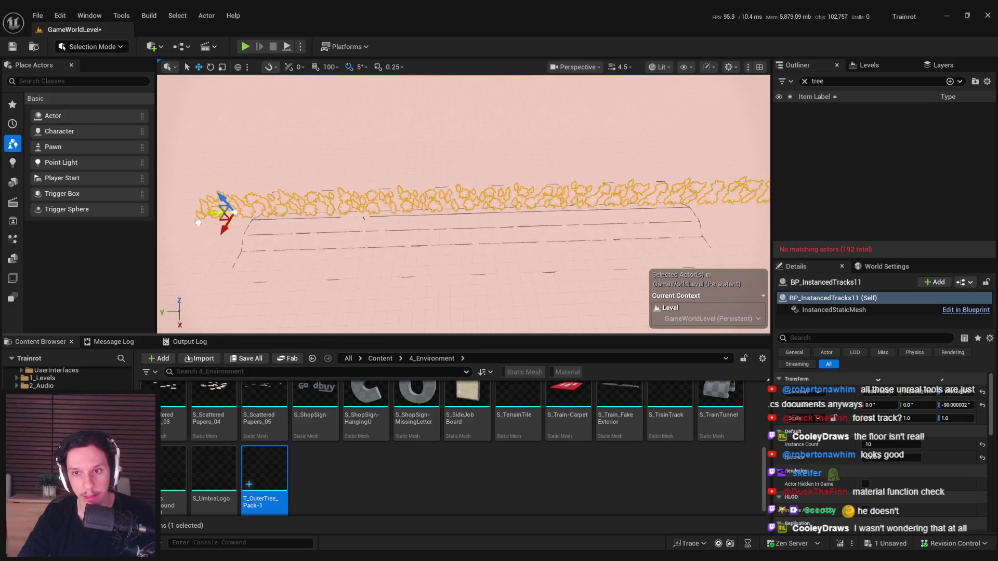
key(f)
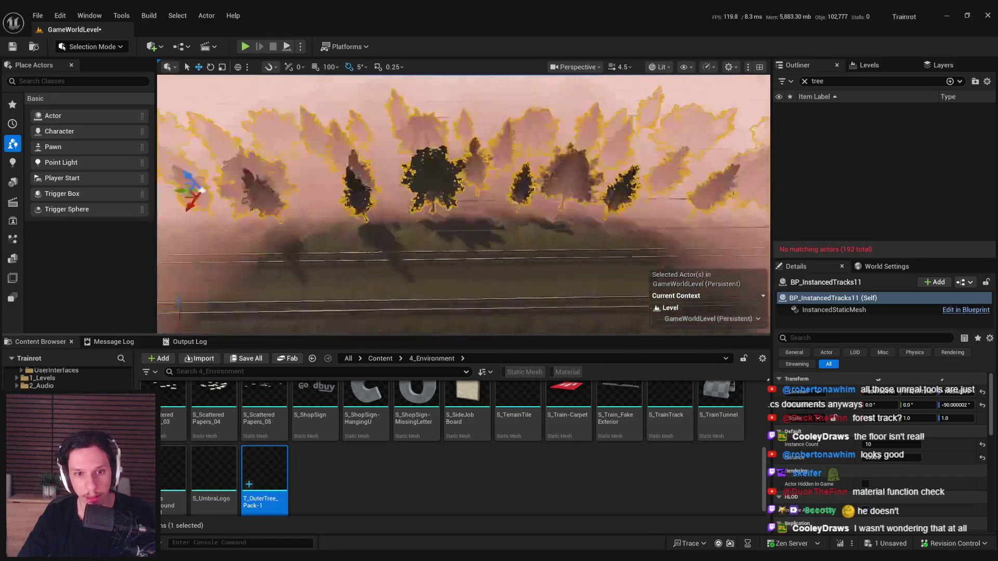
scroll(390, 229, up, 3)
mouse_move(383, 210)
mouse_down()
mouse_move(383, 245)
mouse_move(356, 284)
mouse_move(353, 265)
mouse_move(405, 215)
mouse_move(400, 193)
mouse_up()
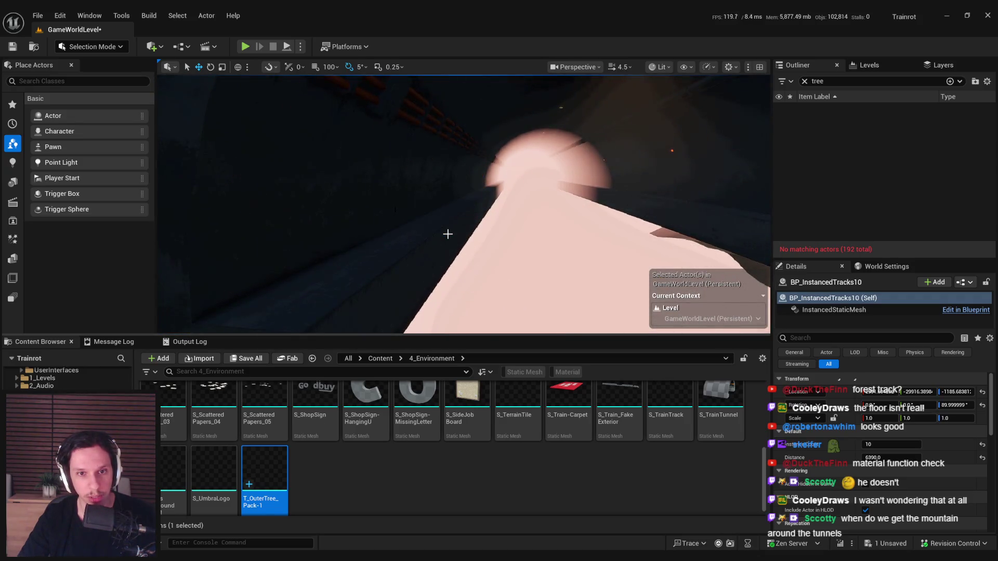
Set both tree rows' Distance to 6000, save, and fly the view down to the train
scroll(448, 233, down, 1)
key(s)
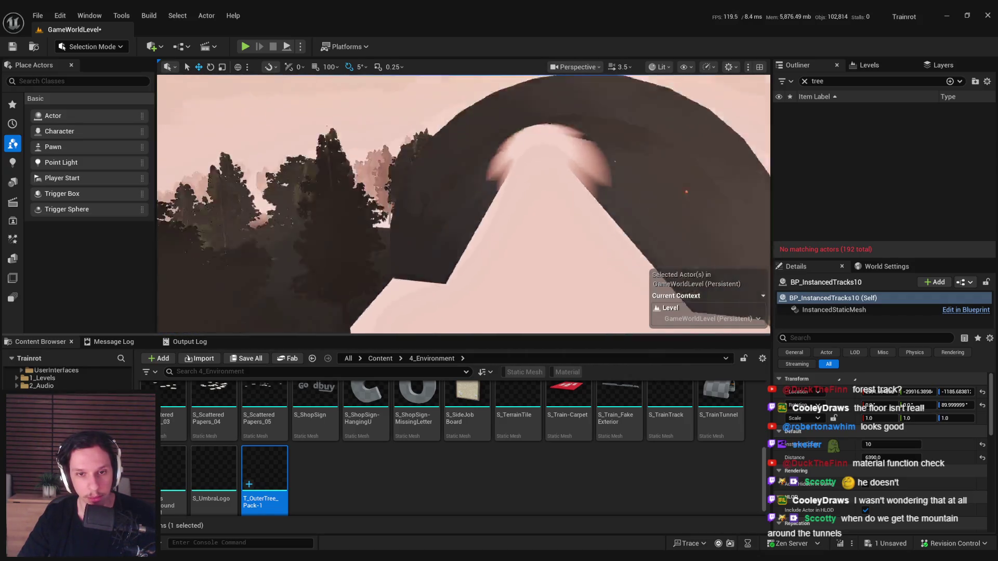
key(s)
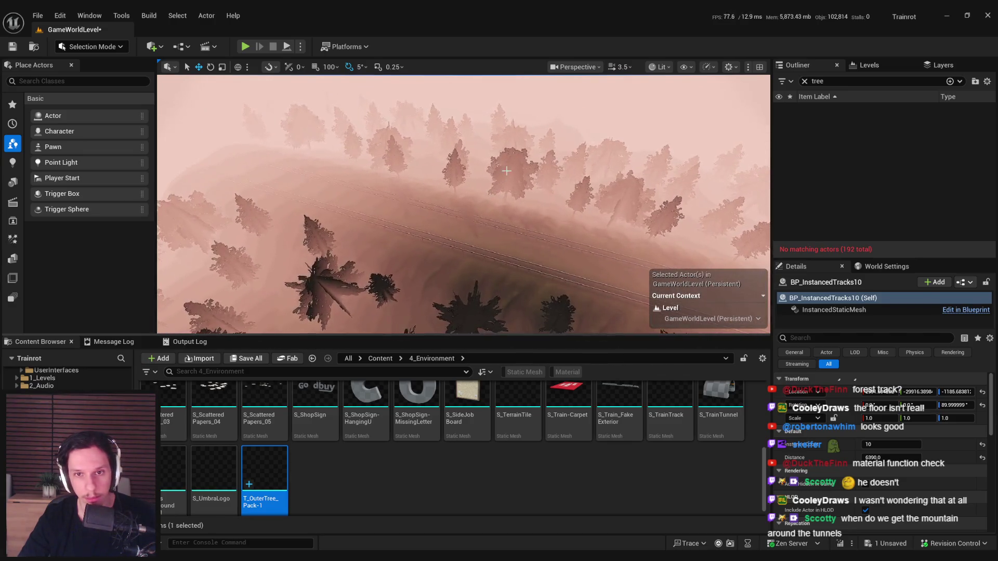
ctrl+click(480, 306)
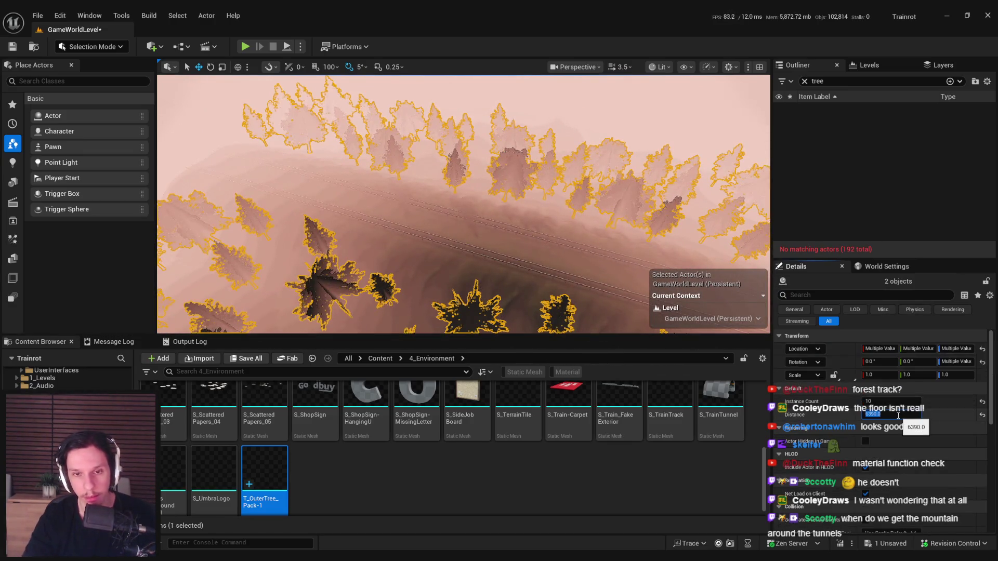
text(6000)
key(Return)
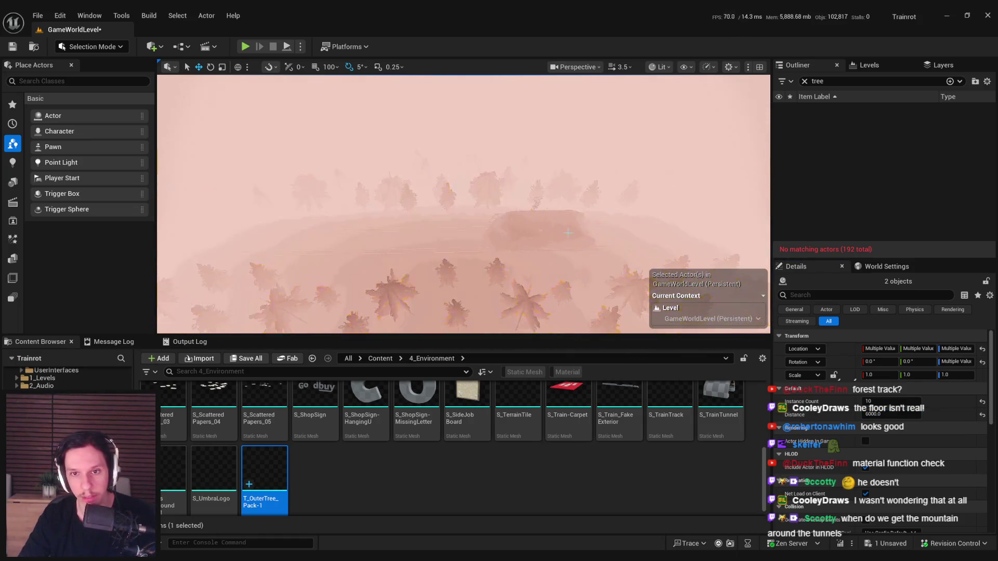
scroll(578, 213, down, 3)
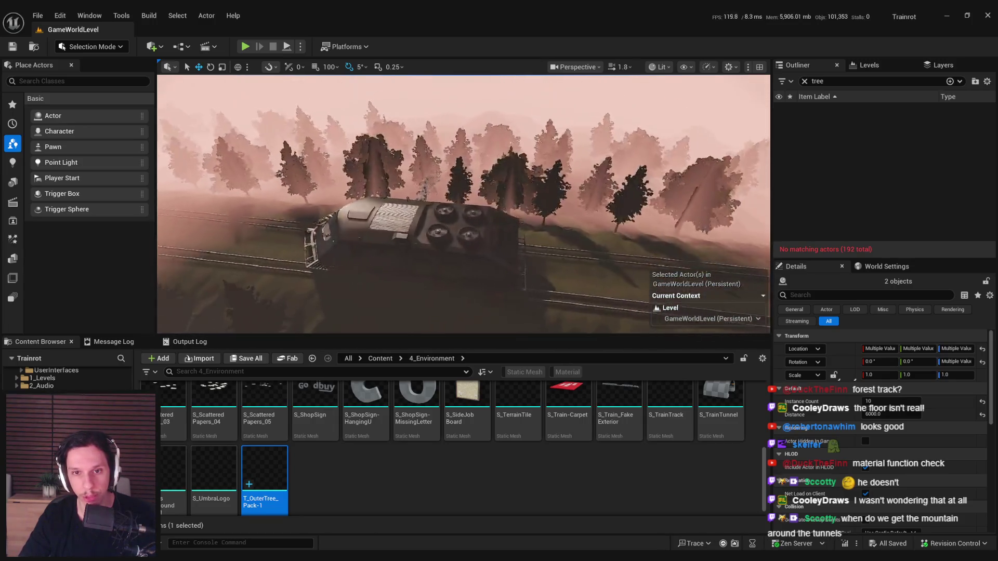
Briefly play-test the level, then select BP_InstancedTracks11 and its InstancedStaticMesh component
key(alt+p)
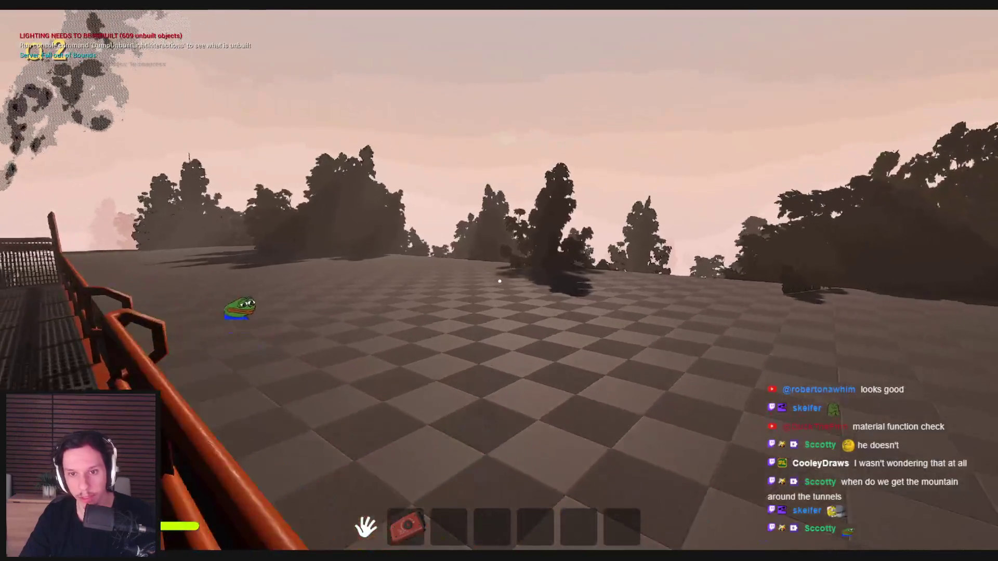
key(Escape)
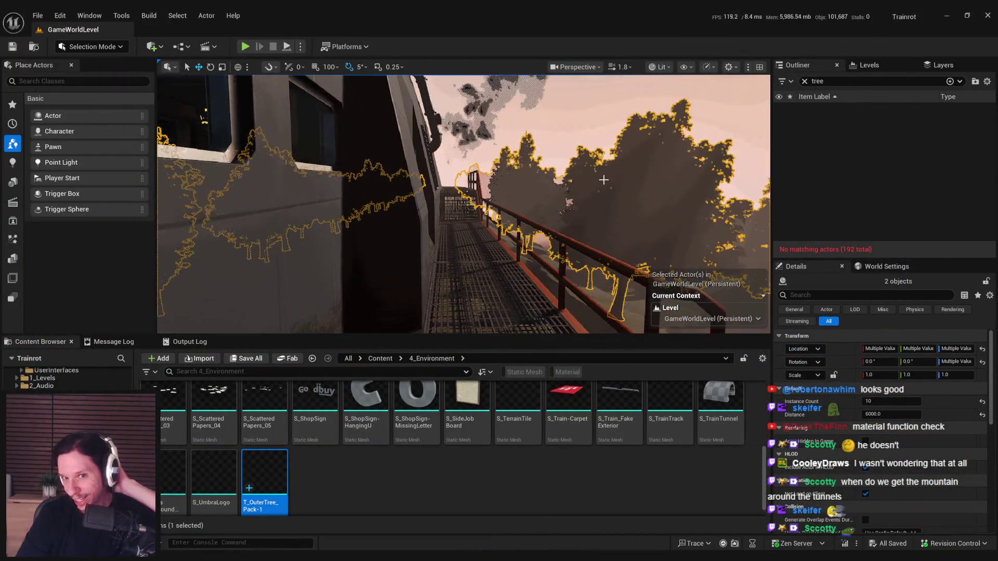
click(603, 182)
click(840, 311)
Review the InstancedStaticMesh component's properties and start playing the level again
scroll(994, 400, down, 5)
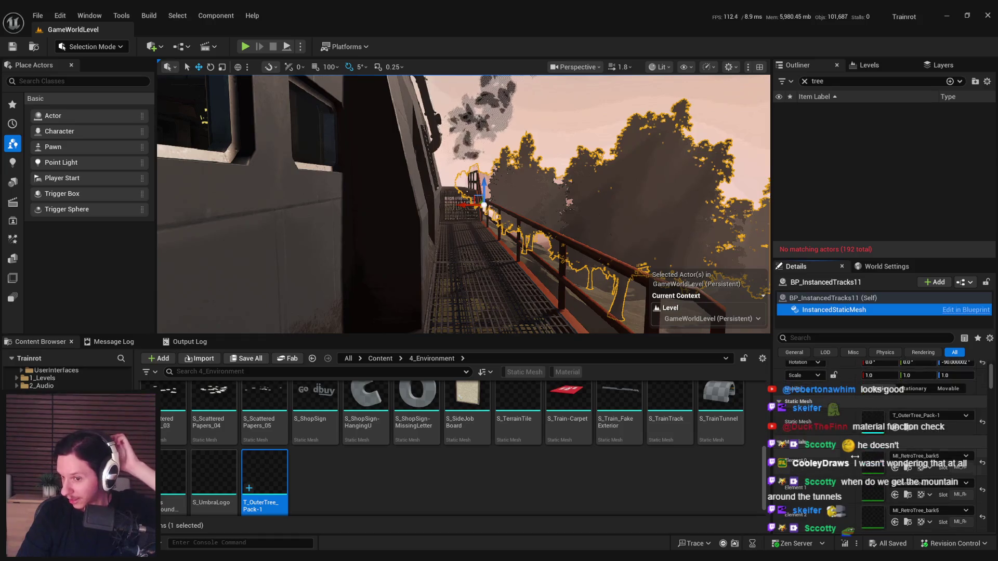
scroll(994, 400, down, 10)
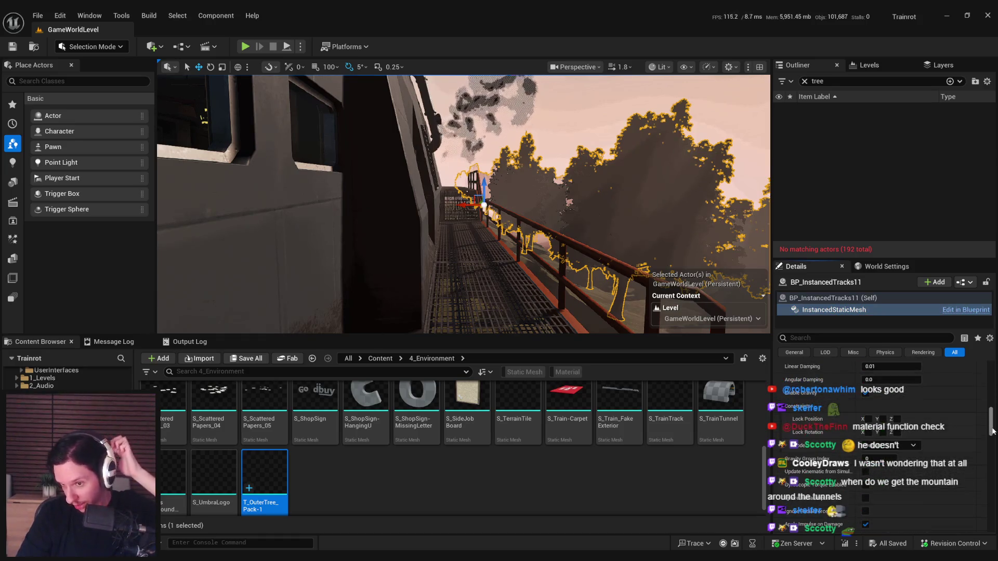
mouse_move(992, 434)
mouse_down()
mouse_move(996, 448)
mouse_move(993, 378)
mouse_up()
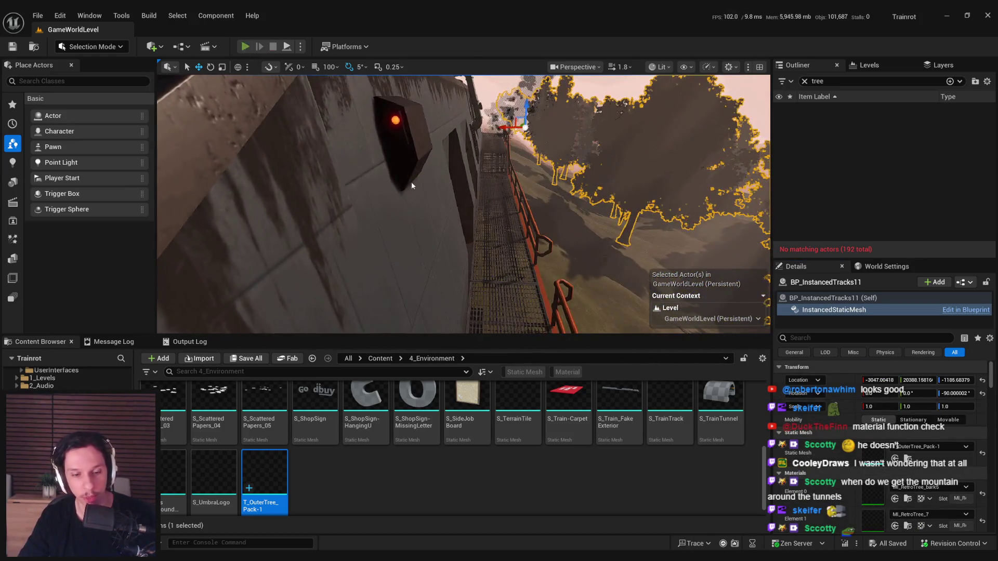
key(alt+p)
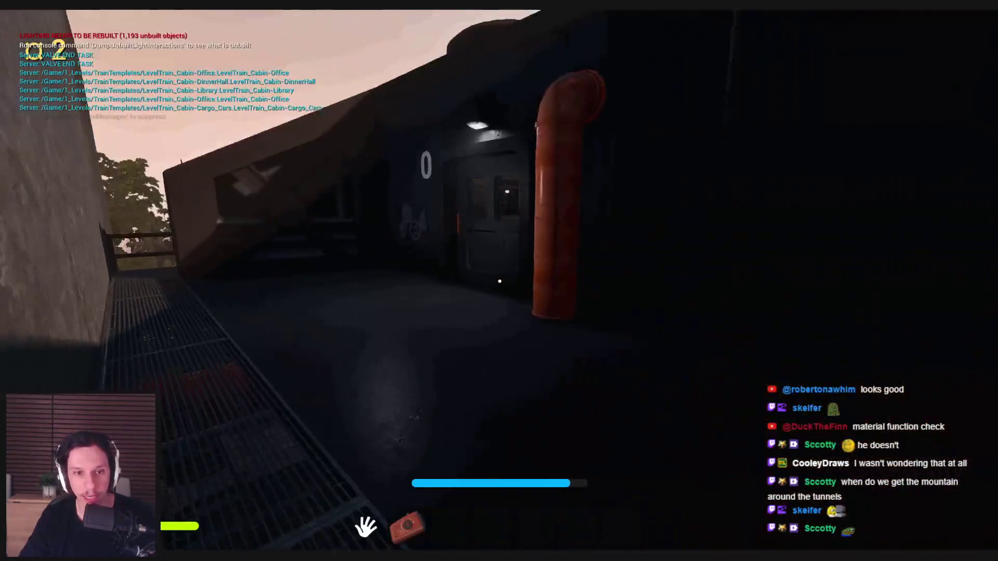
Walk into the train car and push the window console button to drive the train
key(w)
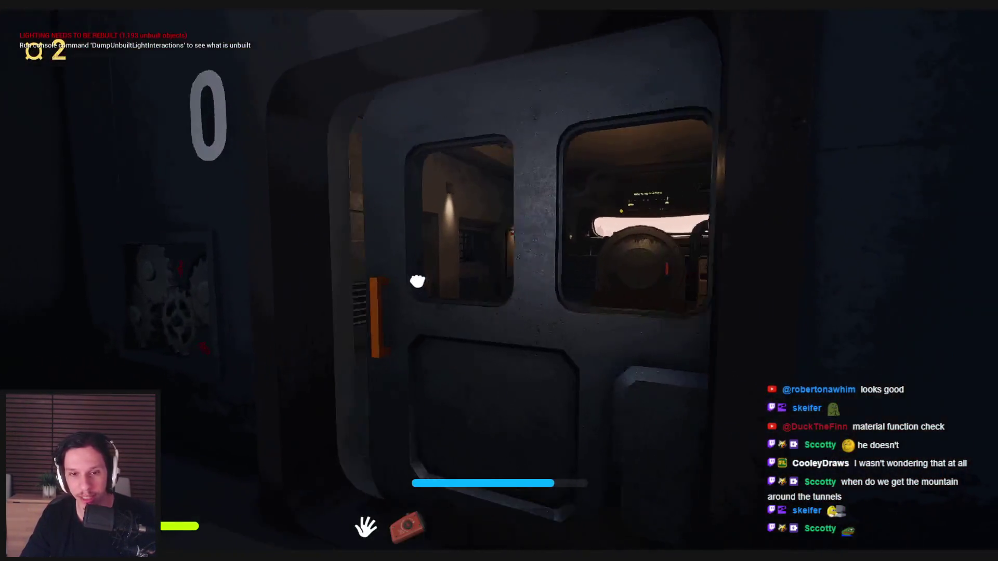
key(e)
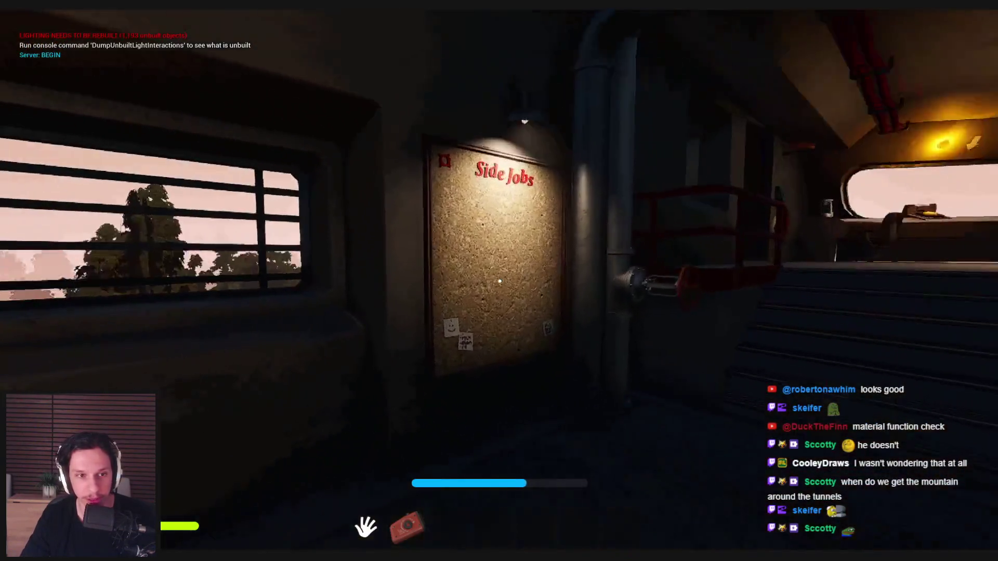
key(w)
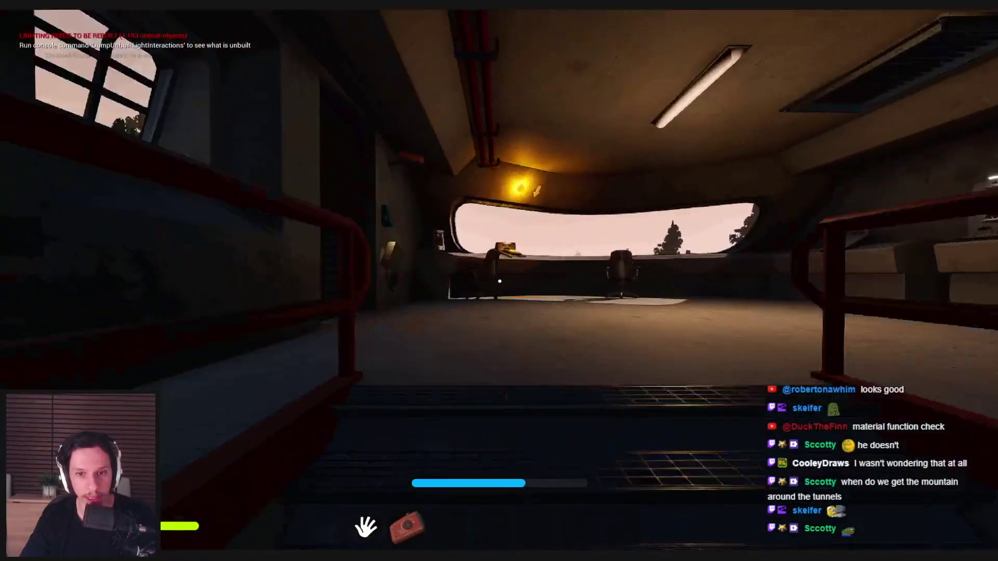
key(w)
key(e)
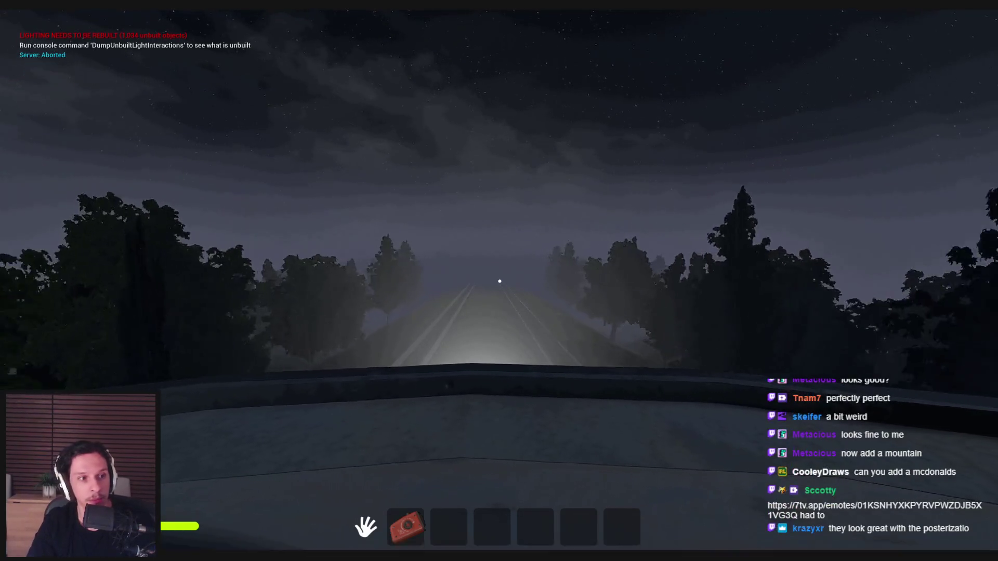
Walk through the cab, step out onto the walkway, and end the play session
key(w)
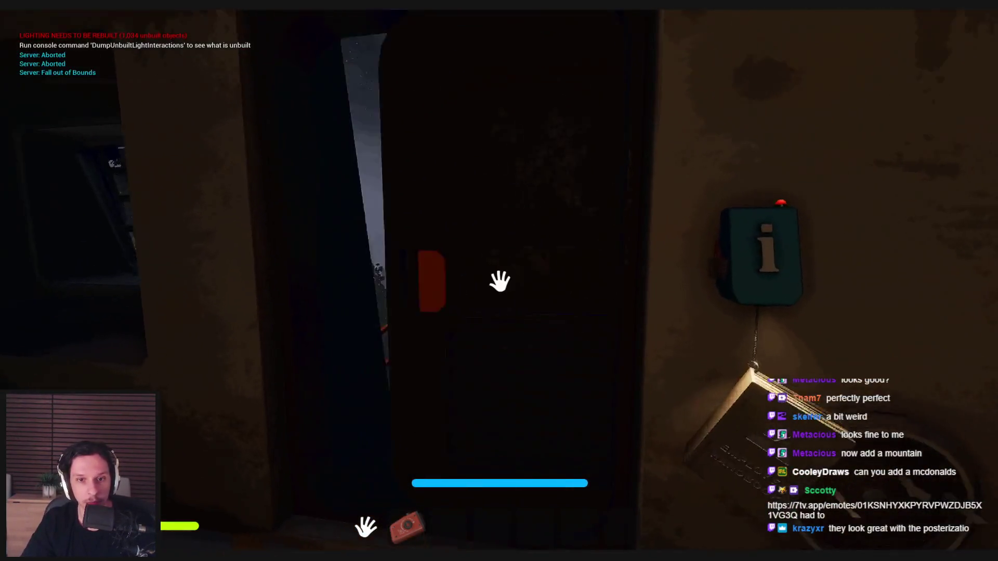
click(499, 281)
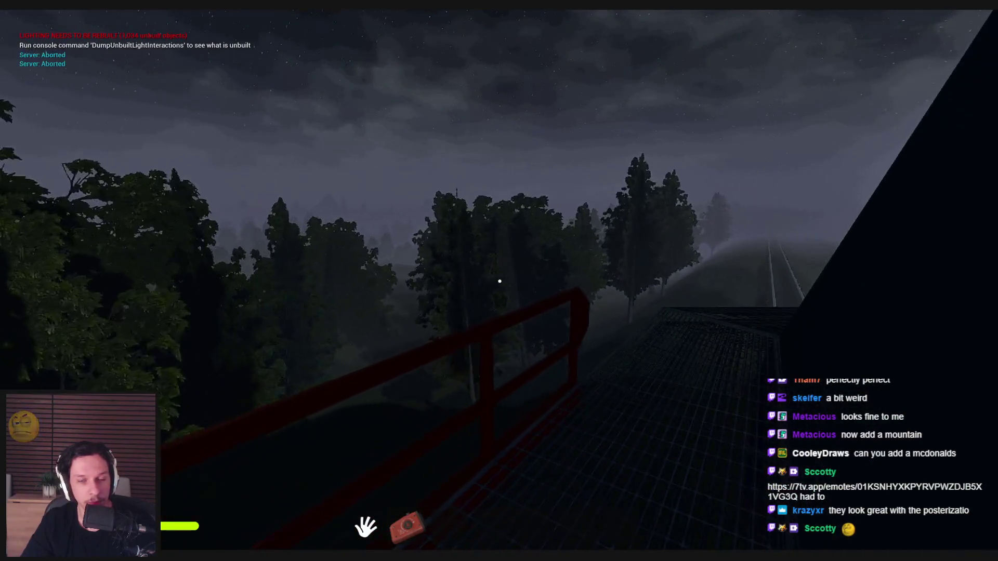
key(Escape)
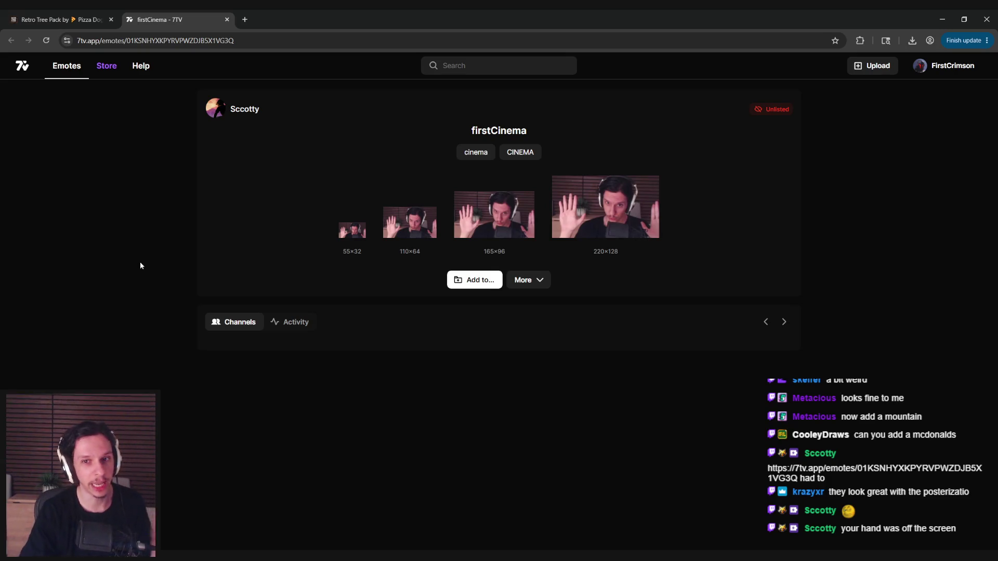
Close the 7TV emote browser tab and restore the full editor layout with F11
middle_click(192, 21)
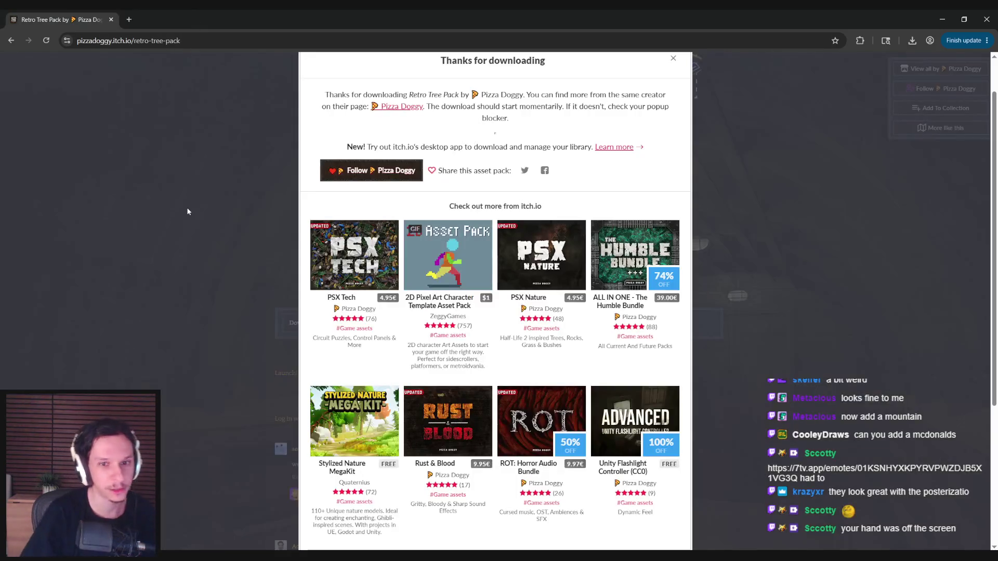
key(ctrl+w)
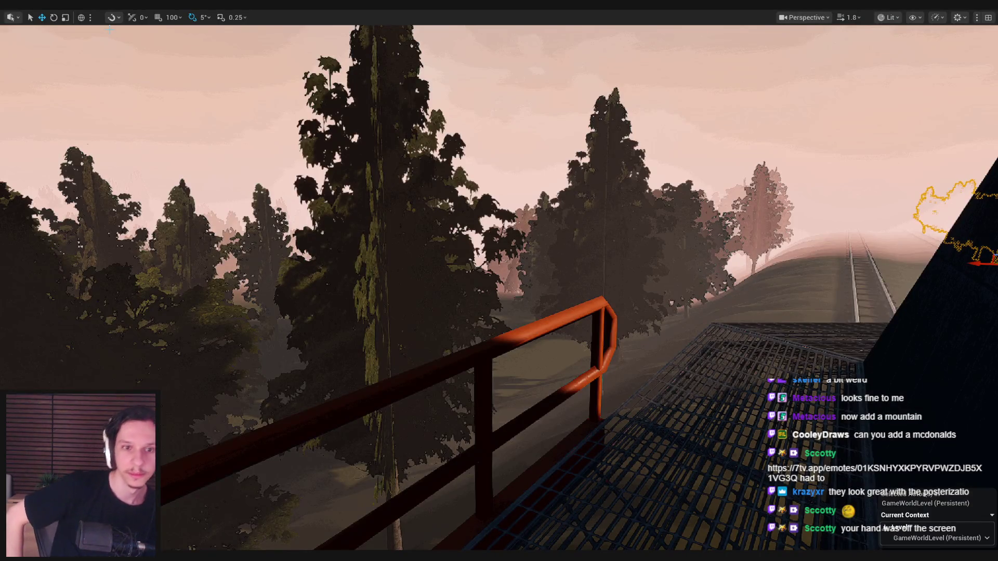
key(F11)
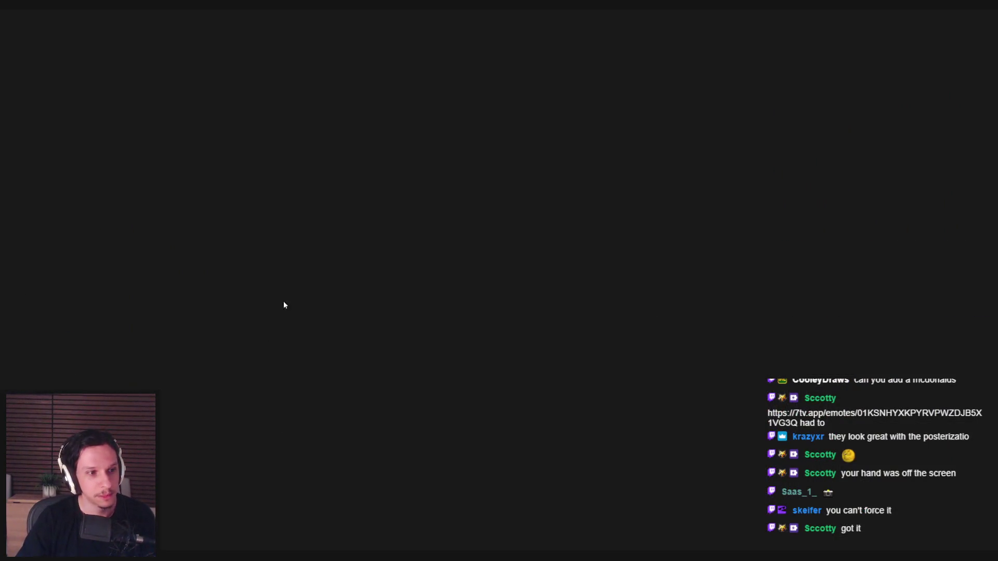
Review T_OuterTree_Pack-1's material slots in the Static Mesh Editor and reimport the mesh
scroll(834, 189, down, 3)
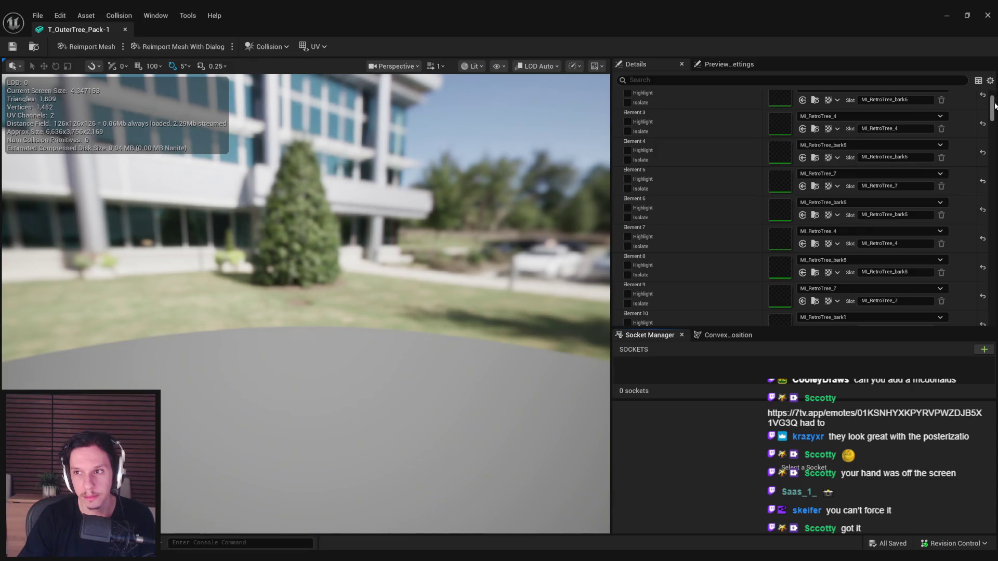
scroll(994, 105, down, 3)
scroll(990, 111, up, 3)
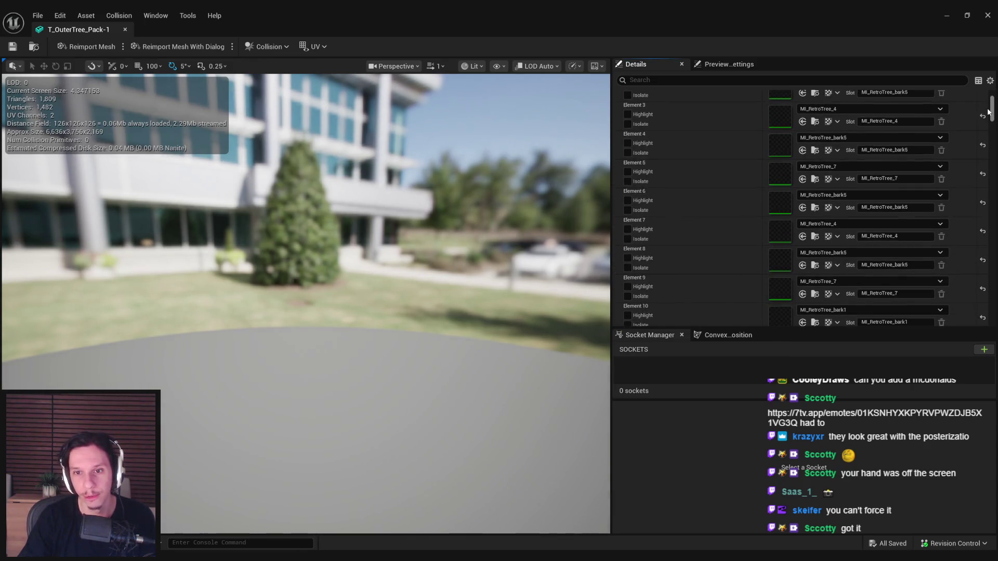
scroll(989, 111, up, 2)
mouse_move(987, 106)
mouse_down()
mouse_move(990, 151)
mouse_move(991, 95)
mouse_up()
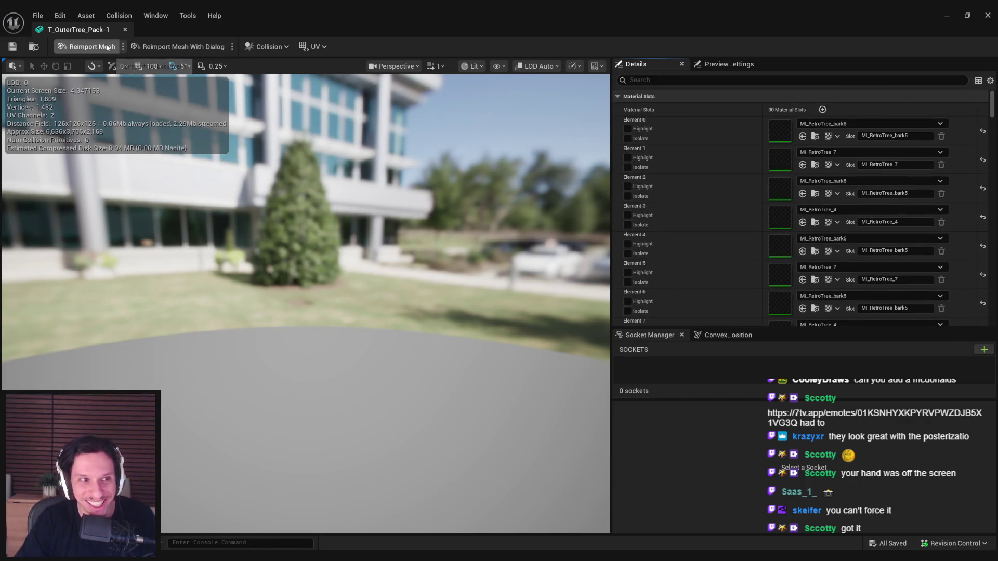
click(125, 29)
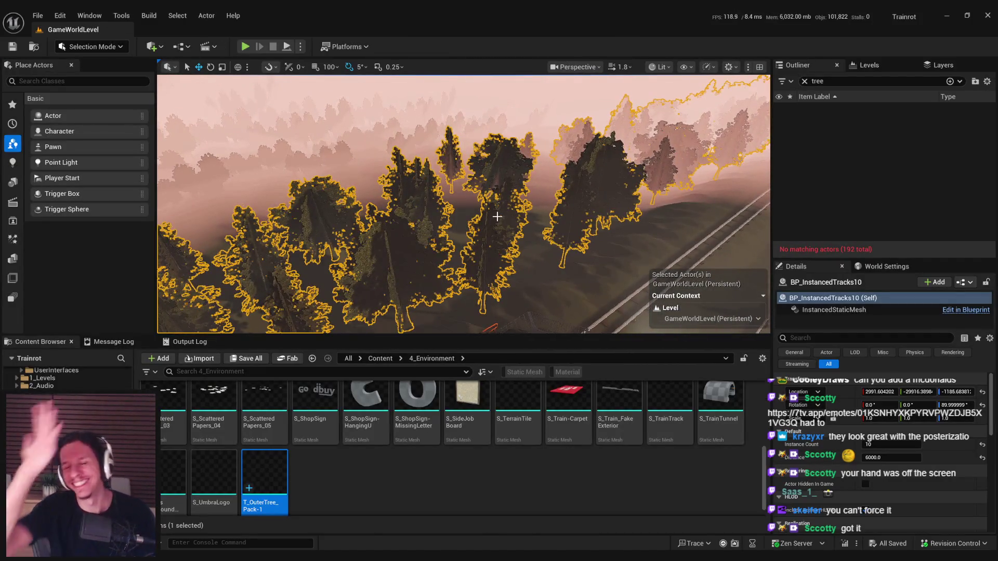
Place a T_OuterTree_Pack-1 actor into the level beside the track
scroll(497, 217, up, 2)
scroll(463, 204, up, 2)
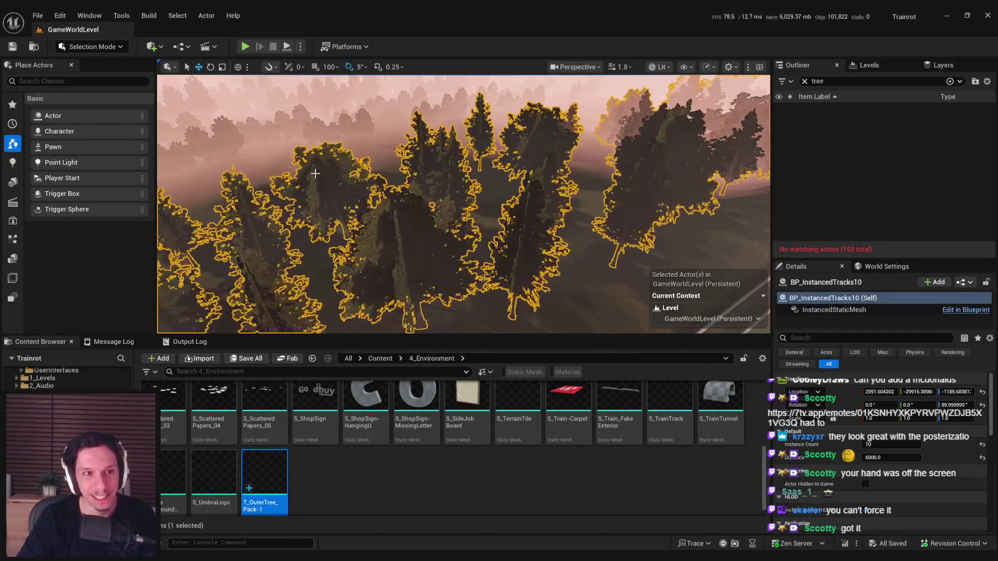
drag(263, 470, 445, 244)
scroll(468, 239, down, 3)
Switch to Modeling Mode and browse the Shape, Deform, XForm, Bake, UV and Attribs categories
click(91, 46)
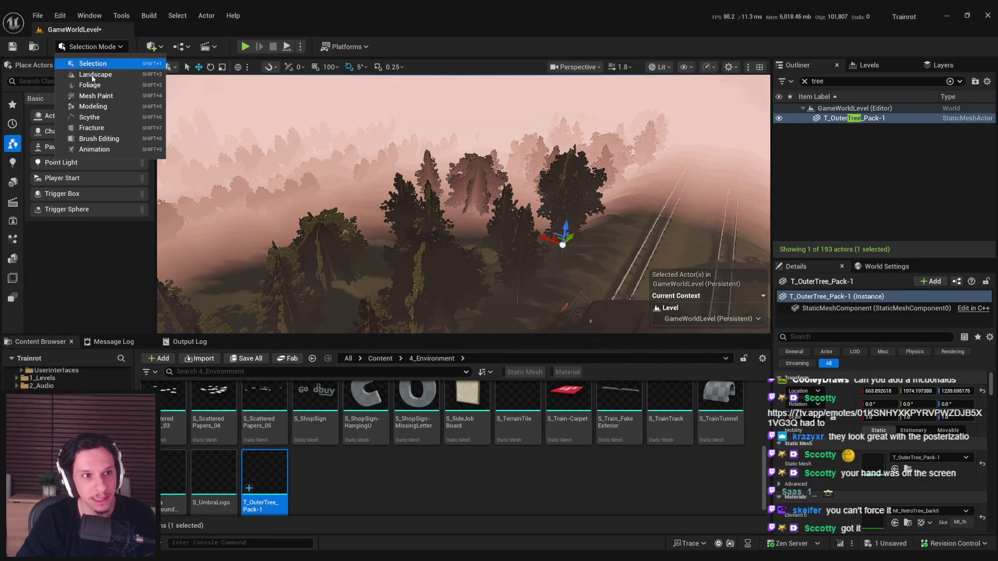
click(88, 107)
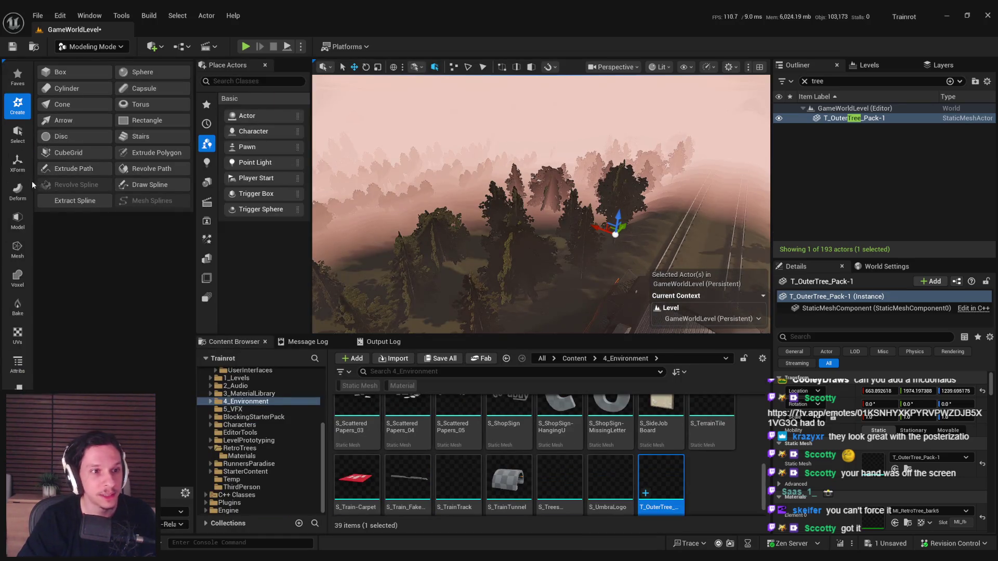
click(24, 216)
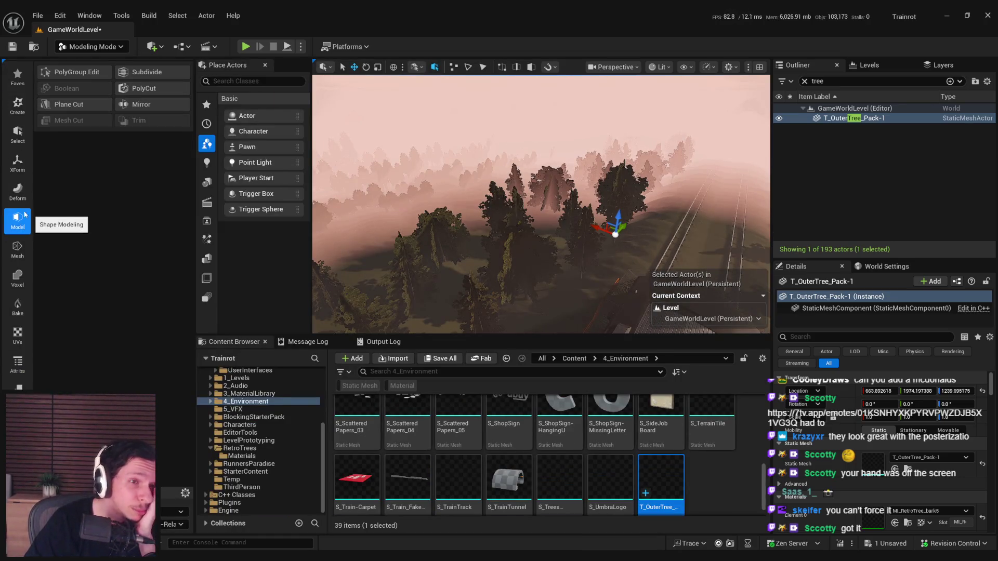
click(21, 199)
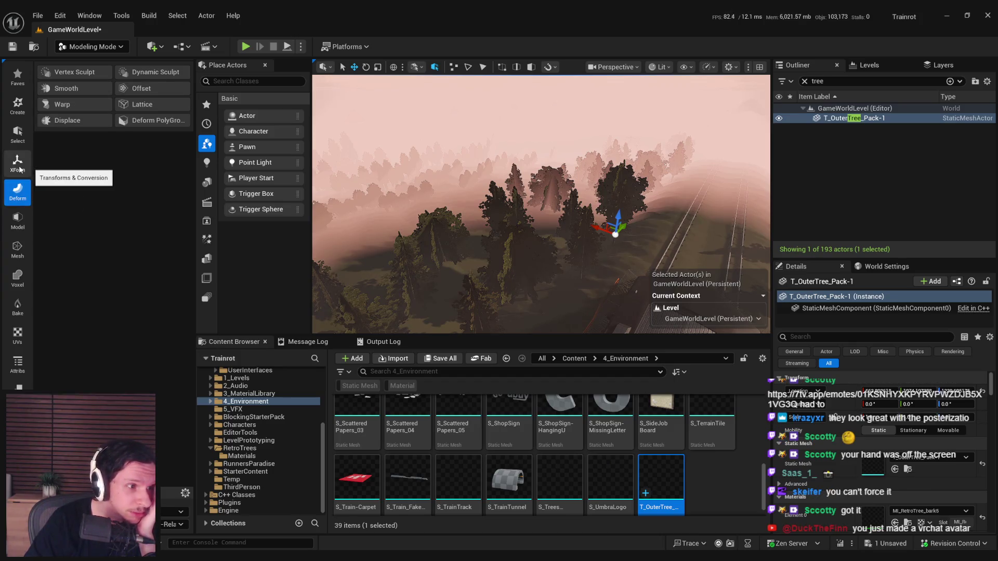
click(20, 168)
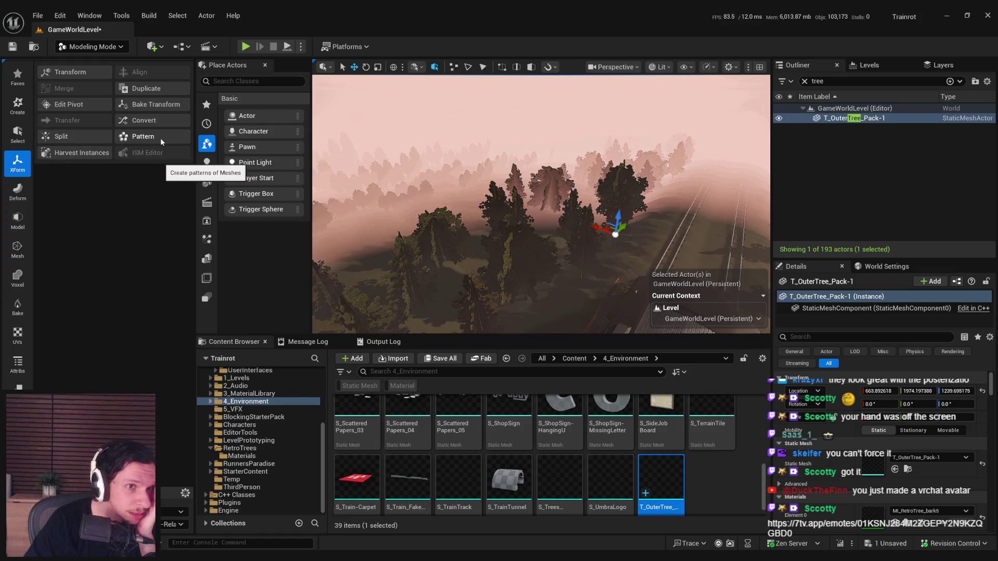
click(19, 306)
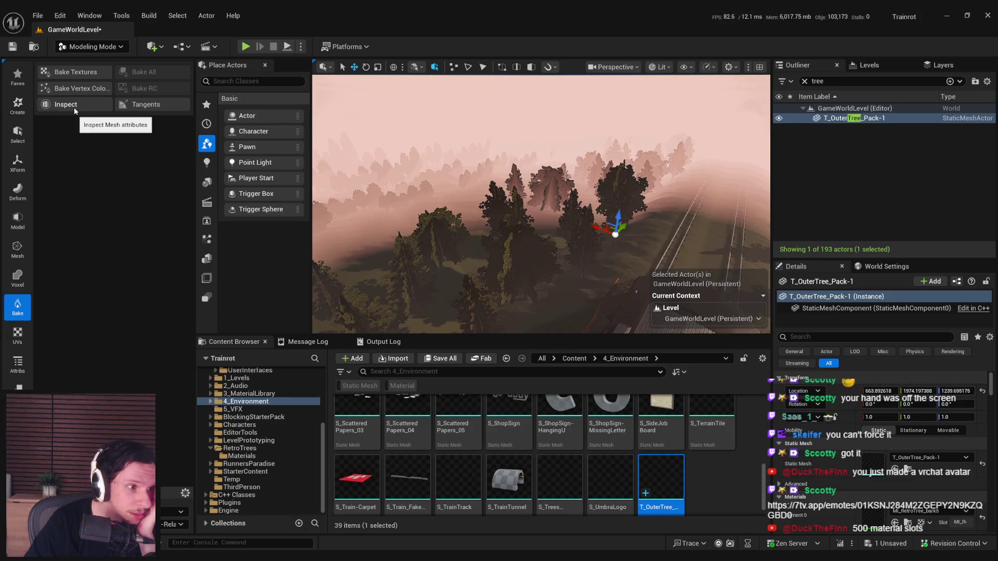
click(20, 337)
click(17, 364)
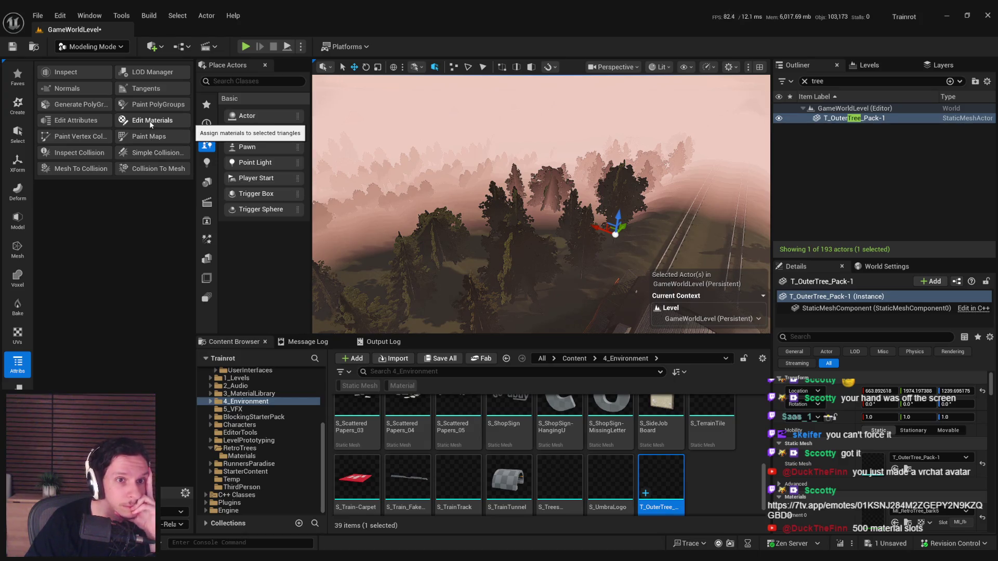
Inspect the tree mesh with Mesh Inspector, then cancel out of Edit Materials without changes
click(78, 72)
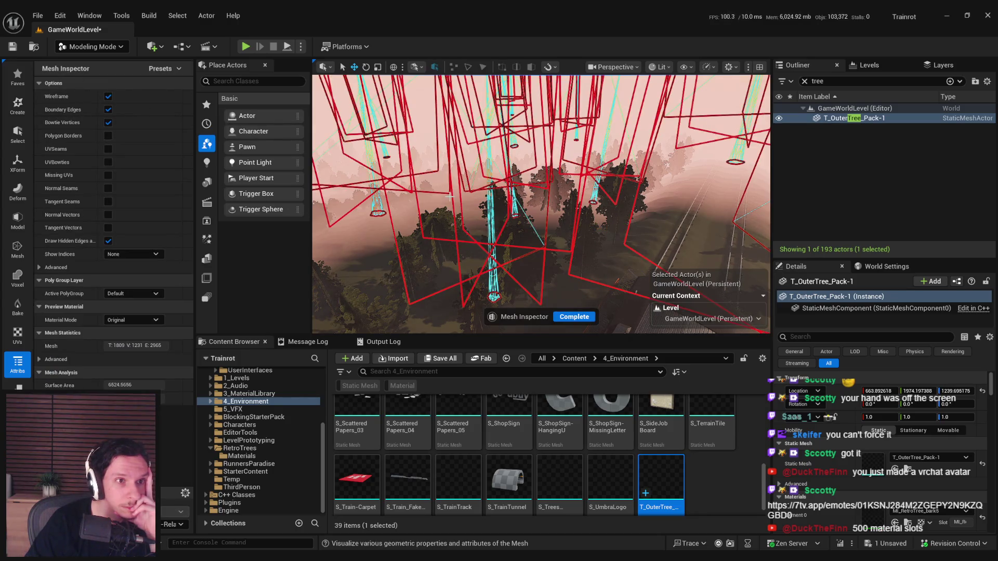
click(577, 318)
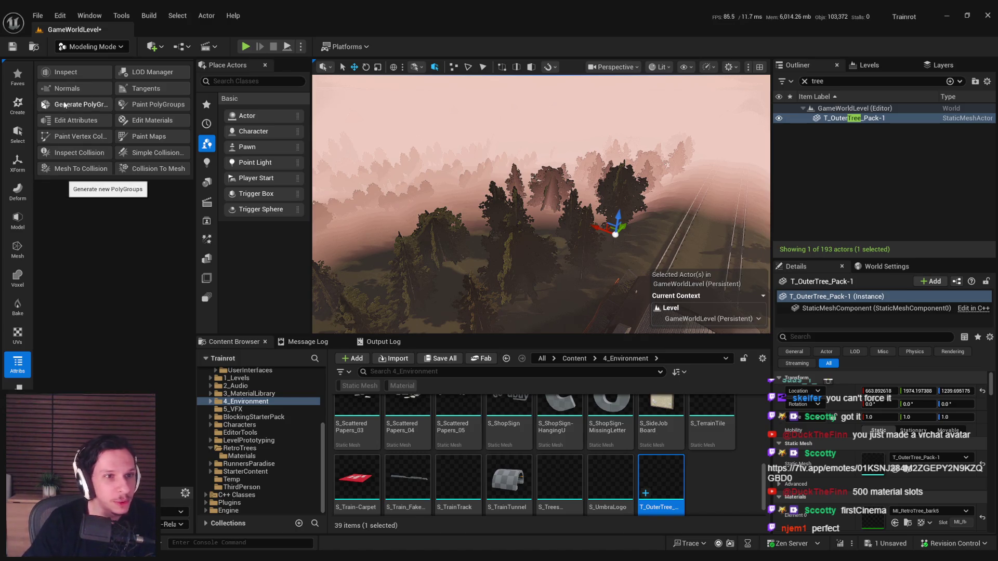
click(152, 123)
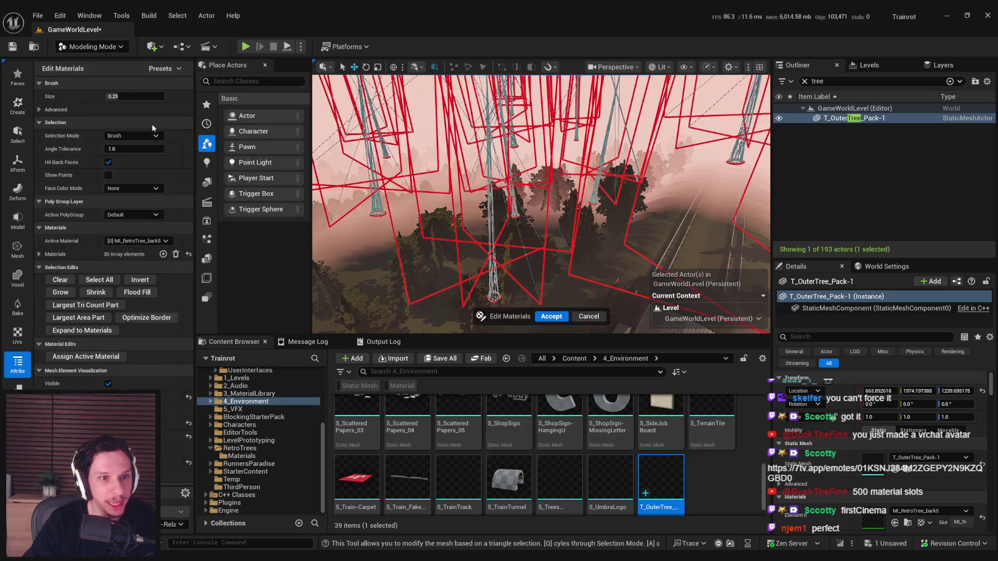
click(589, 317)
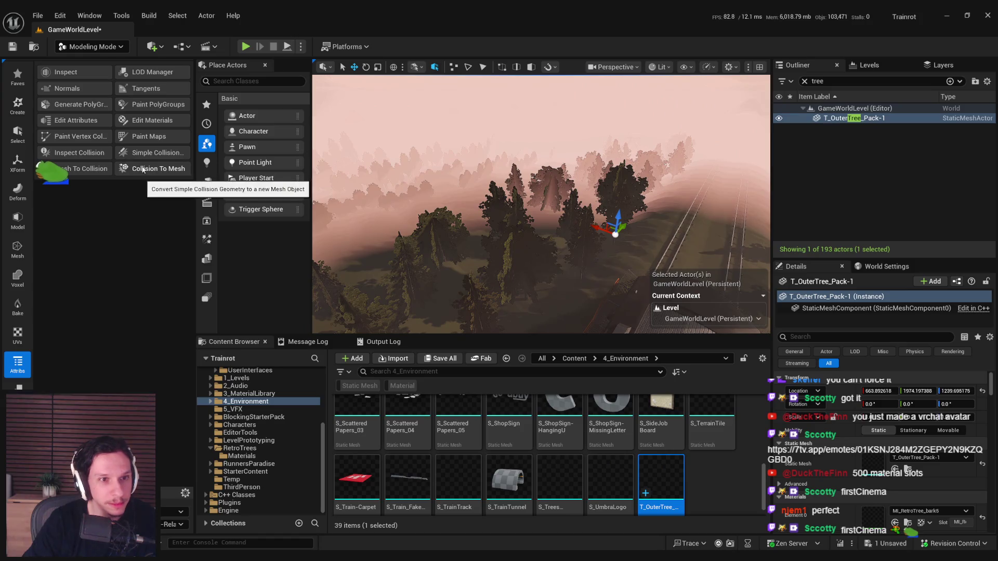
Browse the LODs, UVs, Bake, Voxel, Model, Deform and XForm tool categories
click(17, 387)
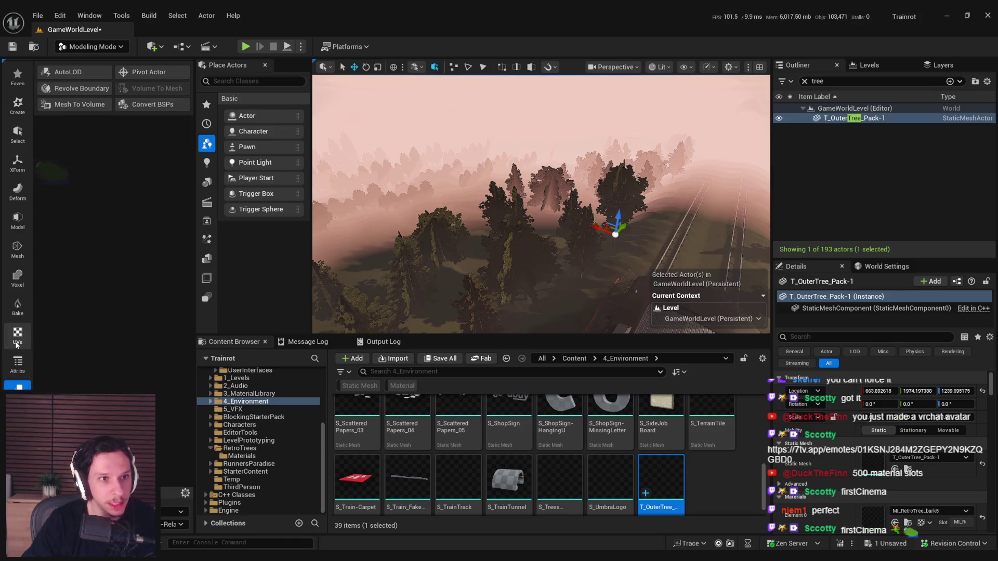
click(18, 338)
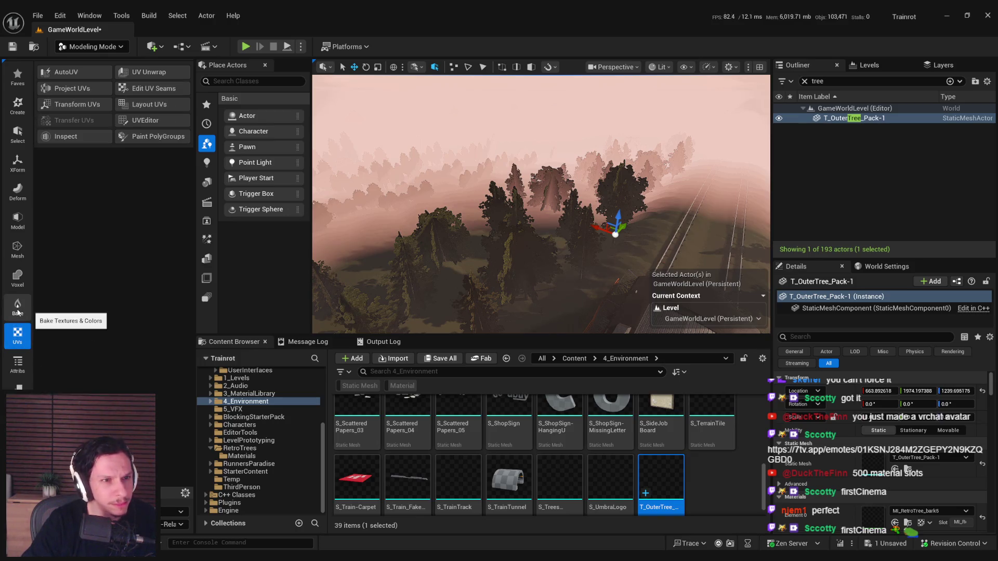
click(19, 310)
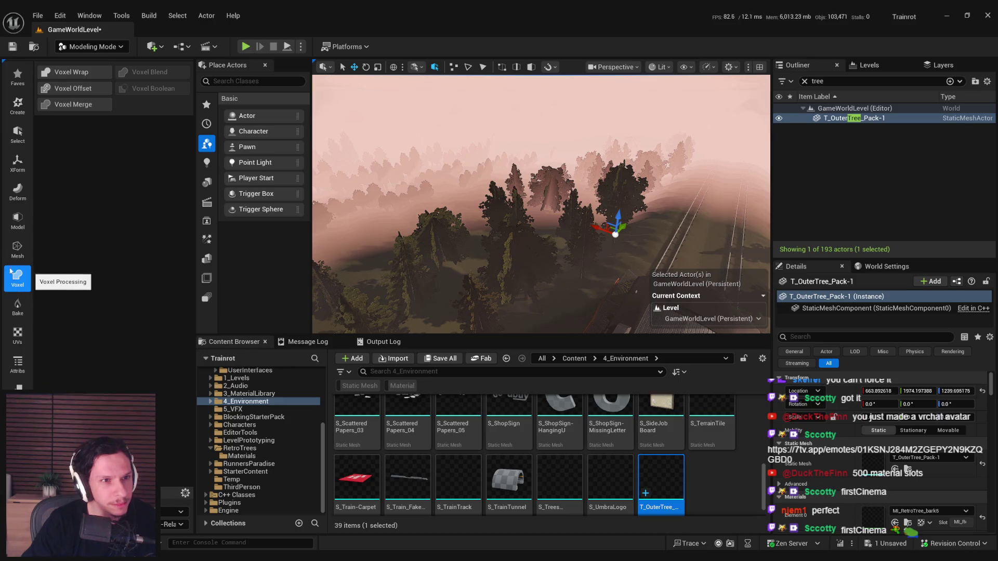
click(18, 248)
click(18, 222)
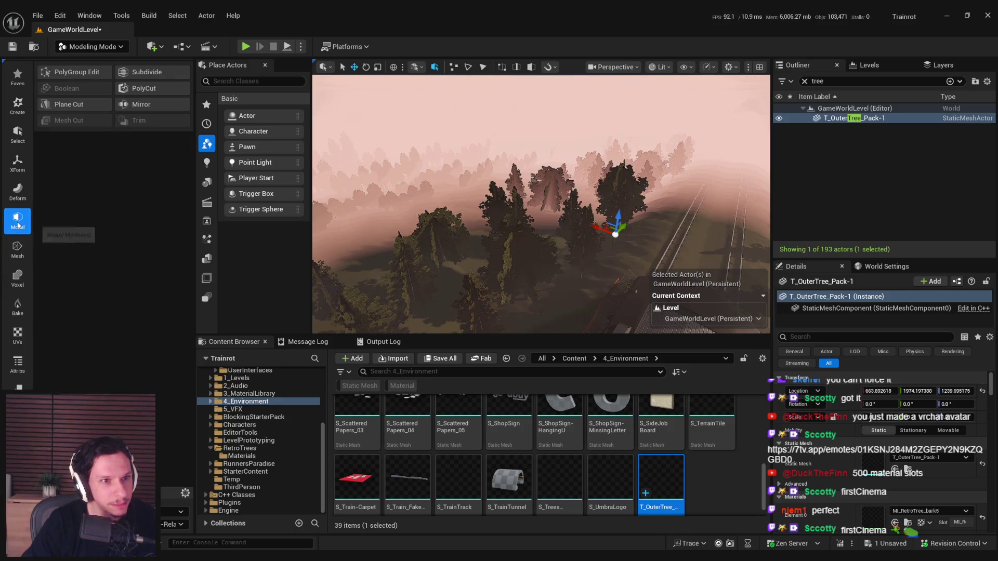
click(21, 192)
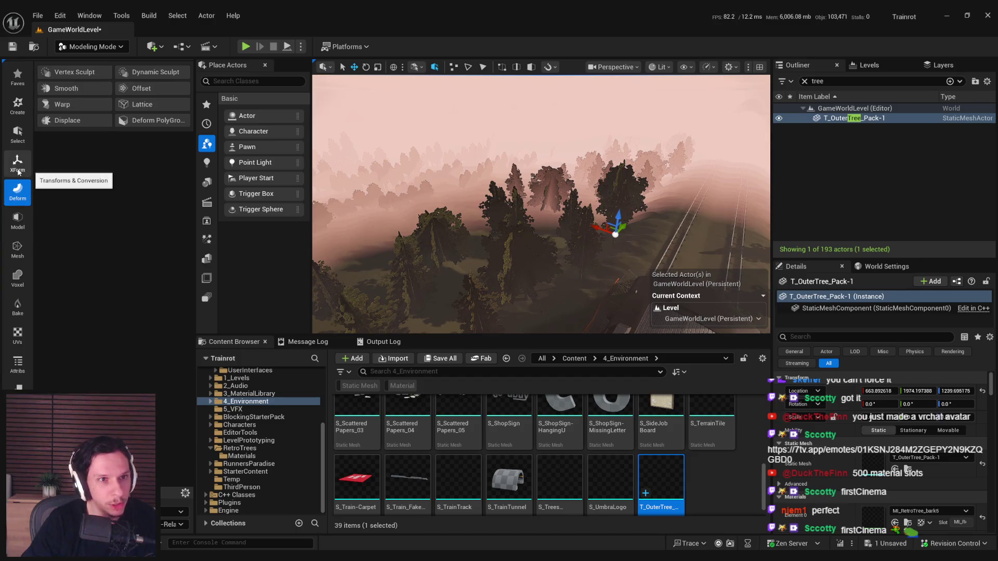
click(18, 172)
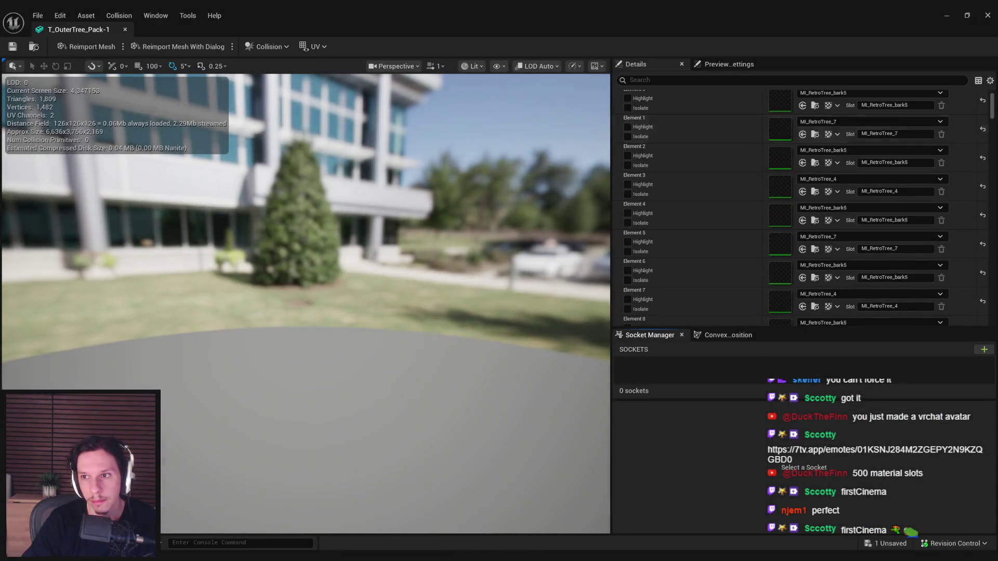
Leave Section 1's material slot unchanged and set Section 5 to slot [1] MI_RetroTree_7
scroll(749, 176, up, 5)
scroll(992, 164, down, 2)
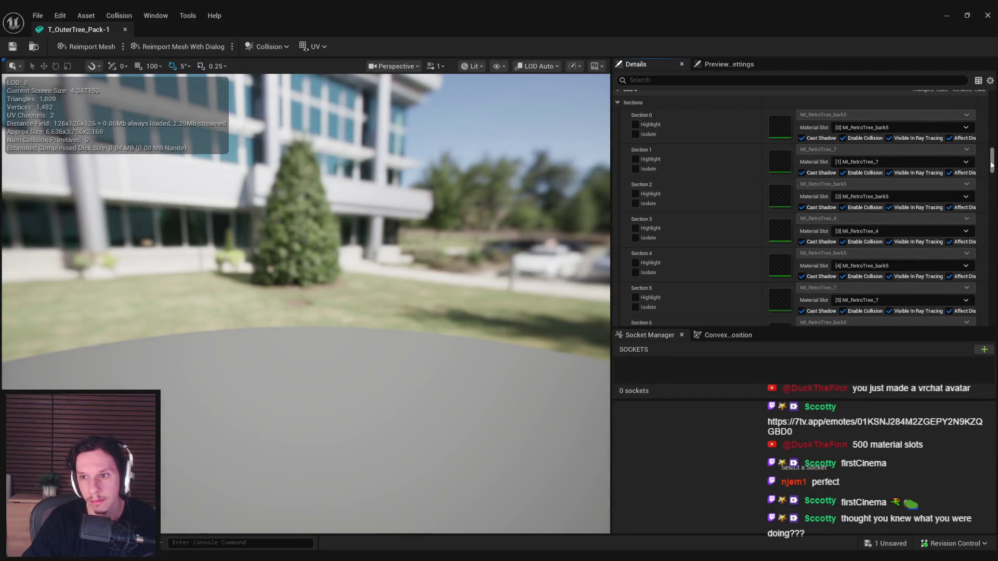
scroll(991, 165, up, 1)
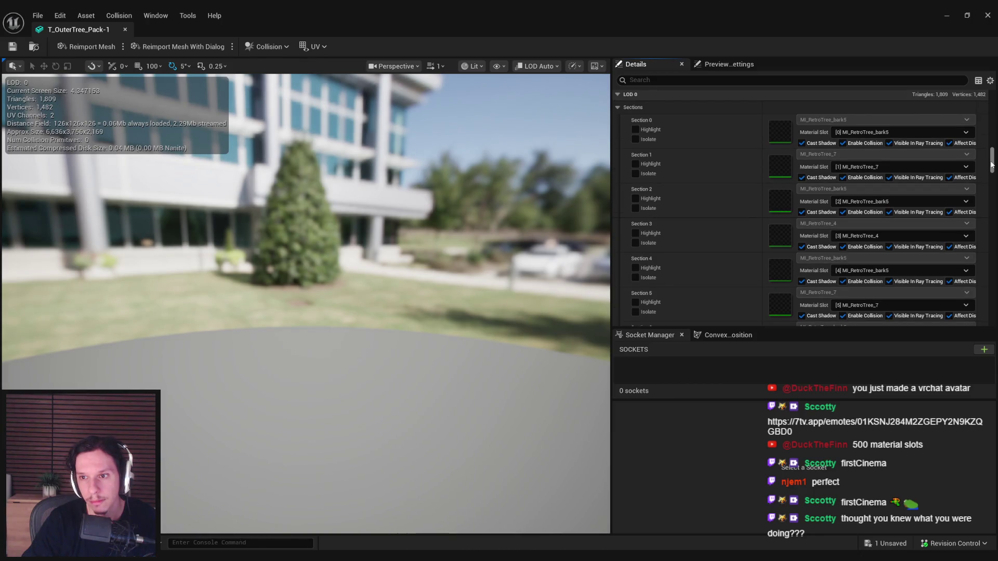
click(877, 166)
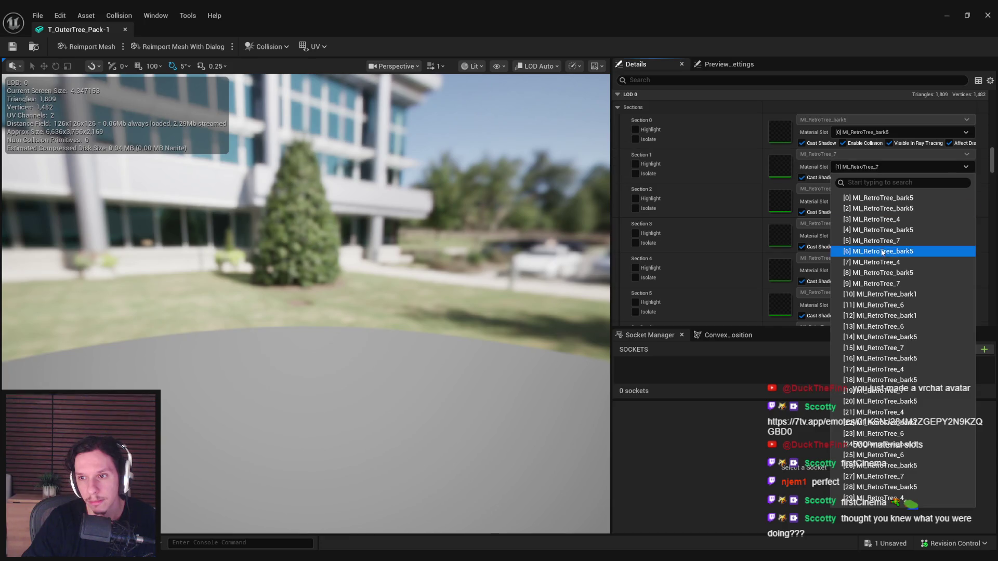
click(878, 166)
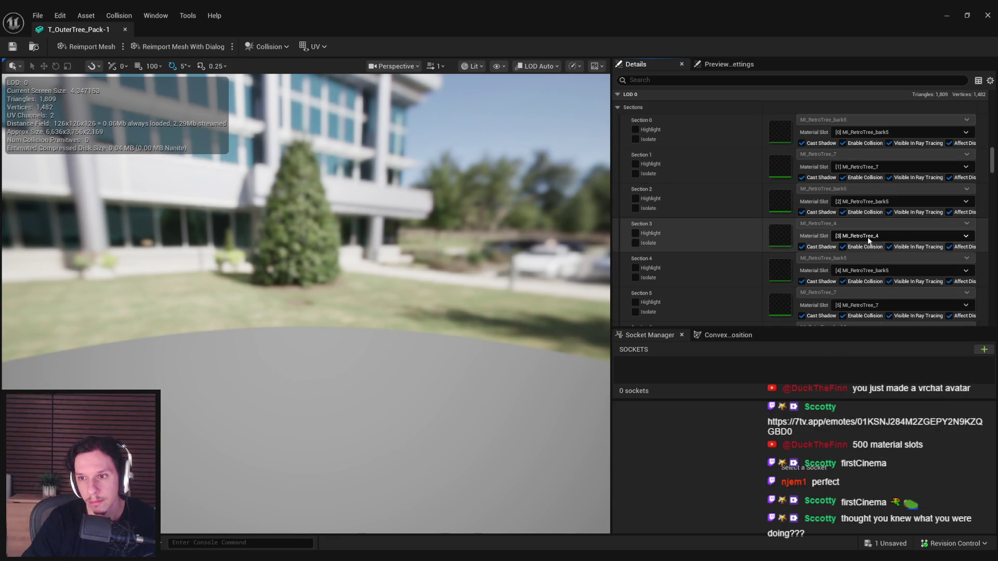
click(869, 309)
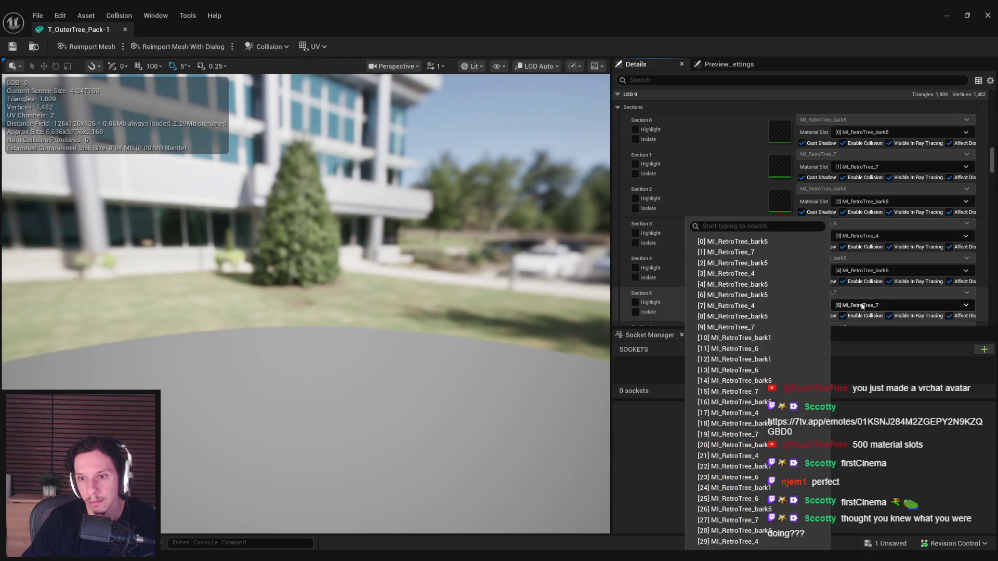
click(724, 254)
Assign slot [1] MI_RetroTree_7 to Sections 9 and 15
scroll(848, 282, down, 3)
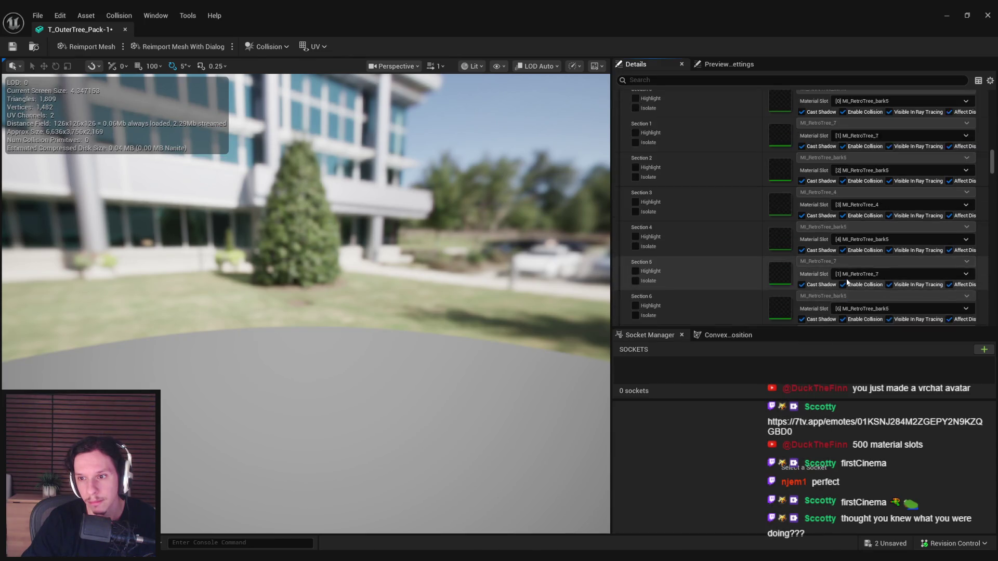
scroll(849, 304, down, 2)
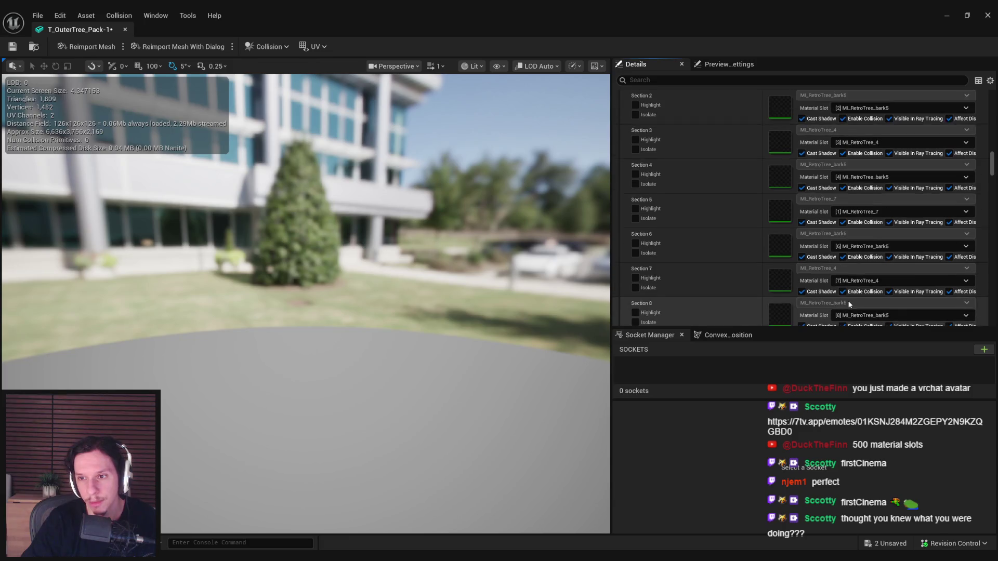
scroll(844, 264, down, 2)
scroll(844, 264, down, 1)
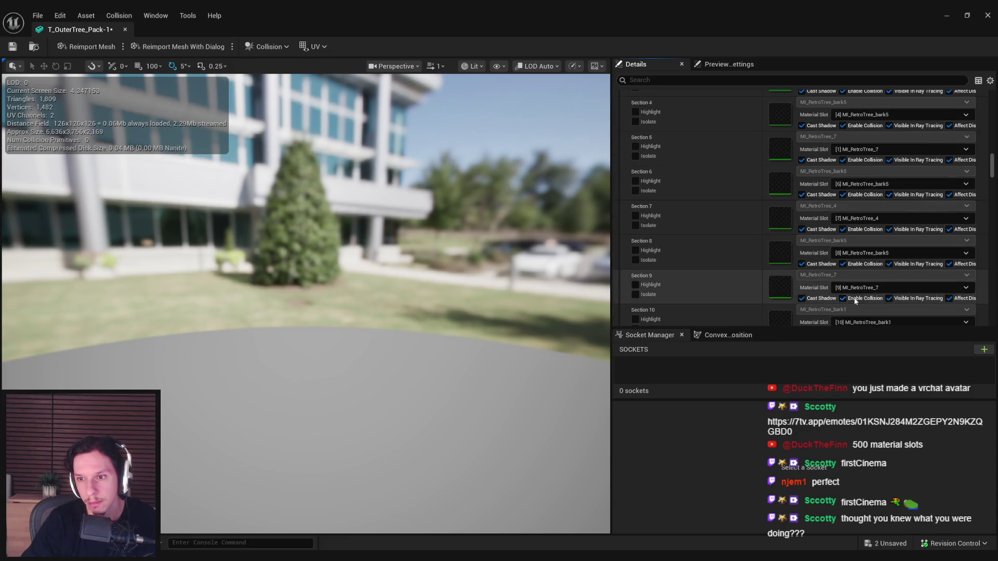
click(853, 287)
click(744, 255)
scroll(862, 281, down, 3)
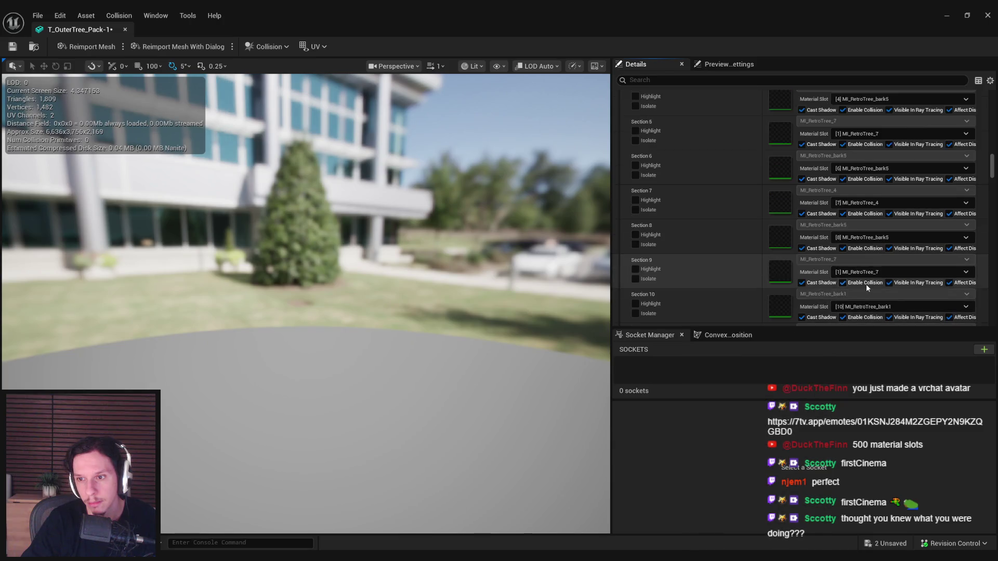
scroll(859, 279, down, 4)
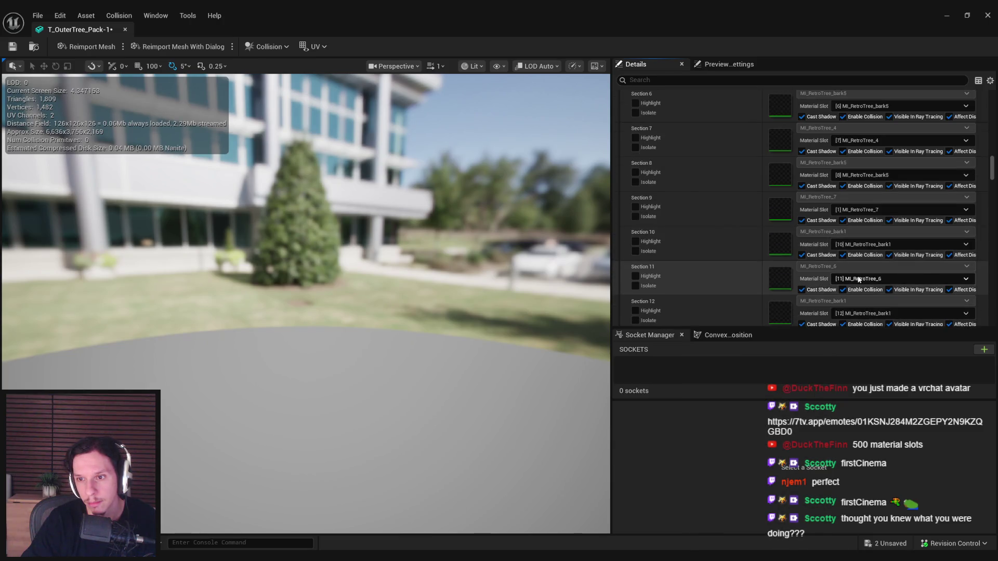
scroll(857, 280, down, 2)
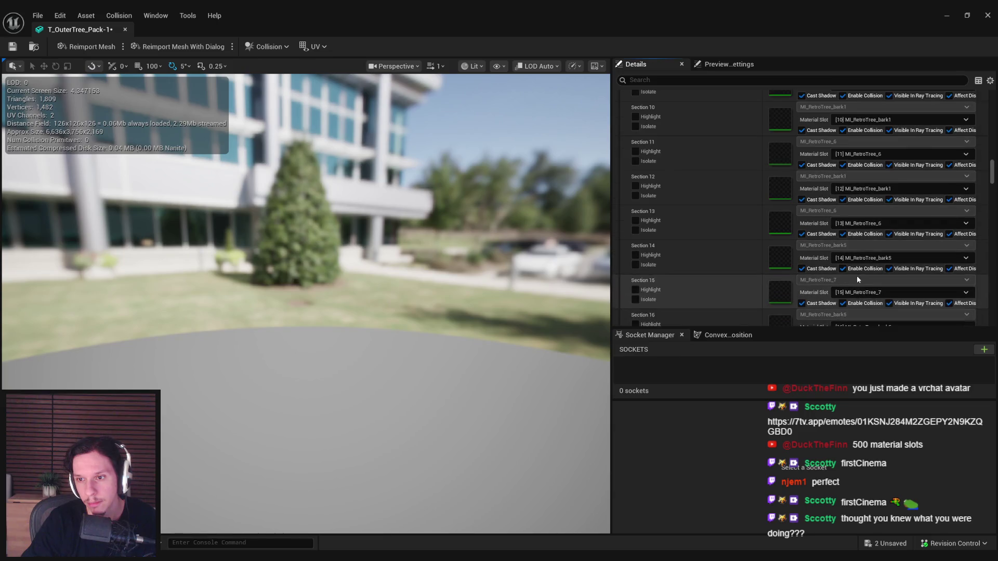
click(858, 258)
click(769, 254)
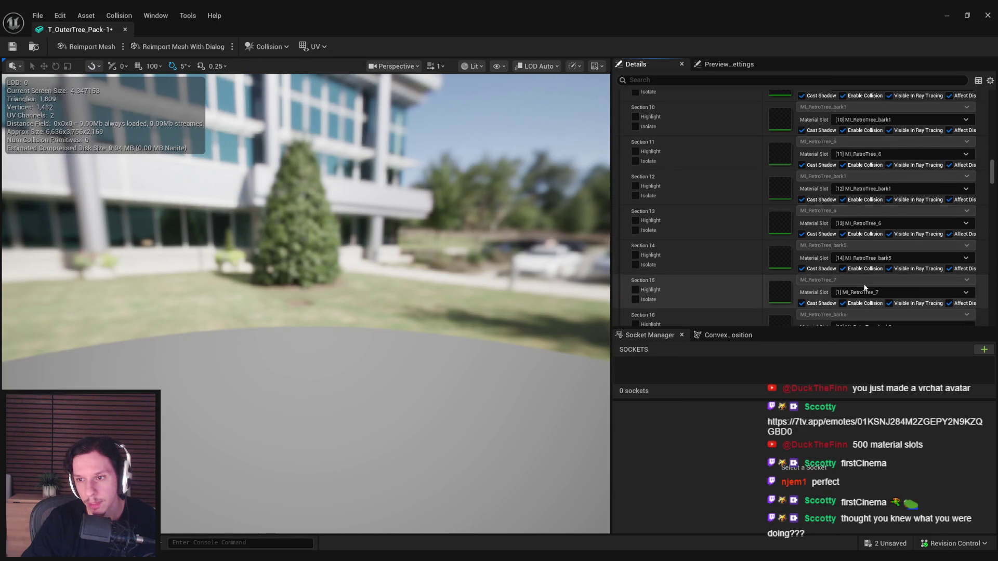
Assign slot [1] MI_RetroTree_7 to Sections 19 and 27
scroll(860, 284, down, 2)
scroll(855, 283, down, 2)
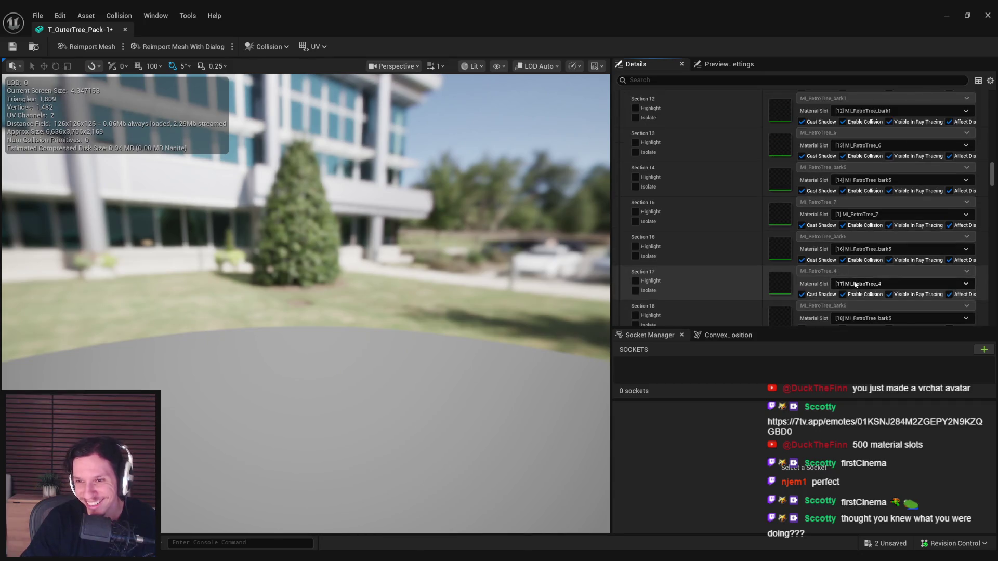
scroll(854, 280, down, 2)
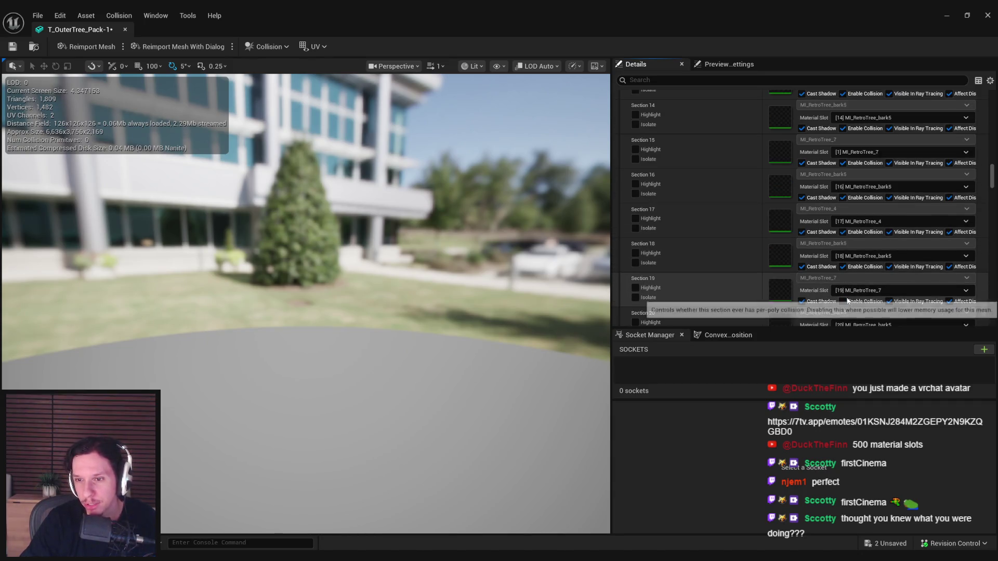
click(847, 290)
click(765, 255)
scroll(866, 291, down, 3)
scroll(865, 291, down, 3)
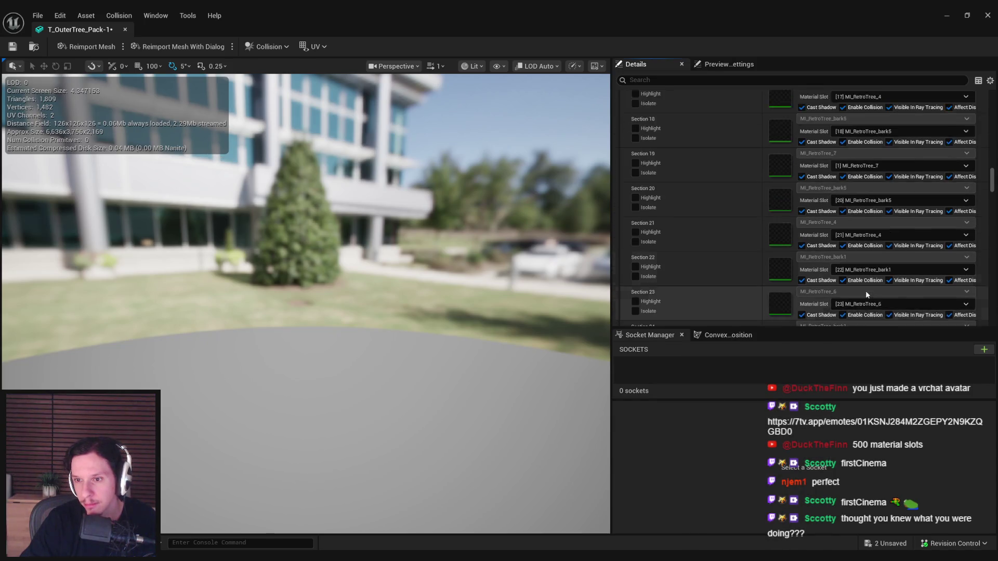
scroll(865, 292, down, 2)
scroll(864, 293, down, 3)
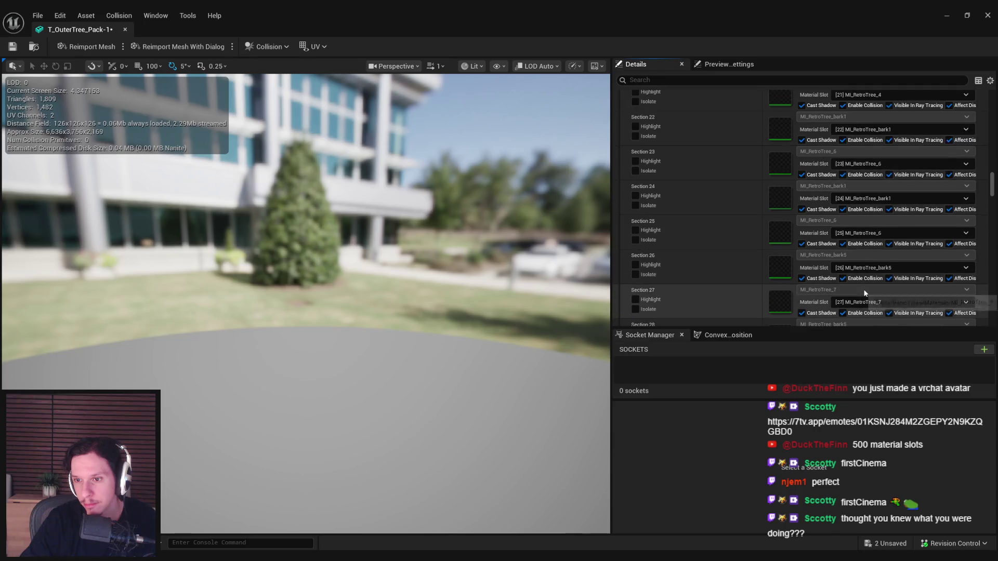
click(865, 289)
click(757, 257)
scroll(848, 290, down, 3)
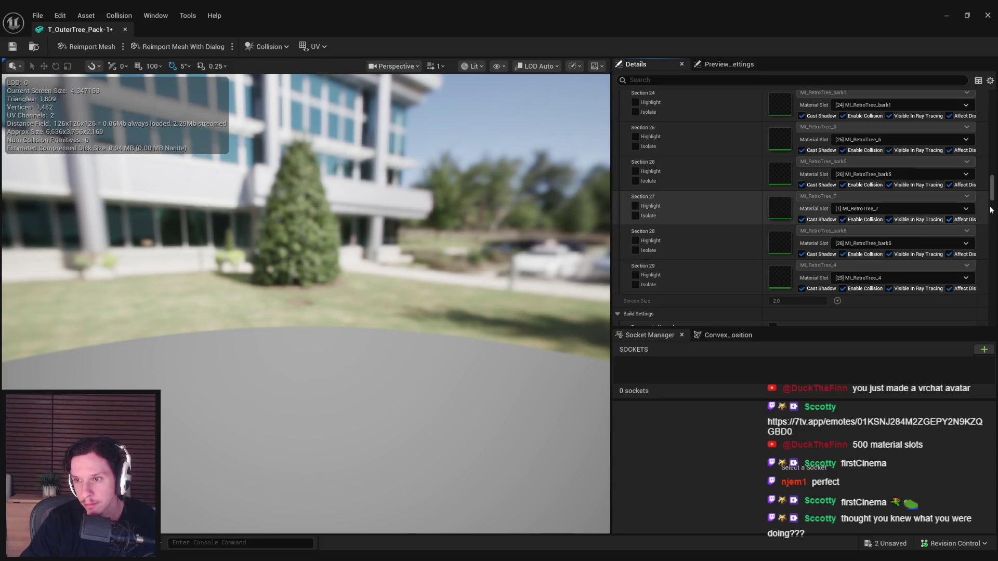
Reassign Section 29 to slot [3], Sections 28 and 26 to [2], and Section 25 to [11]
click(845, 279)
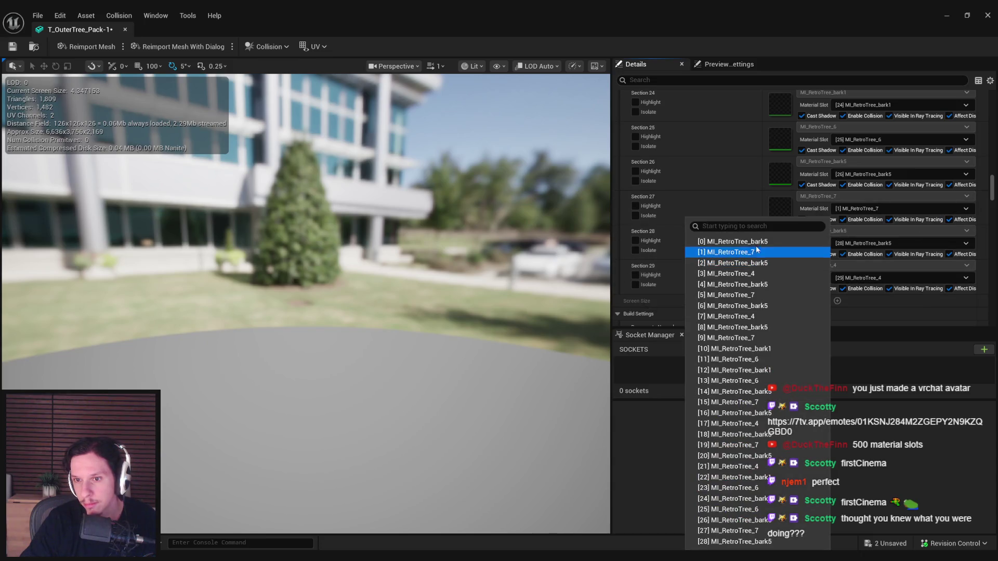
click(757, 272)
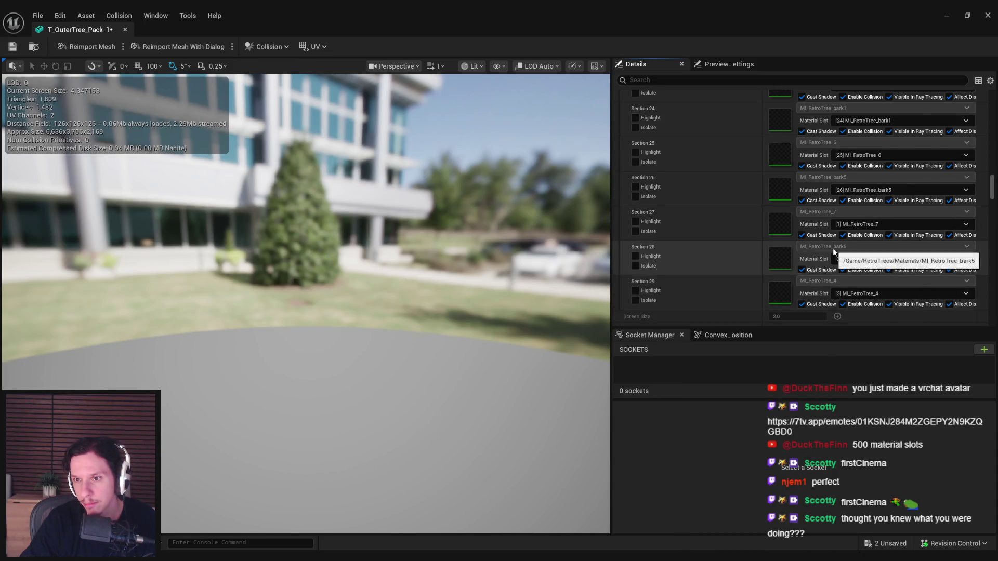
scroll(833, 253, up, 1)
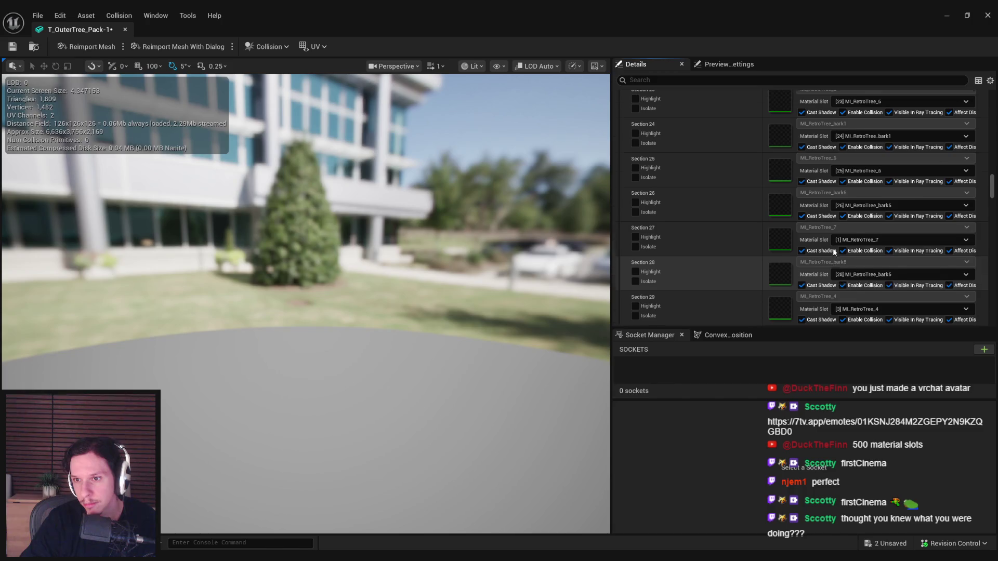
click(841, 276)
click(769, 263)
scroll(847, 287, up, 1)
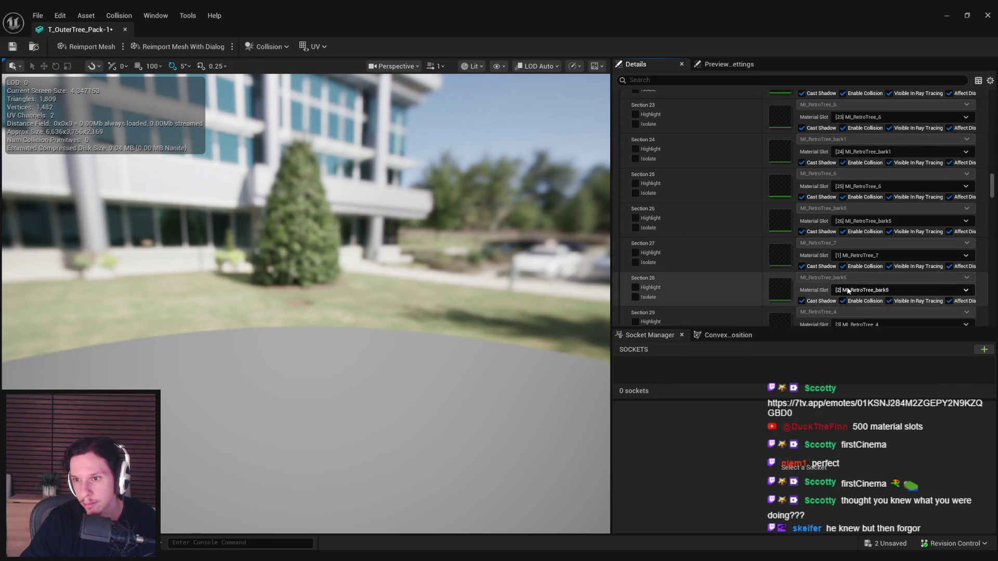
scroll(848, 267, up, 1)
click(851, 239)
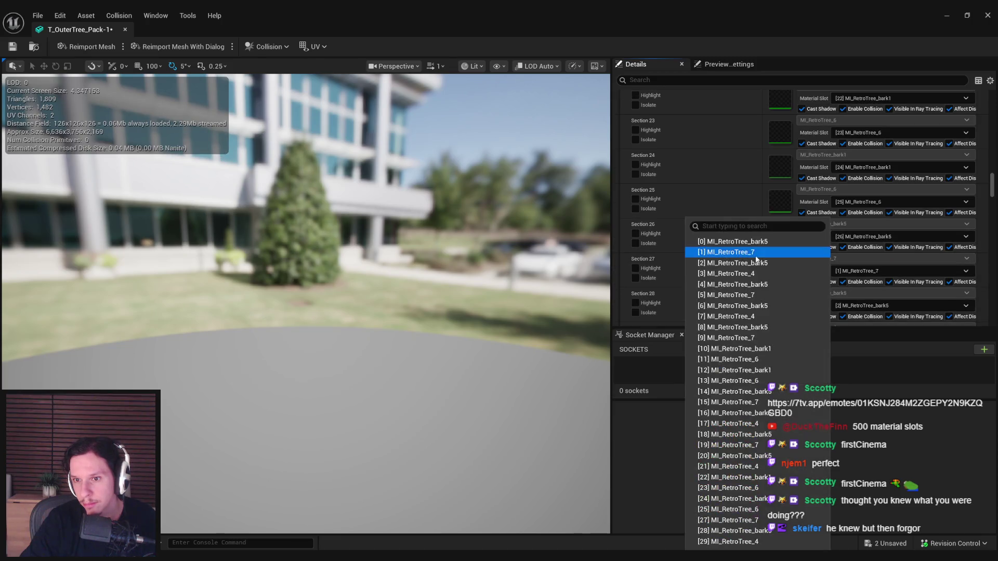
click(755, 264)
scroll(853, 244, up, 2)
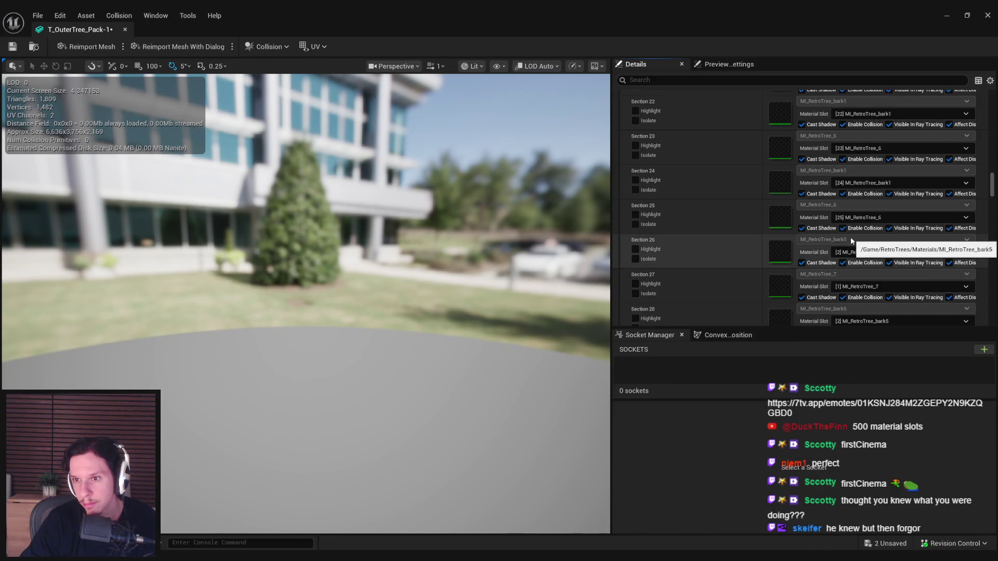
click(855, 240)
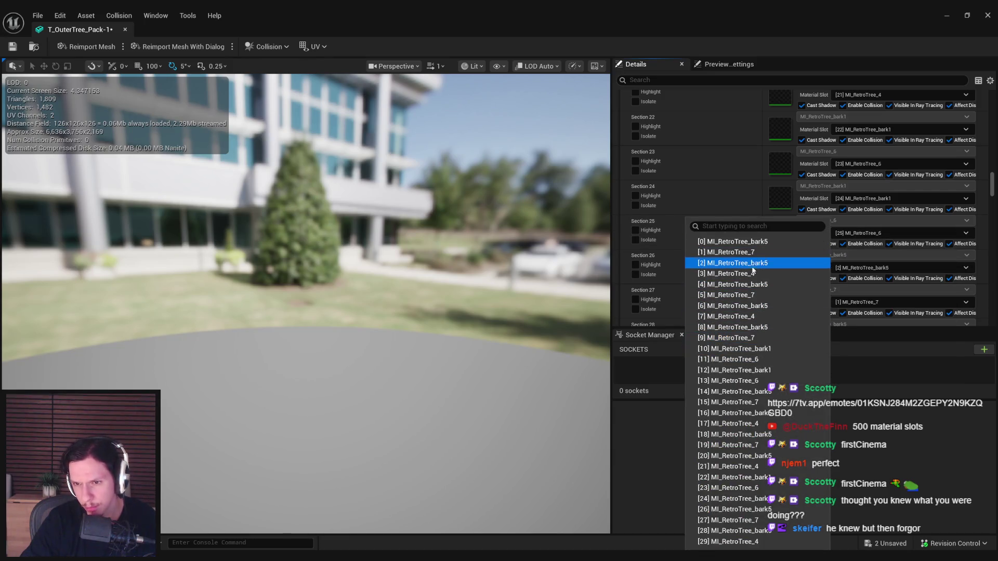
click(762, 359)
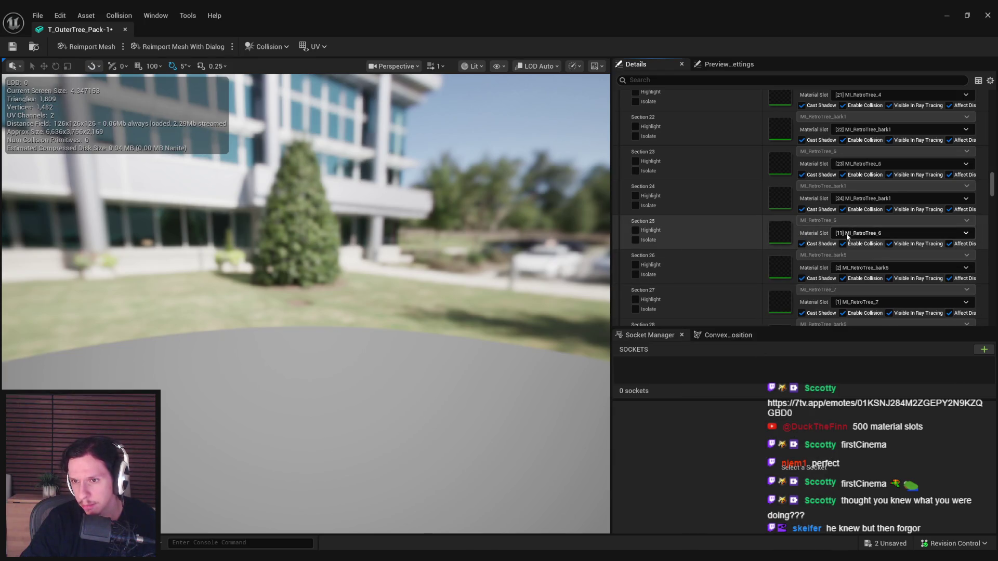
Reassign Sections 24 and 22 to slot [10], 23 to [11], 21 to [3], and 20 to [0]
click(859, 200)
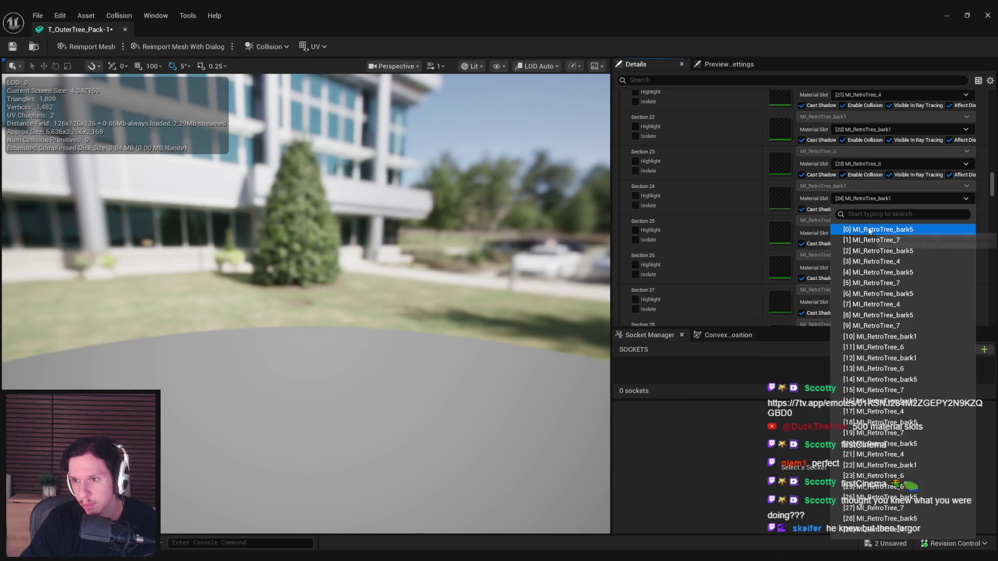
click(874, 337)
scroll(860, 263, up, 2)
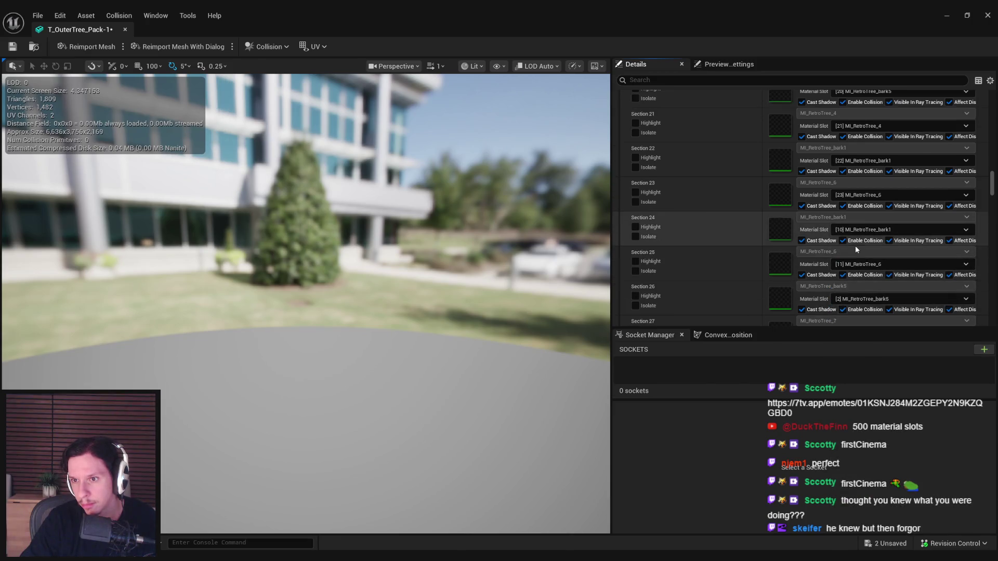
click(857, 197)
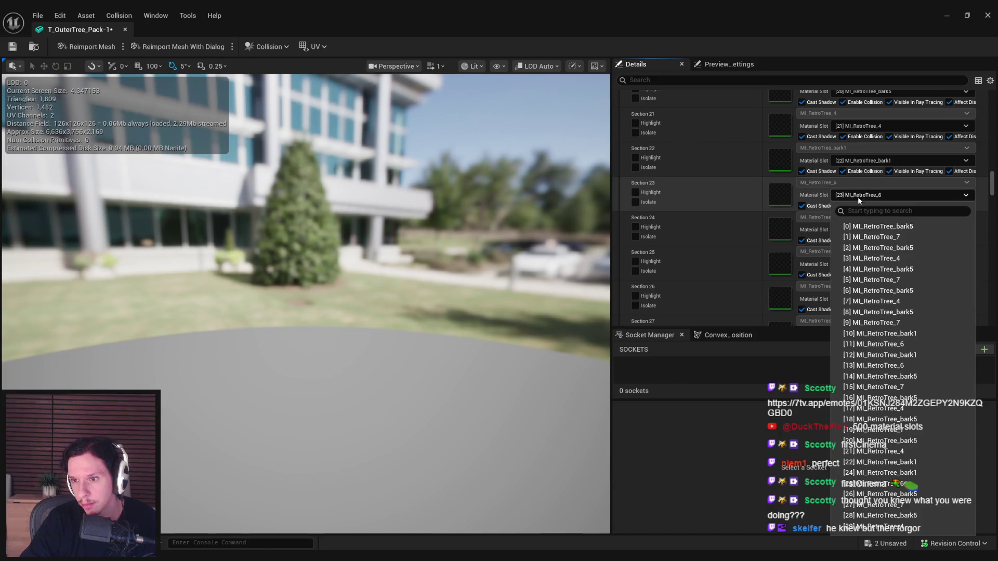
click(888, 344)
scroll(850, 208, up, 2)
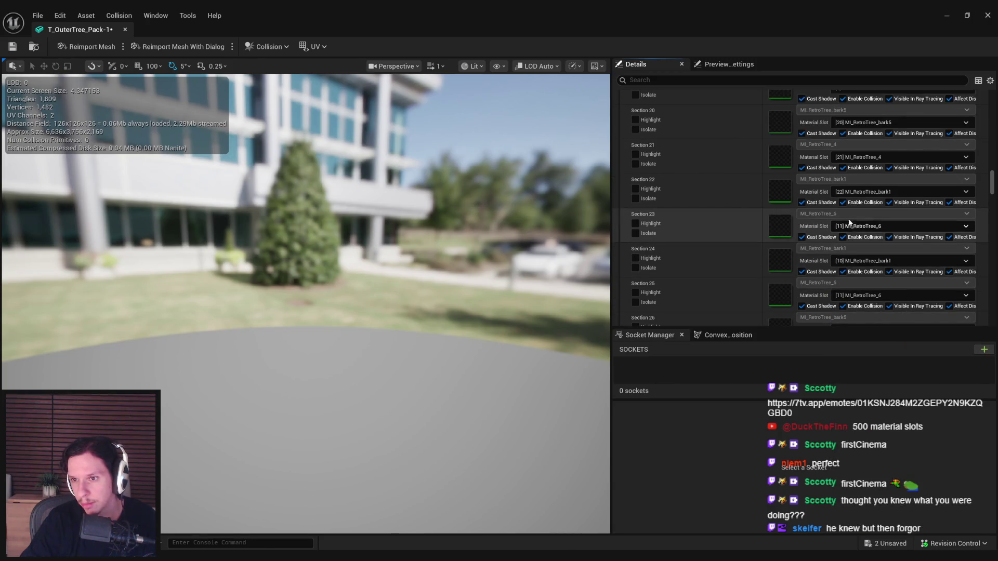
click(852, 192)
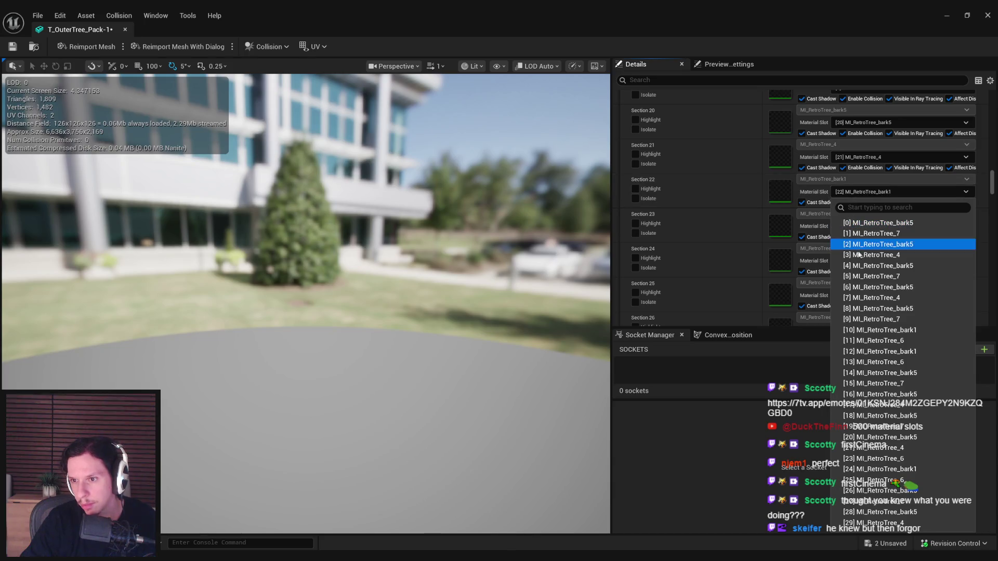
click(871, 331)
scroll(849, 195, up, 2)
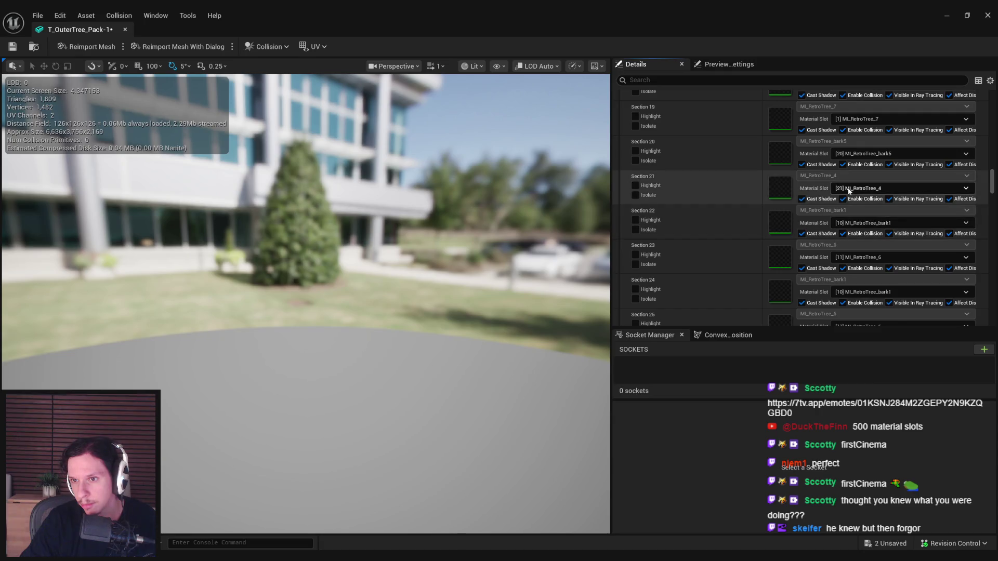
click(848, 190)
click(848, 248)
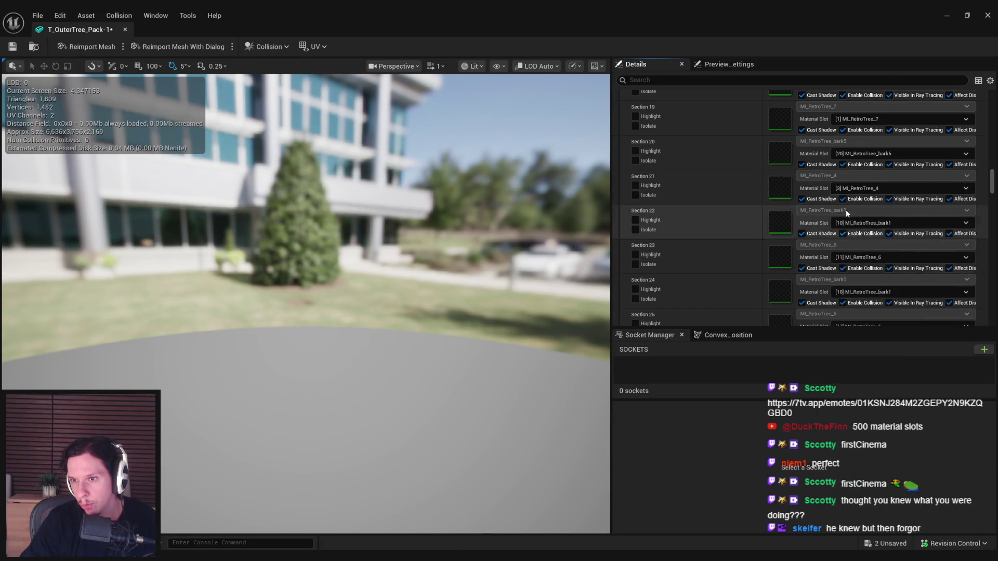
scroll(846, 210, up, 3)
click(847, 200)
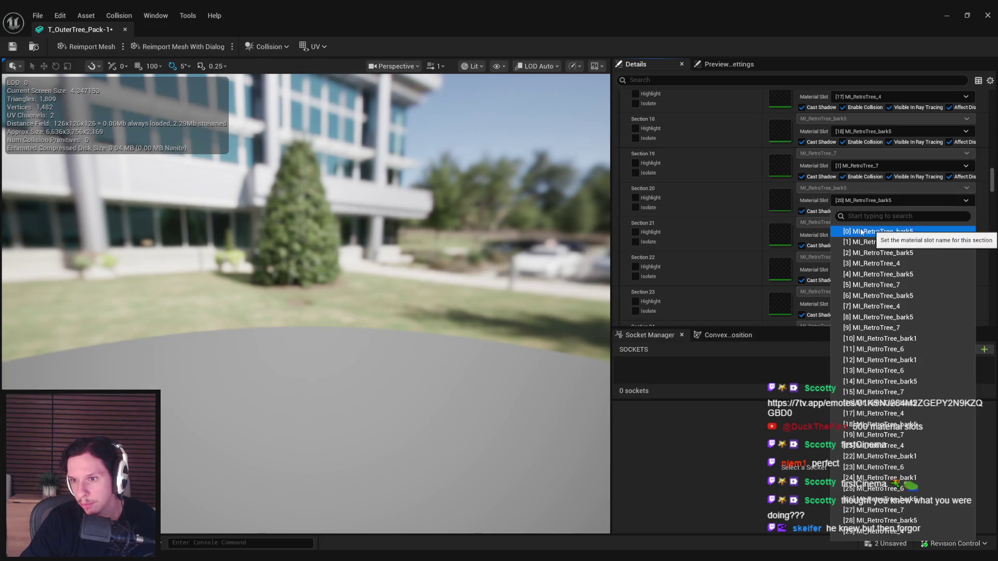
click(861, 232)
scroll(854, 224, up, 1)
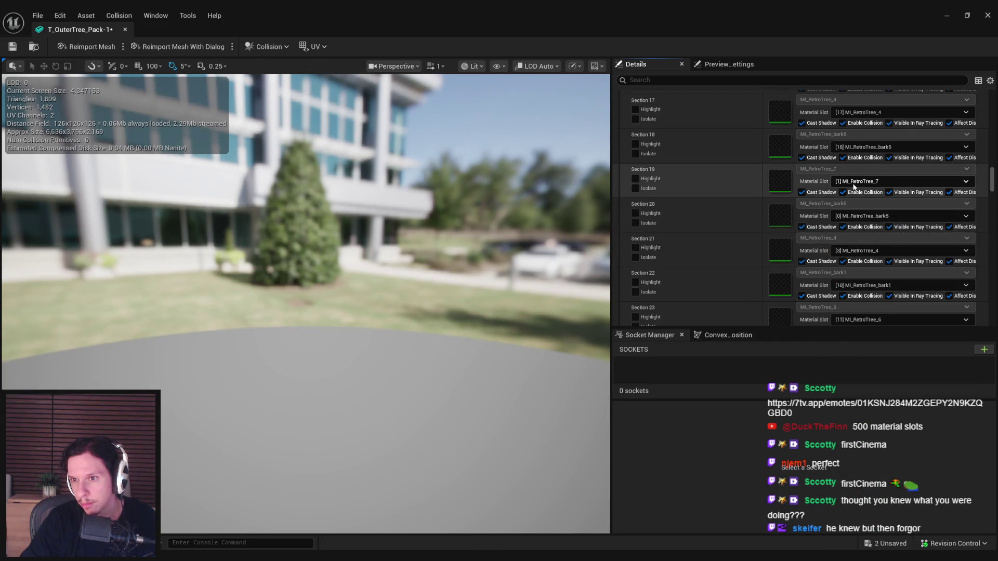
Set Section 18, the section below it and Section 16 to slot [0] MI_RetroTree_bark5
click(857, 196)
click(859, 194)
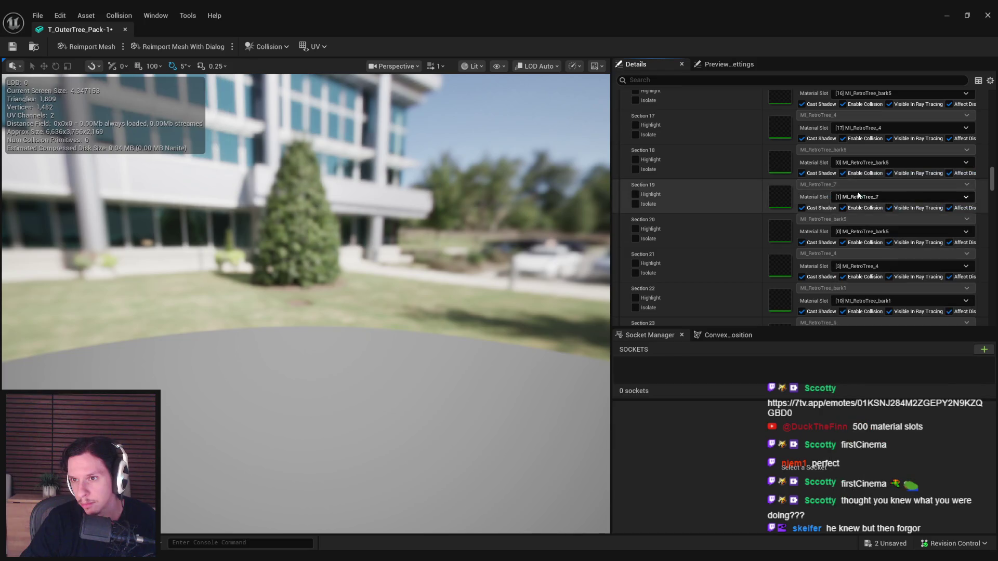
click(860, 212)
click(863, 205)
scroll(858, 187, up, 2)
click(853, 141)
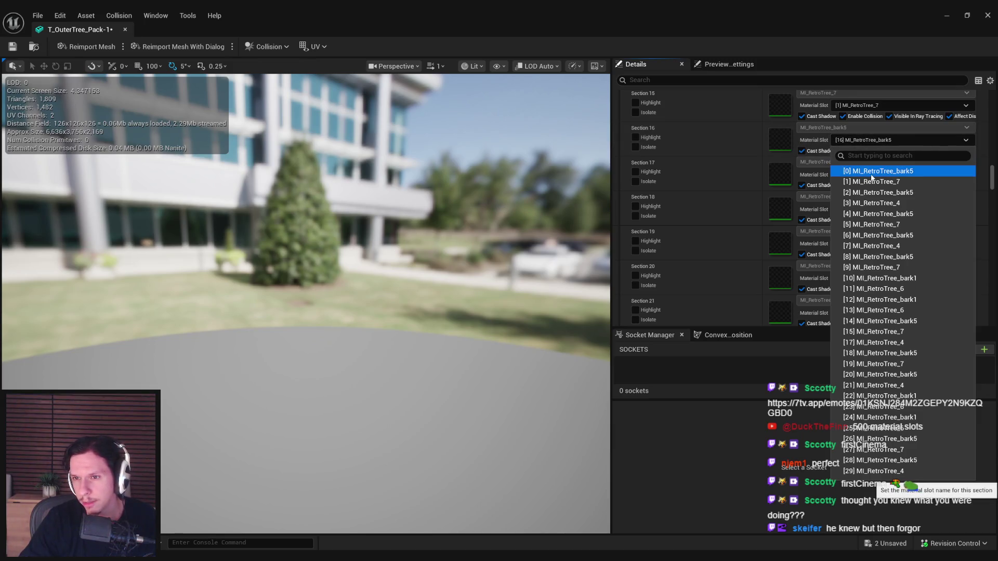
click(872, 173)
Assign Section 14 to [2] MI_RetroTree_bark5 and Section 13 to [11] MI_RetroTree_6
scroll(855, 161, up, 3)
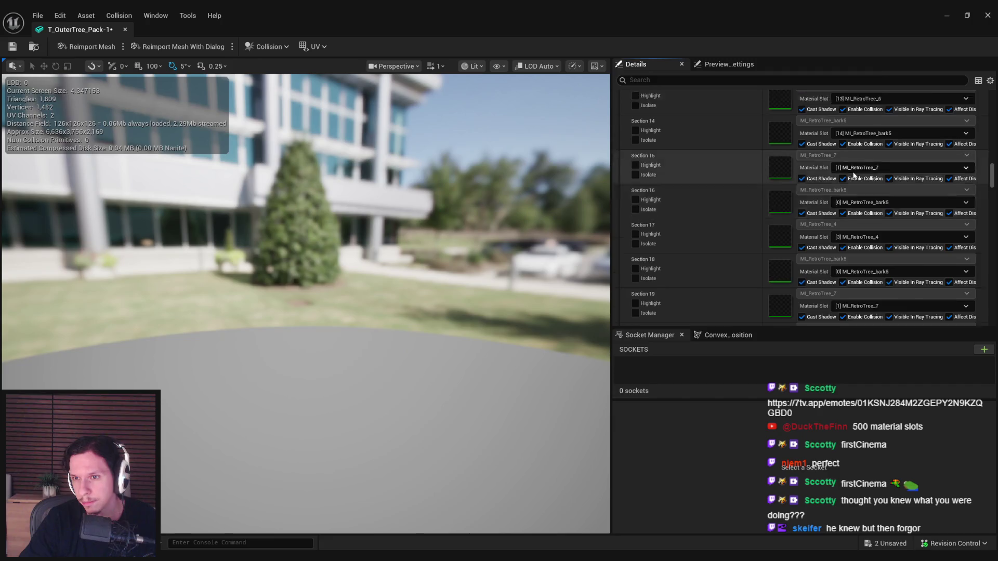
click(850, 149)
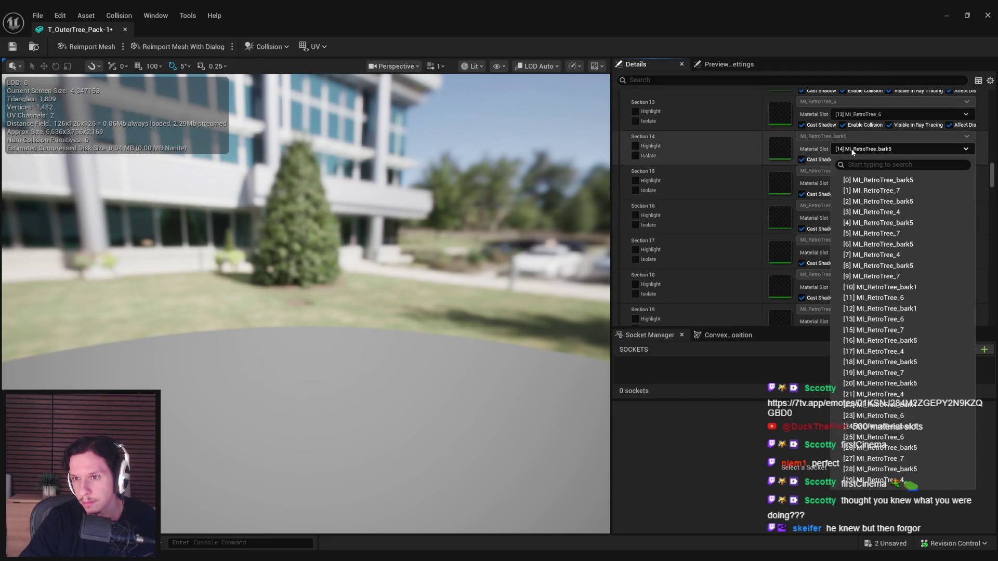
click(860, 202)
scroll(860, 199, up, 1)
scroll(859, 197, up, 1)
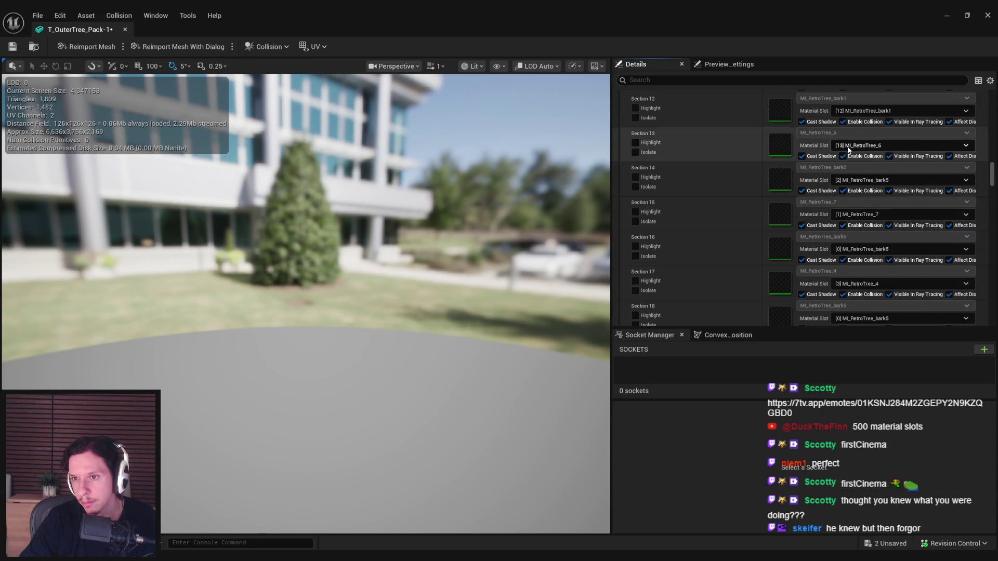
click(863, 145)
click(864, 294)
Assign Section 12 to [10] MI_RetroTree_bark1 and Section 11 to [11] MI_RetroTree_6
scroll(838, 213, up, 2)
click(860, 142)
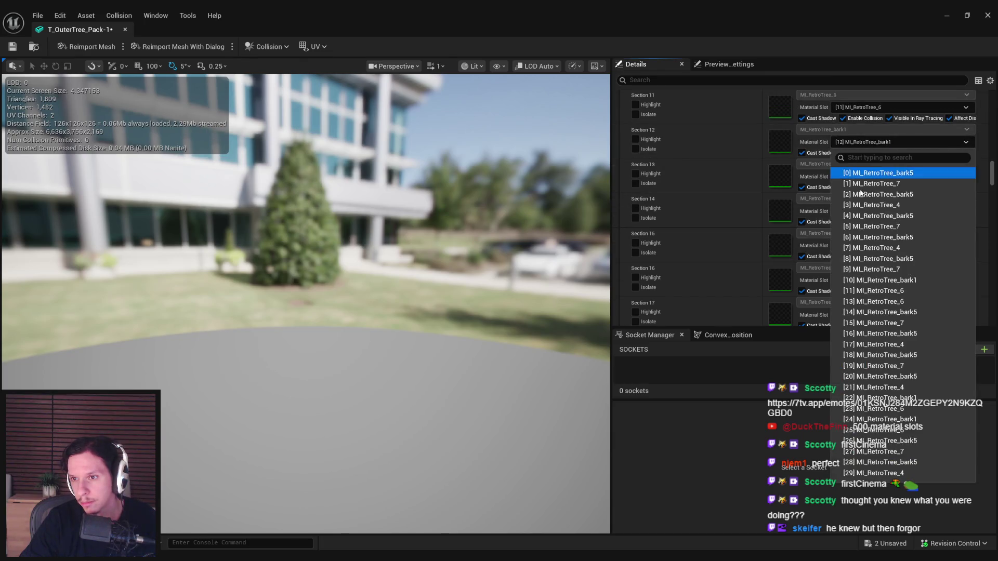
click(867, 281)
scroll(846, 220, up, 2)
click(858, 154)
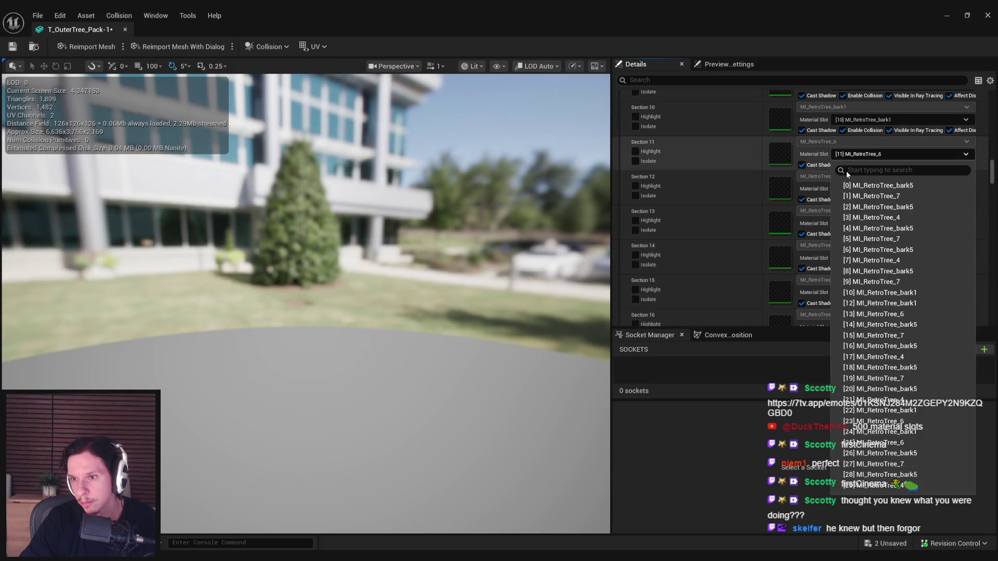
click(869, 312)
scroll(840, 216, up, 2)
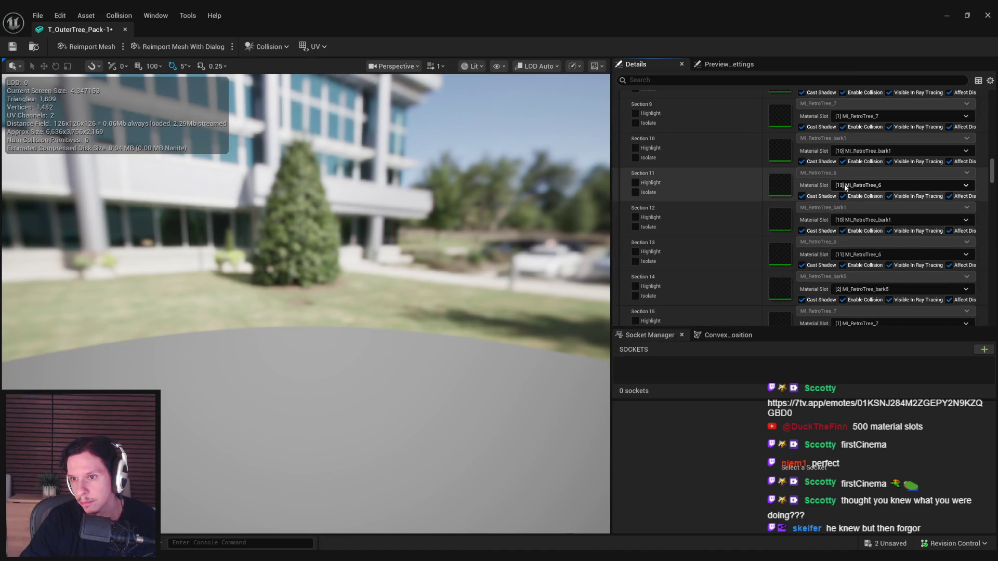
click(844, 185)
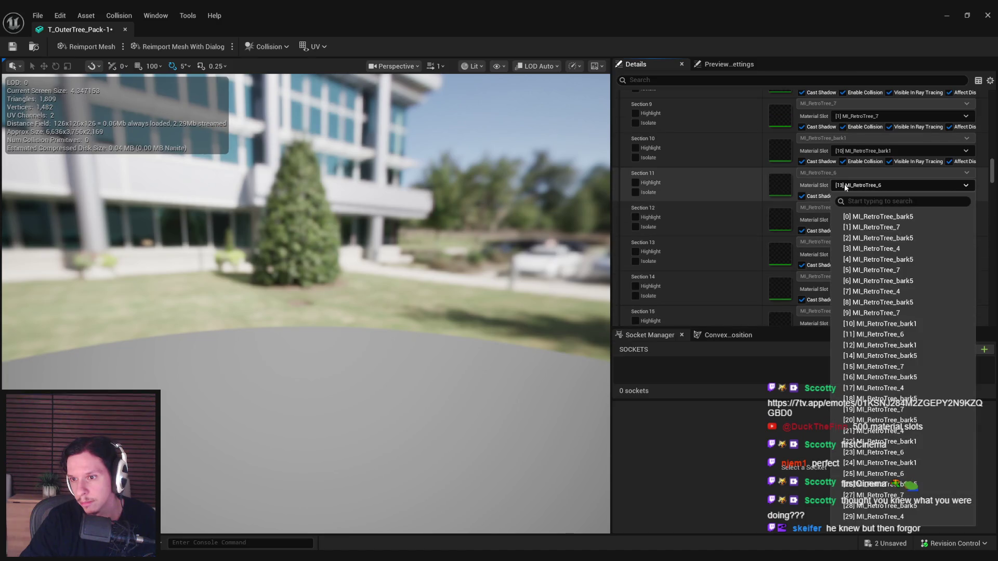
click(866, 334)
Assign Section 10 to [12] MI_RetroTree_bark1, keeping Section 14 on [2] MI_RetroTree_bark5
scroll(847, 190, up, 1)
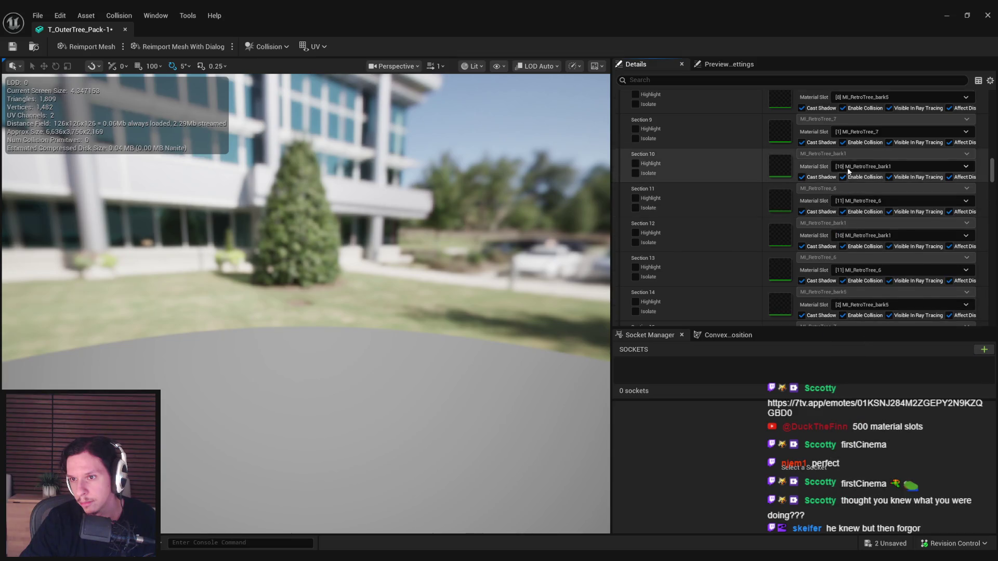
click(850, 167)
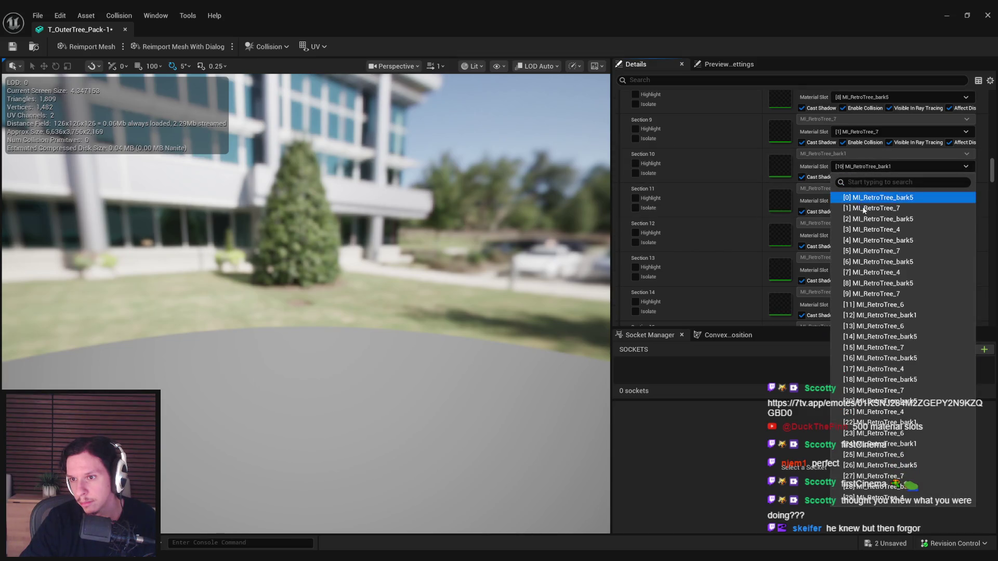
click(870, 316)
click(864, 305)
click(865, 303)
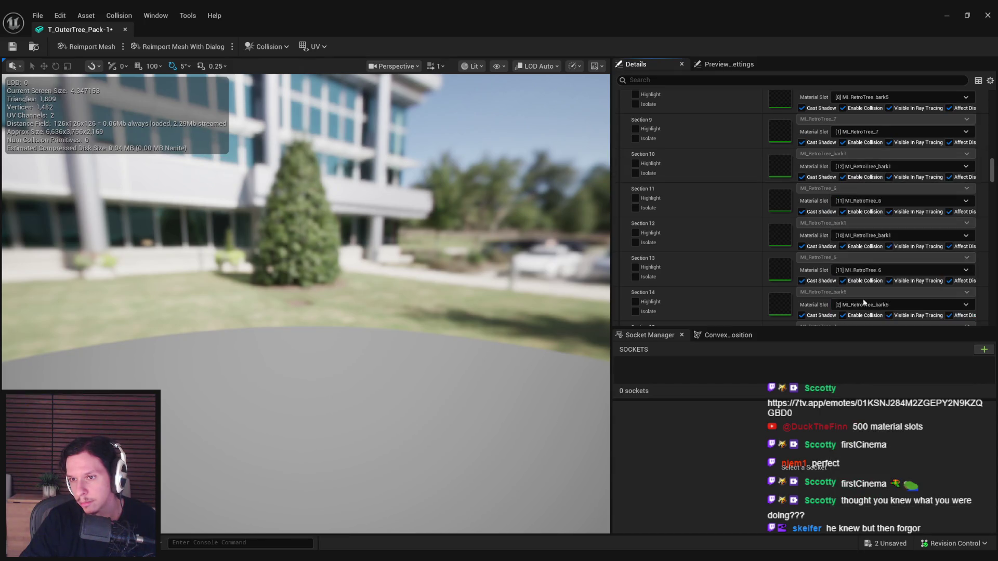
Assign Section 7 to [3] MI_RetroTree_4 and Section 8 to [0] MI_RetroTree_bark5
scroll(853, 218, up, 1)
click(840, 148)
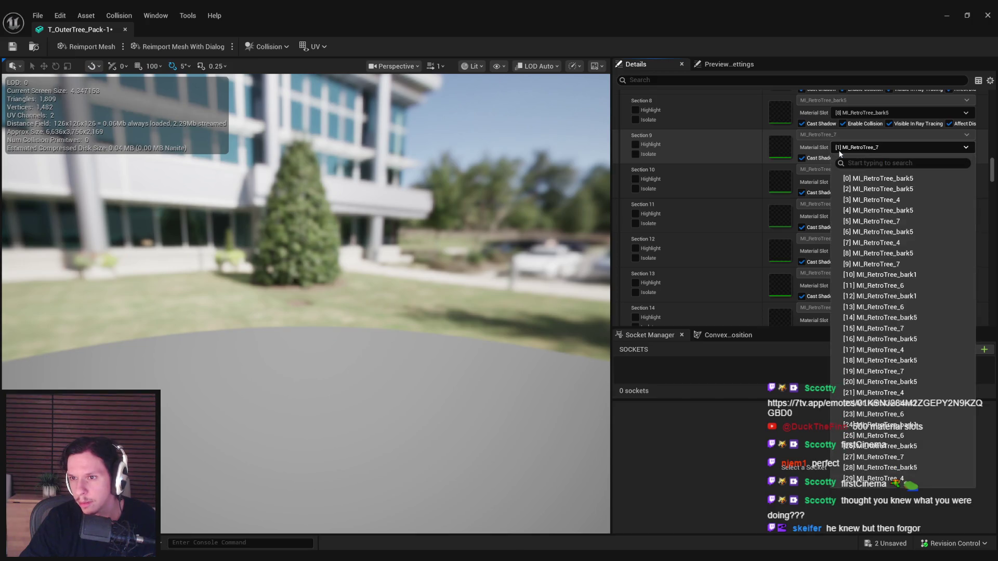
scroll(837, 156, up, 3)
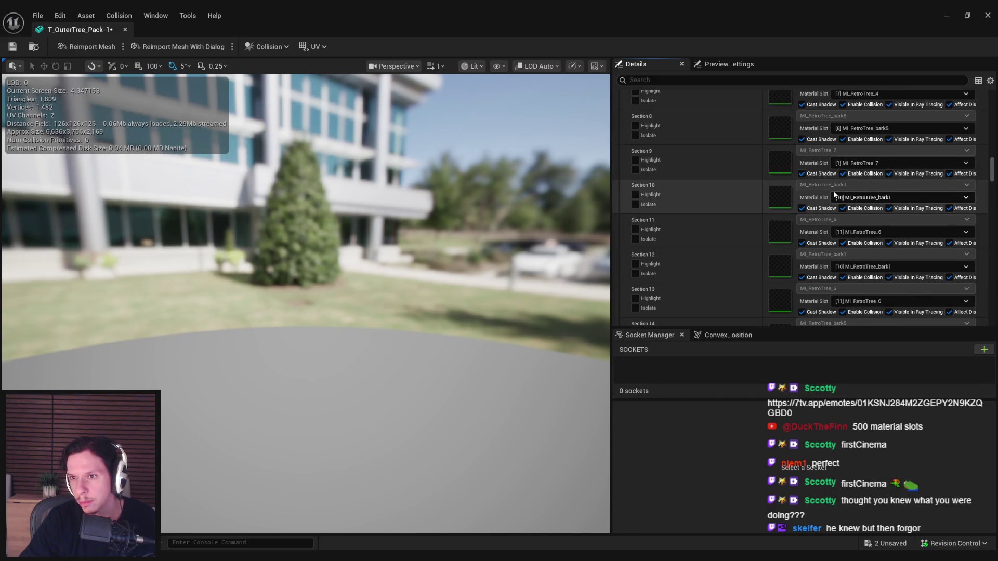
click(850, 172)
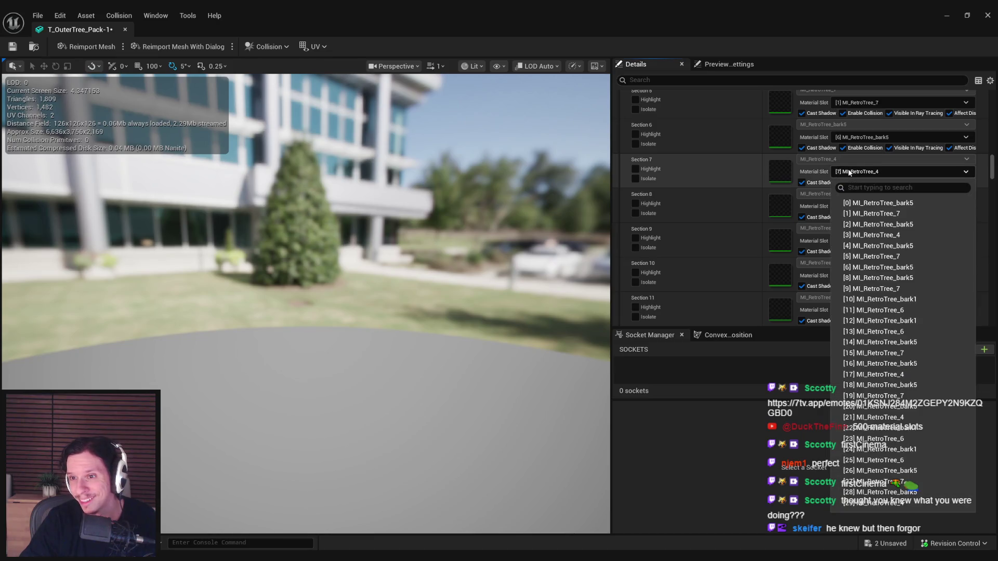
click(875, 235)
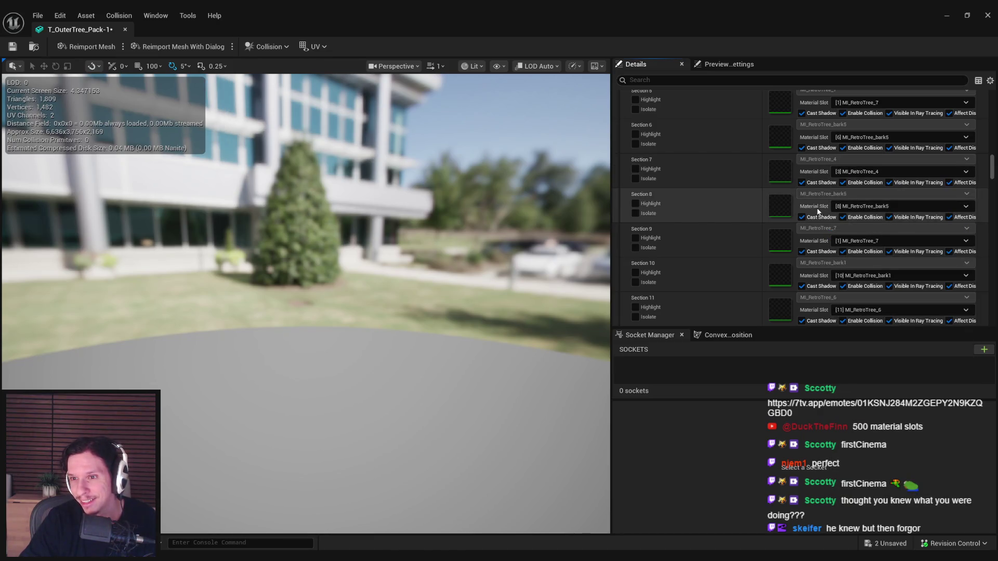
click(842, 207)
click(842, 234)
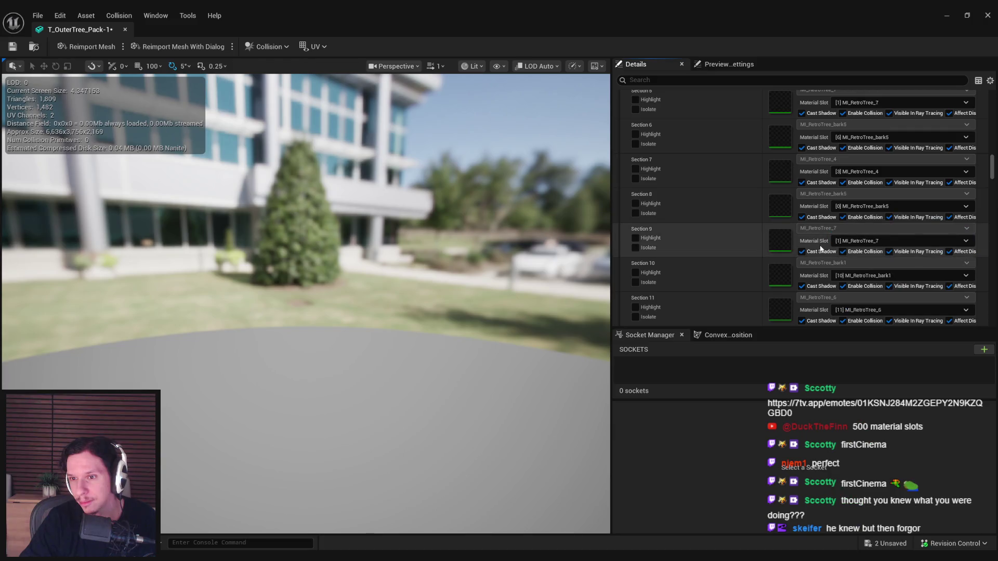
scroll(830, 279, up, 1)
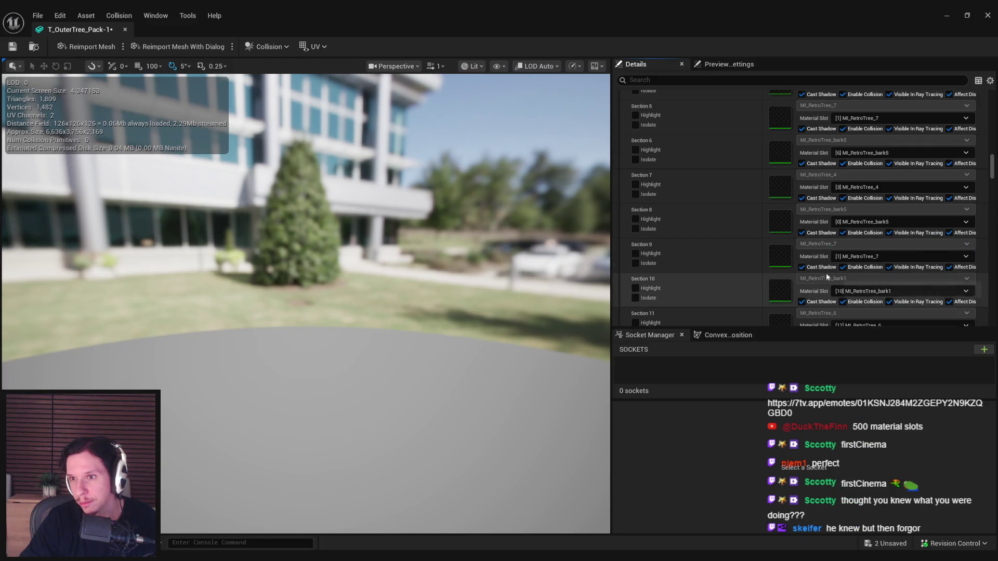
click(840, 187)
click(840, 186)
Assign Sections 4 and 2 to slot [0] MI_RetroTree_bark5
scroll(819, 183, up, 3)
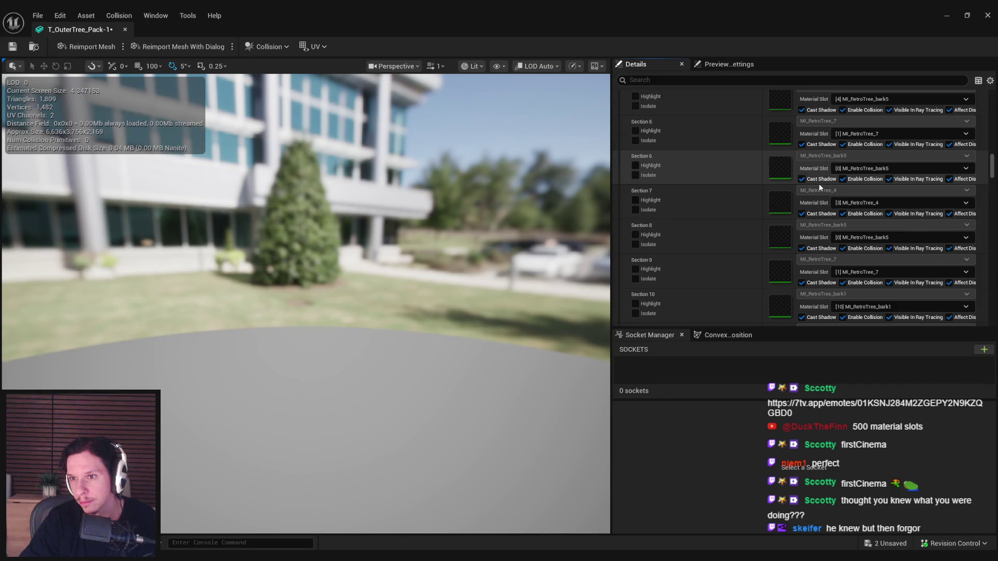
scroll(841, 167, up, 2)
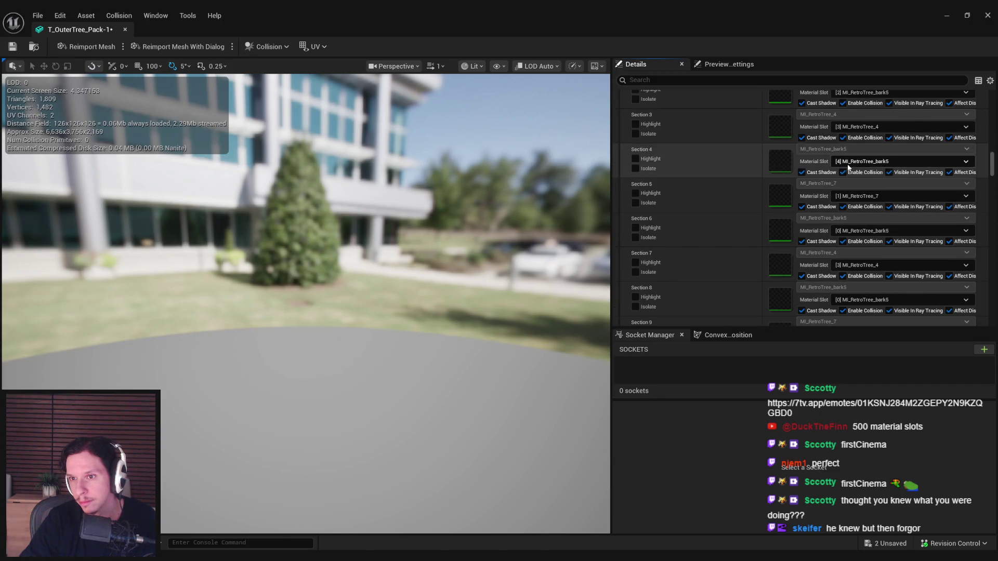
click(857, 161)
click(845, 191)
scroll(800, 200, up, 5)
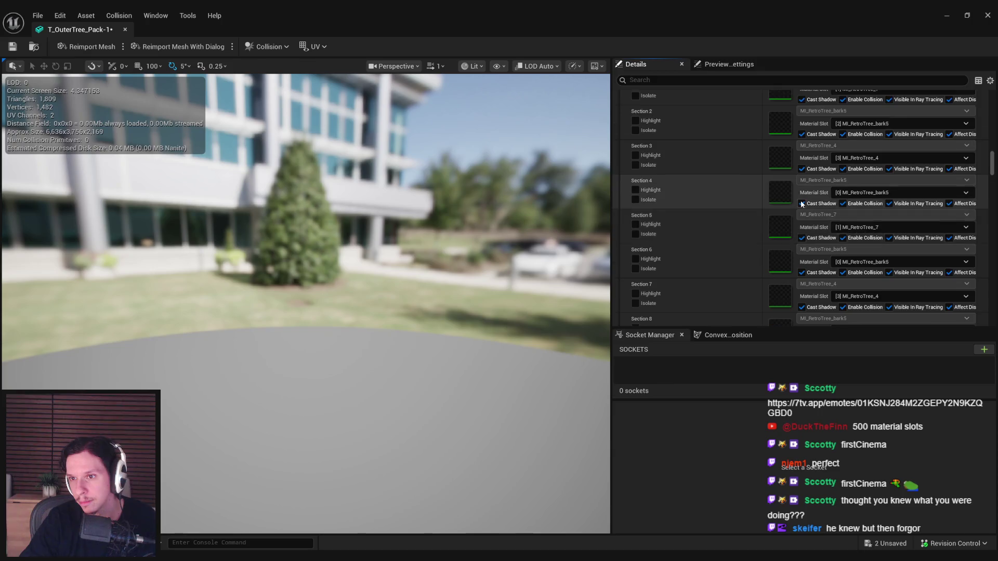
click(863, 170)
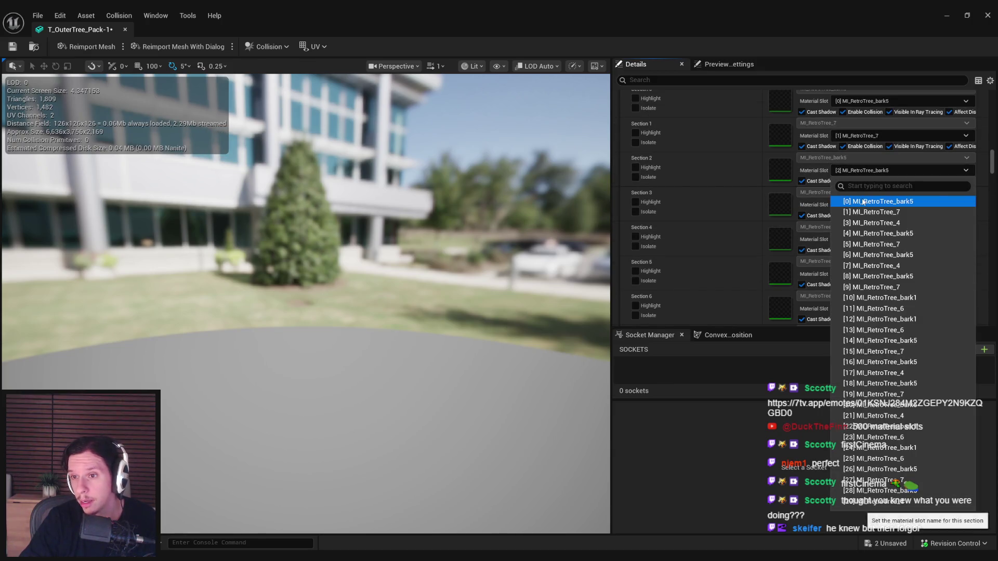
click(863, 202)
scroll(815, 209, up, 4)
Delete the redundant material slots starting at Element 4, confirming the warning
drag(994, 151, 985, 105)
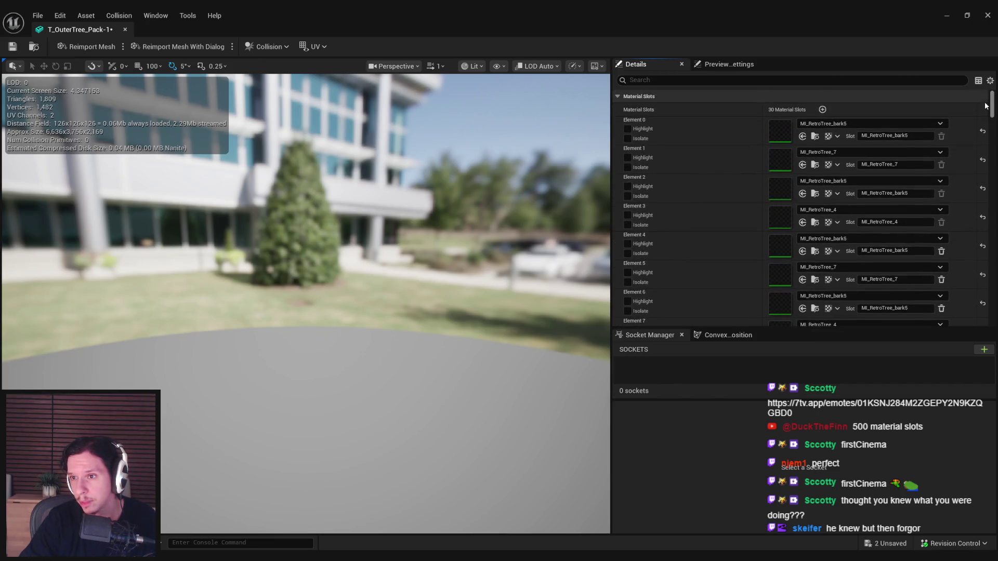
click(941, 251)
click(574, 306)
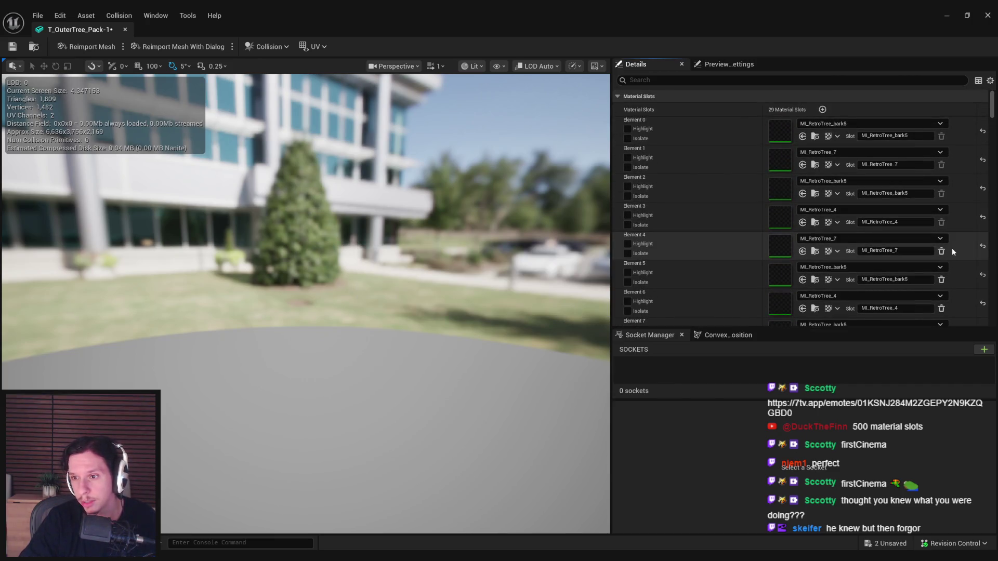
click(941, 251)
click(941, 252)
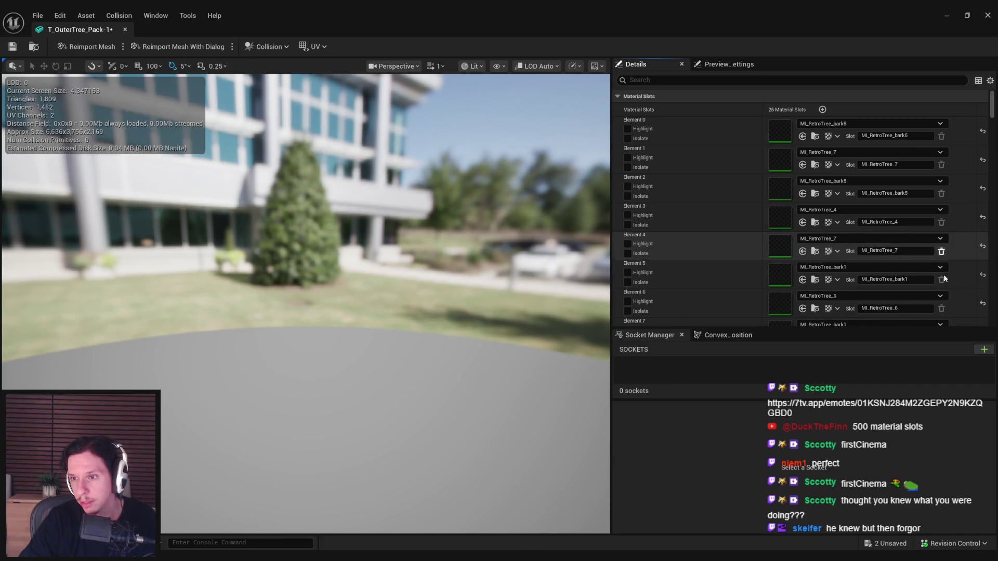
click(941, 252)
scroll(942, 264, down, 2)
Delete the remaining duplicate bark5, RetroTree_4 and bark1 slots until 6 remain, then close the mesh editor
click(941, 263)
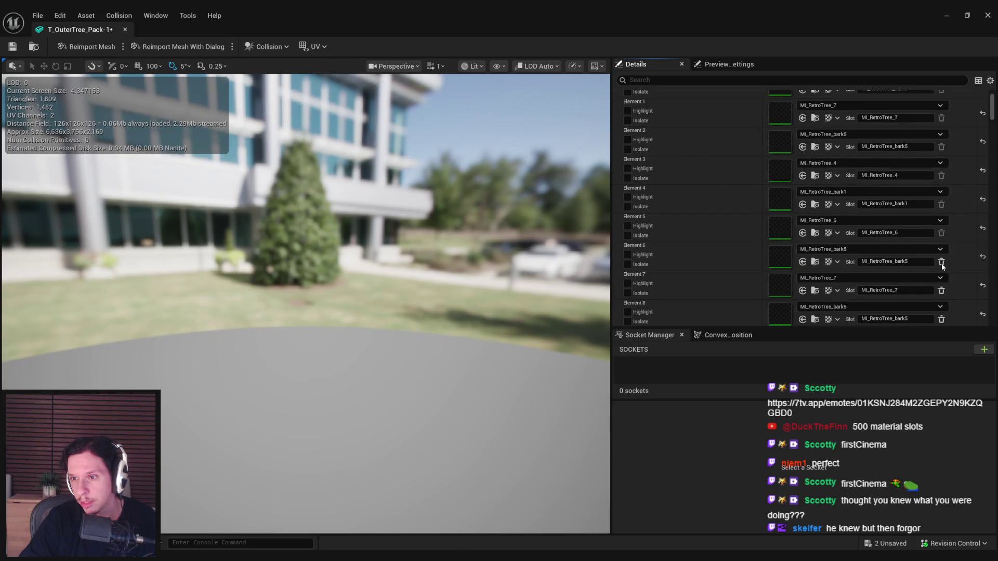
click(942, 263)
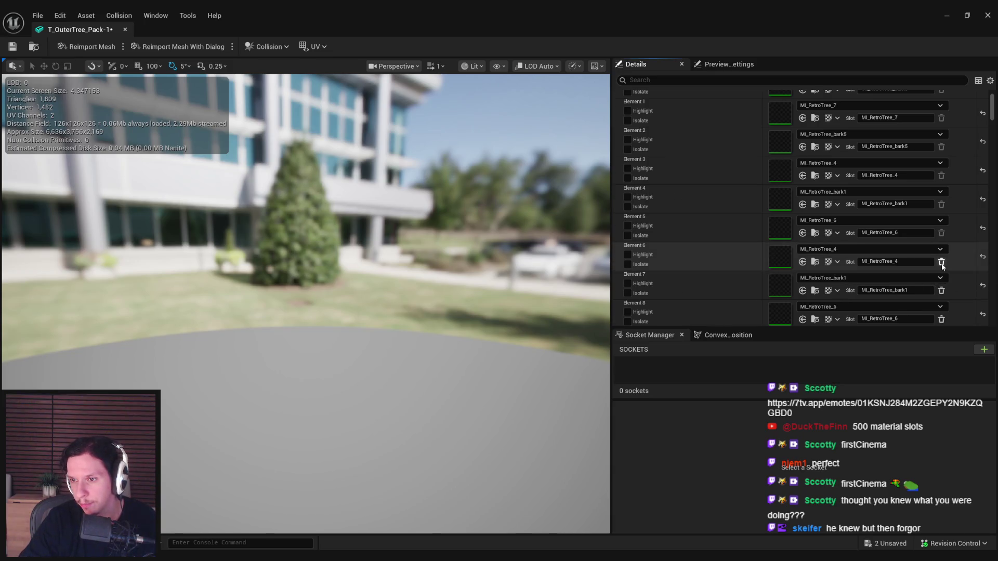
click(942, 262)
click(942, 262)
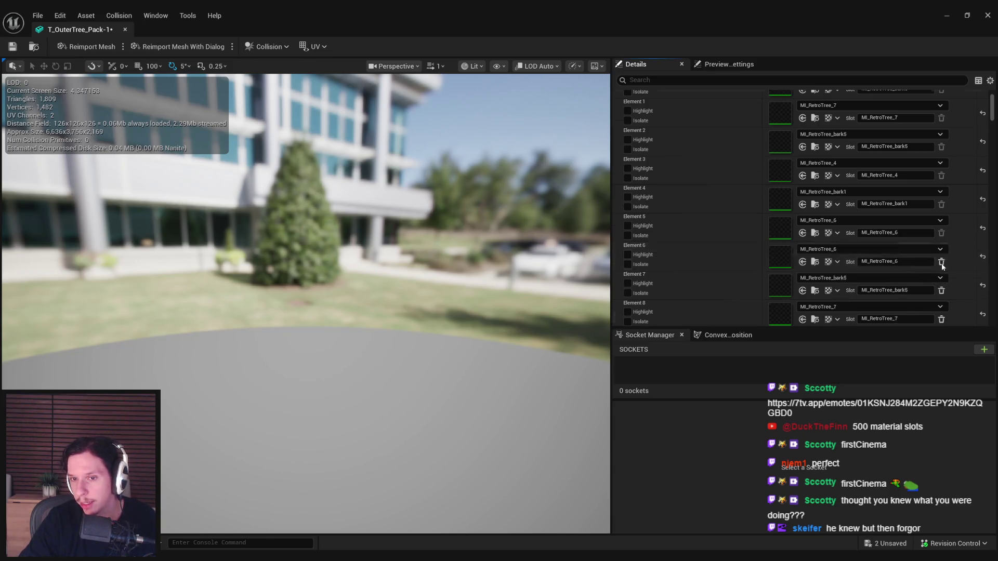
click(941, 262)
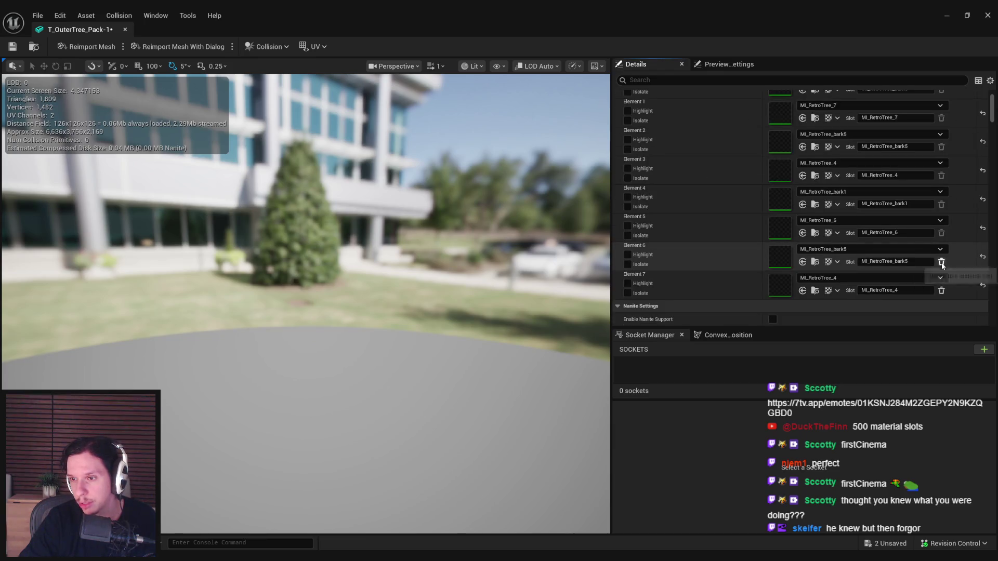
click(941, 262)
click(941, 262)
mouse_move(993, 110)
mouse_down()
mouse_move(992, 179)
mouse_move(974, 92)
mouse_up()
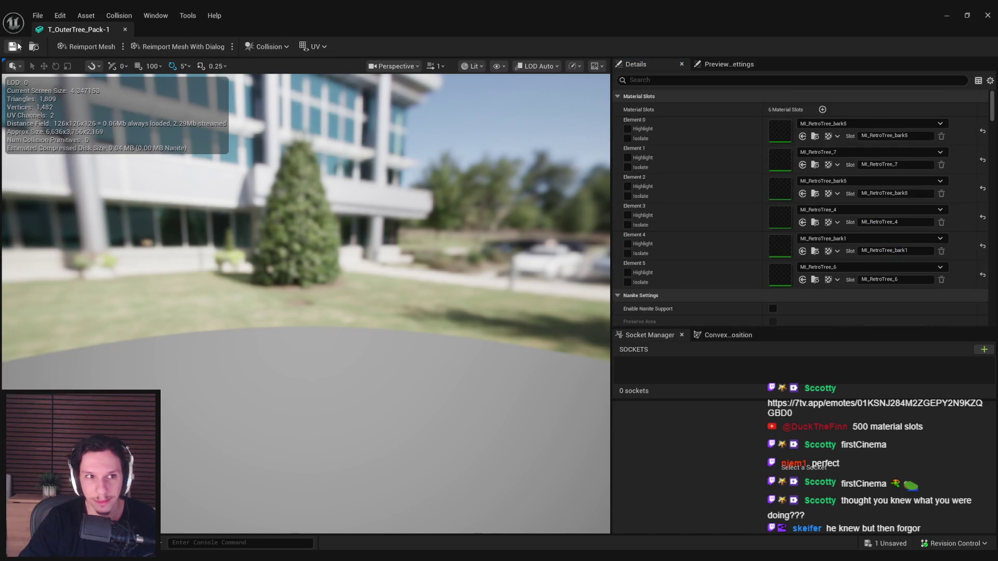
middle_click(92, 29)
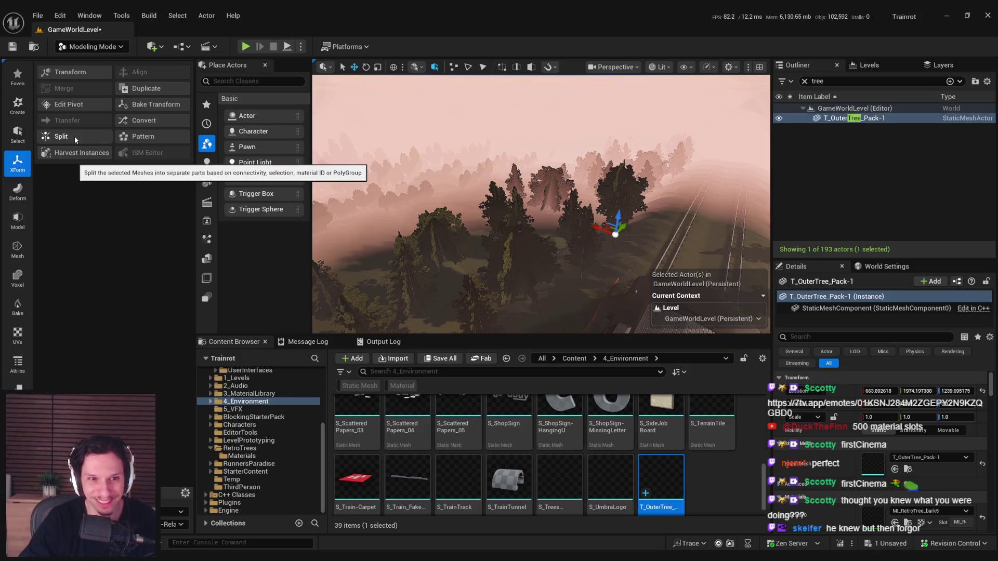
Browse the Modeling Mode tool categories, from Favourites through Attributes
click(17, 136)
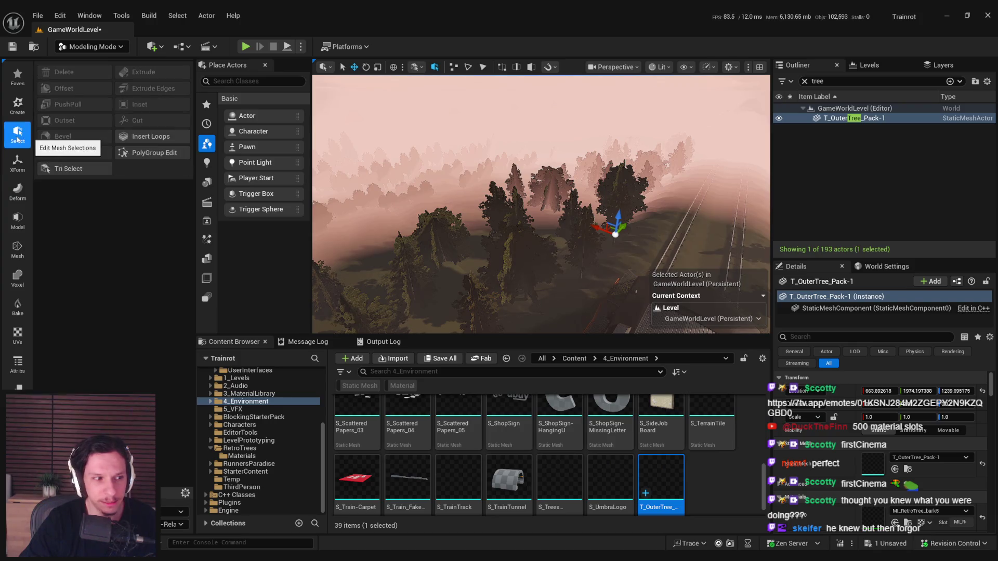
click(23, 106)
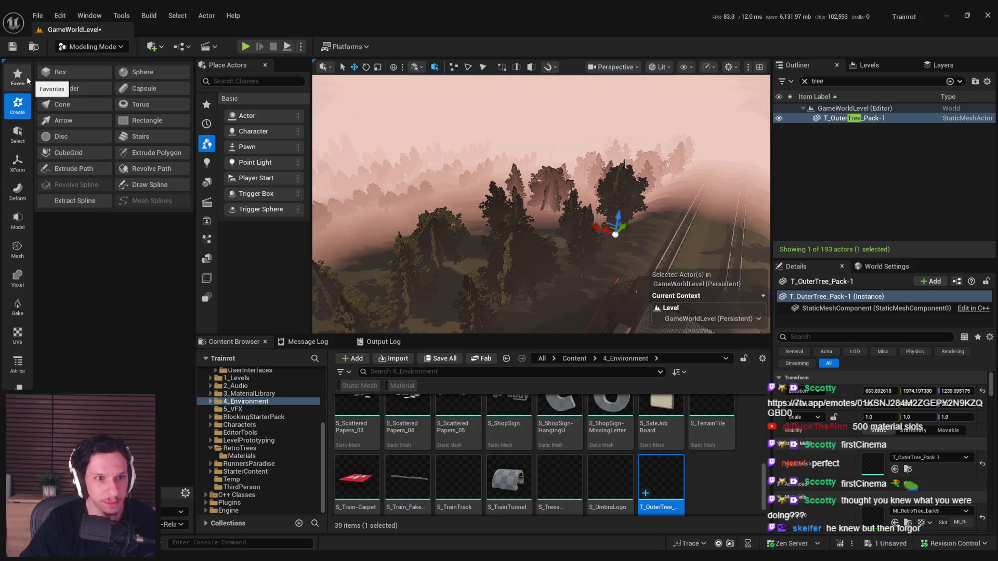
click(28, 80)
click(27, 162)
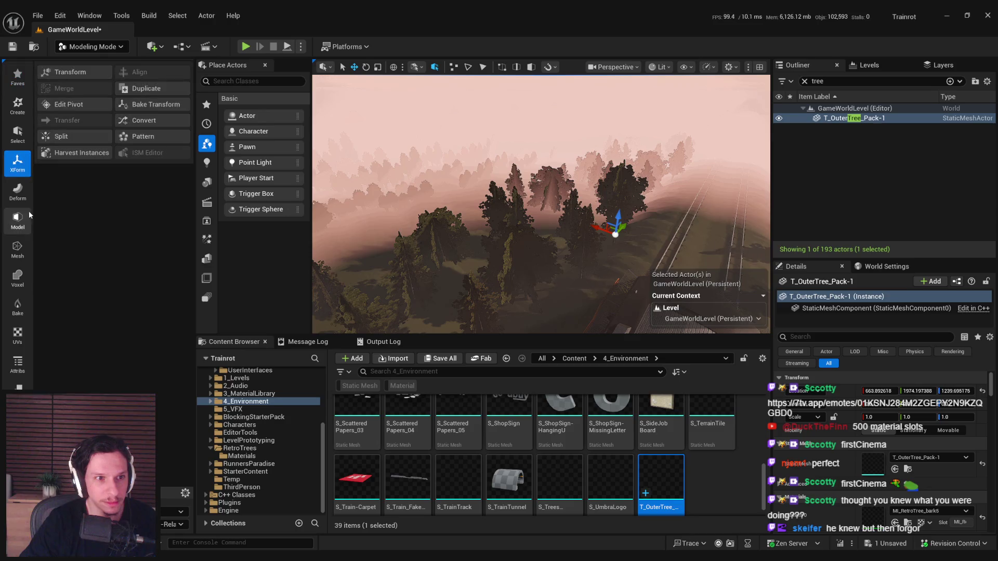
click(22, 201)
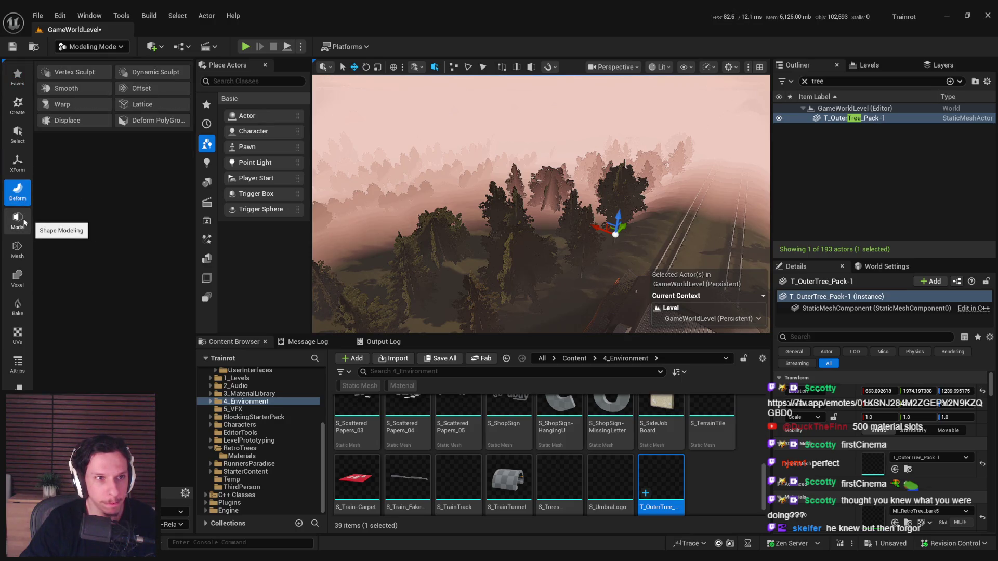
click(24, 223)
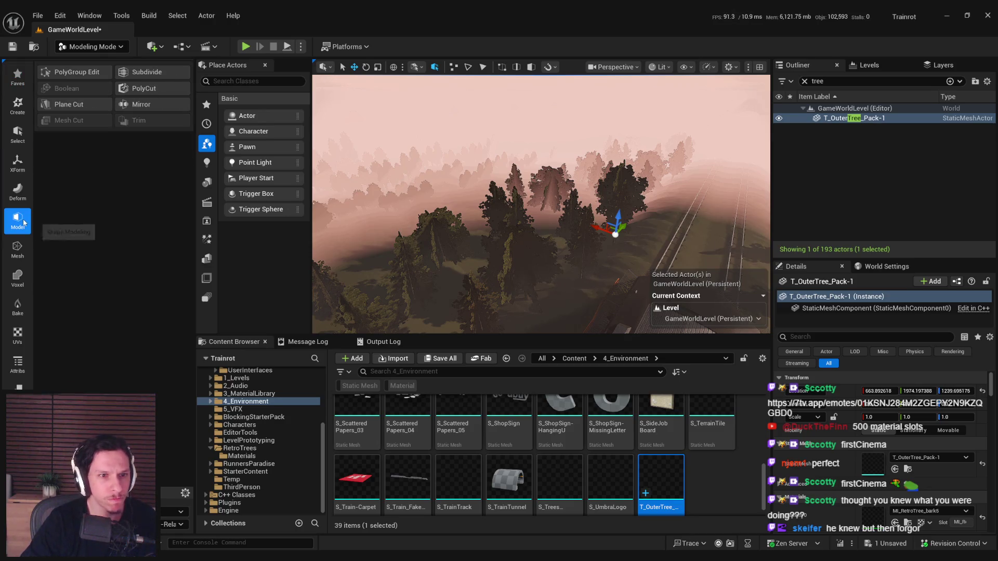
click(15, 248)
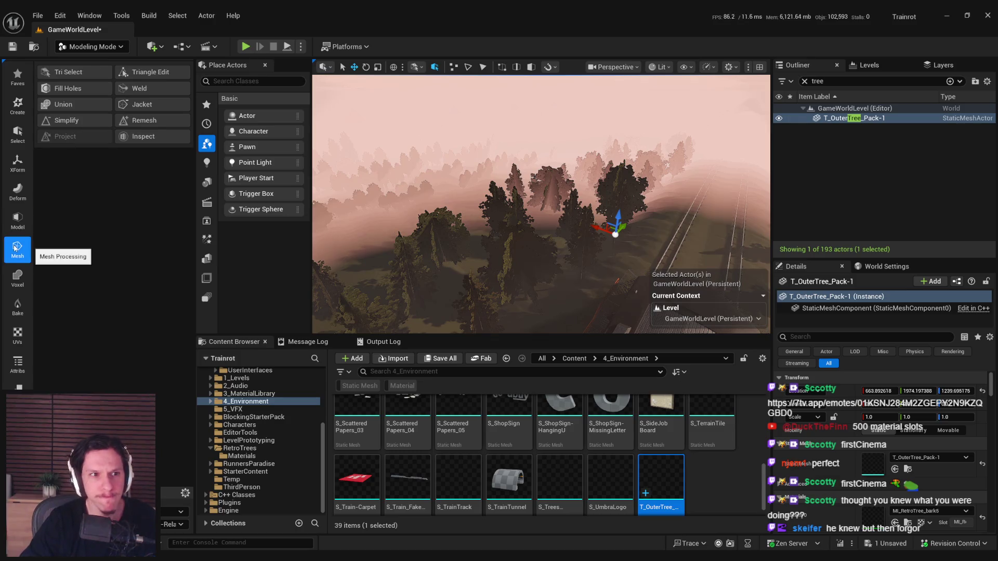
click(23, 278)
click(23, 309)
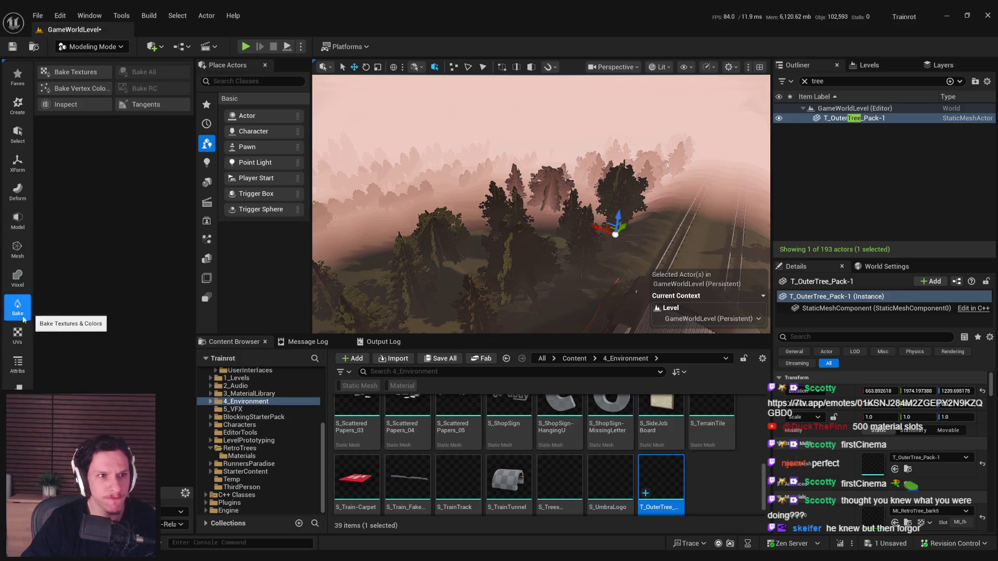
click(19, 343)
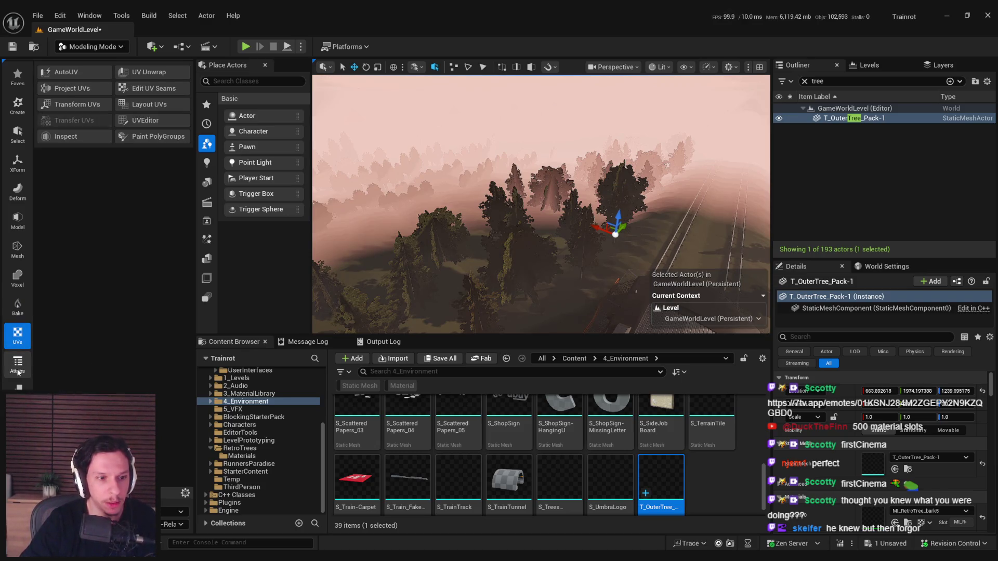
click(18, 367)
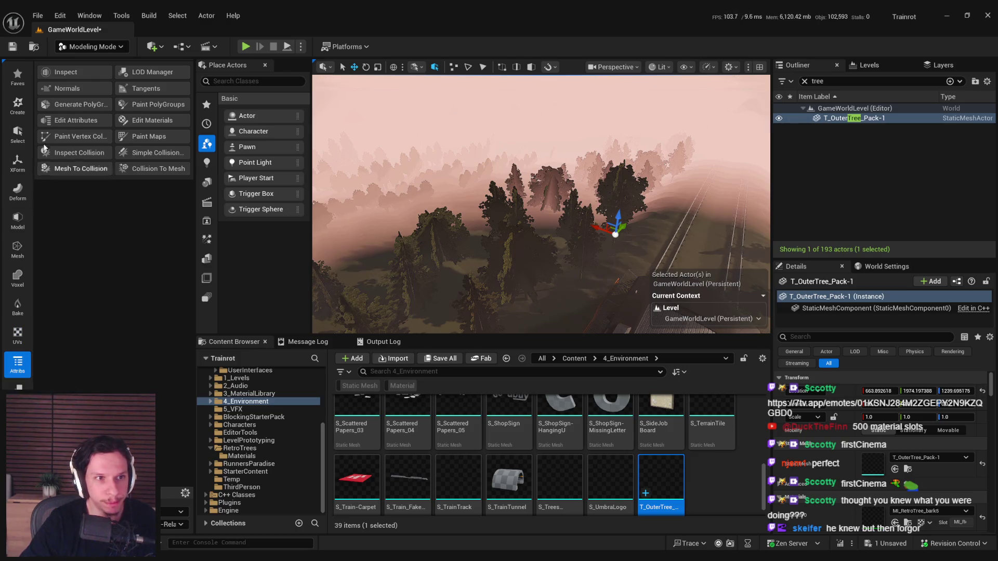
Expand and collapse the tree's Materials list in Edit Materials, exit the tool, and switch to Selection Mode
click(159, 122)
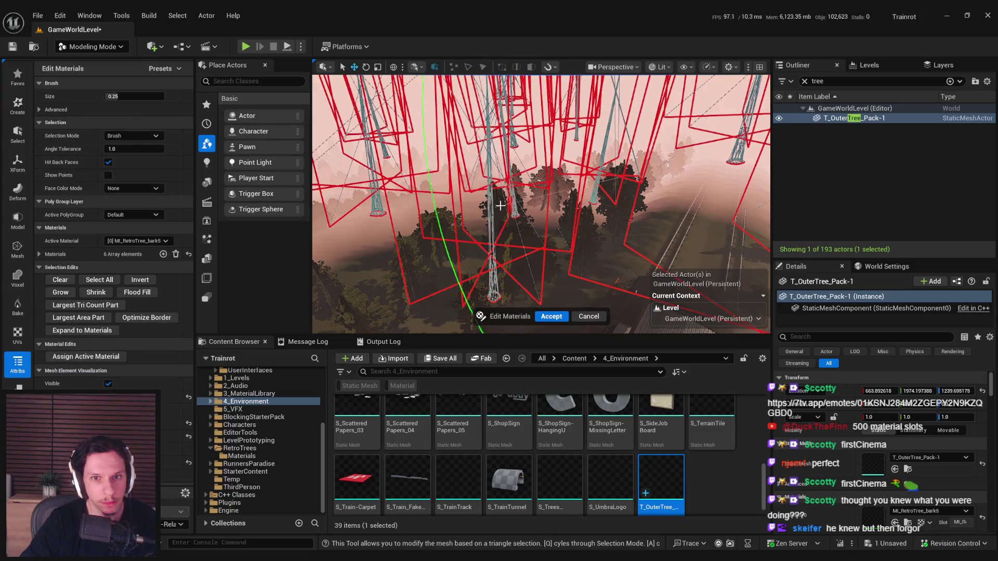
click(131, 242)
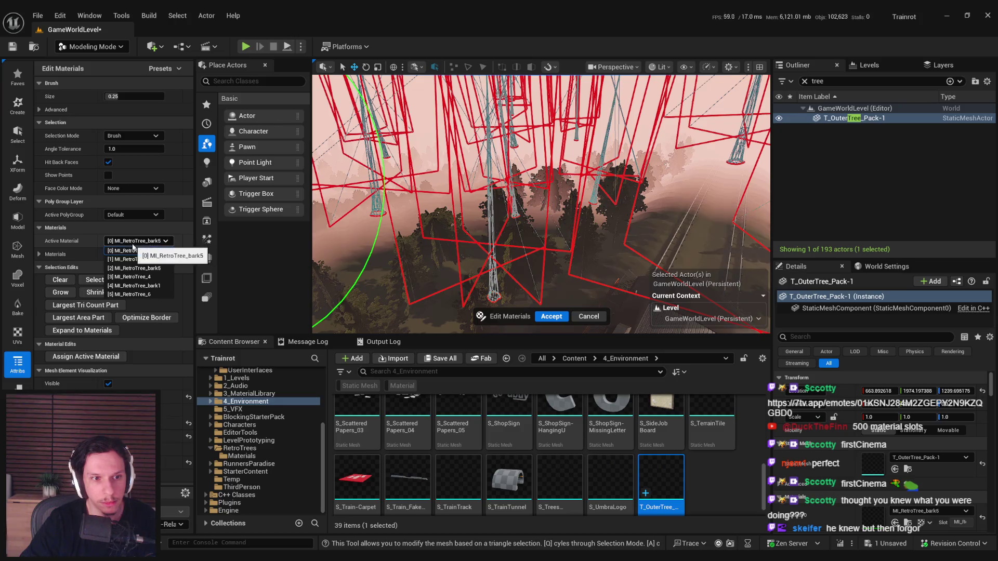
click(167, 244)
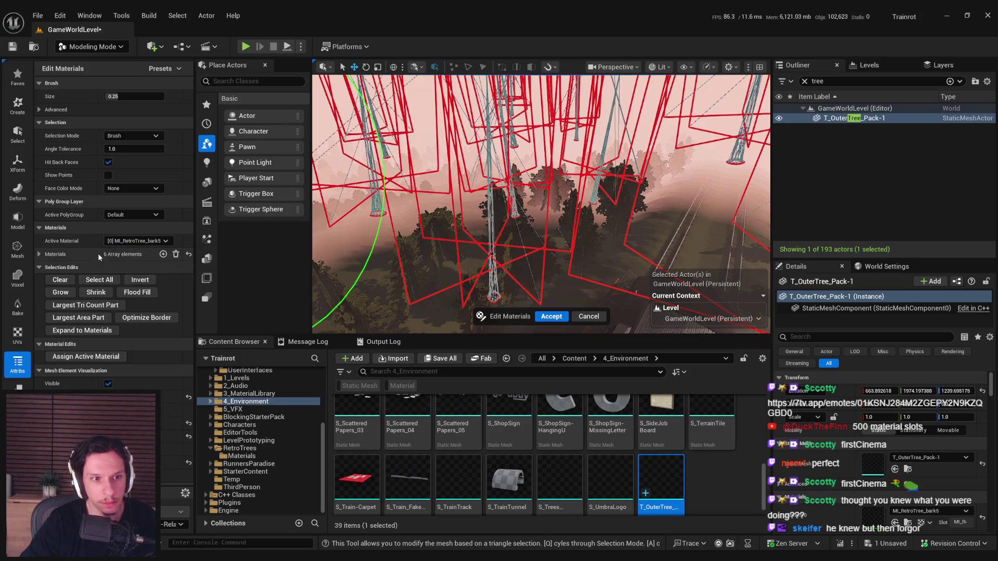
click(39, 254)
click(39, 254)
scroll(103, 333, down, 2)
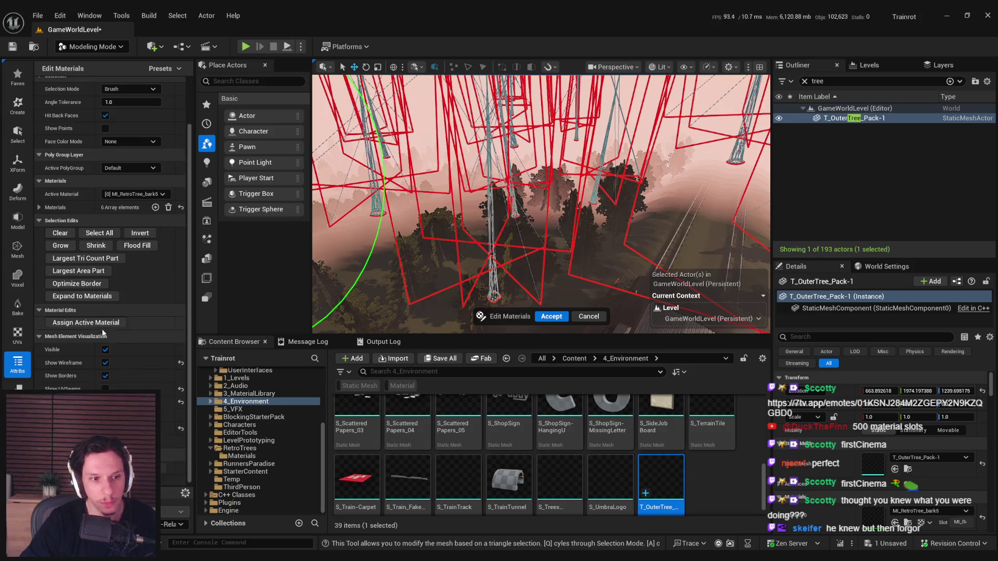
click(576, 316)
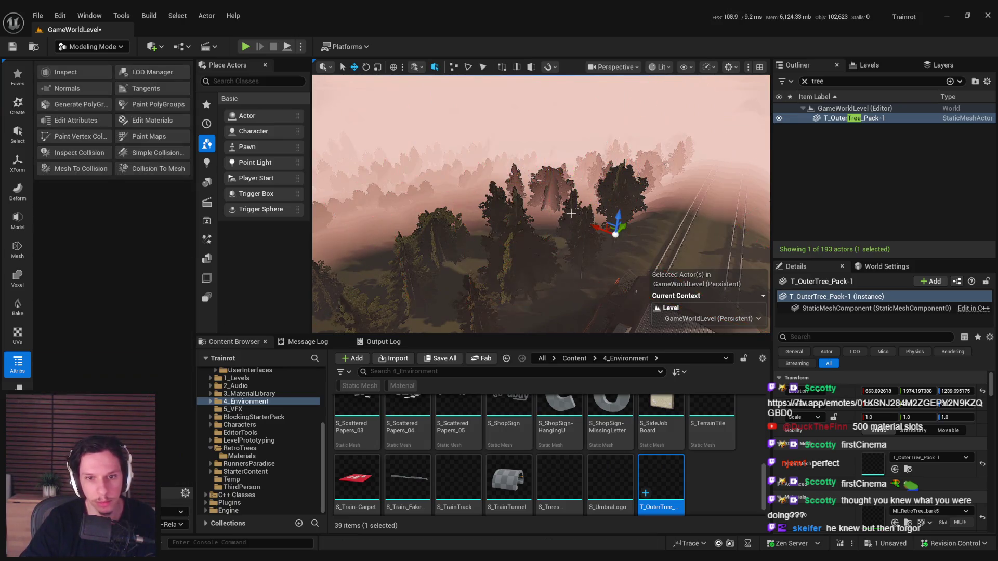
click(91, 46)
click(89, 62)
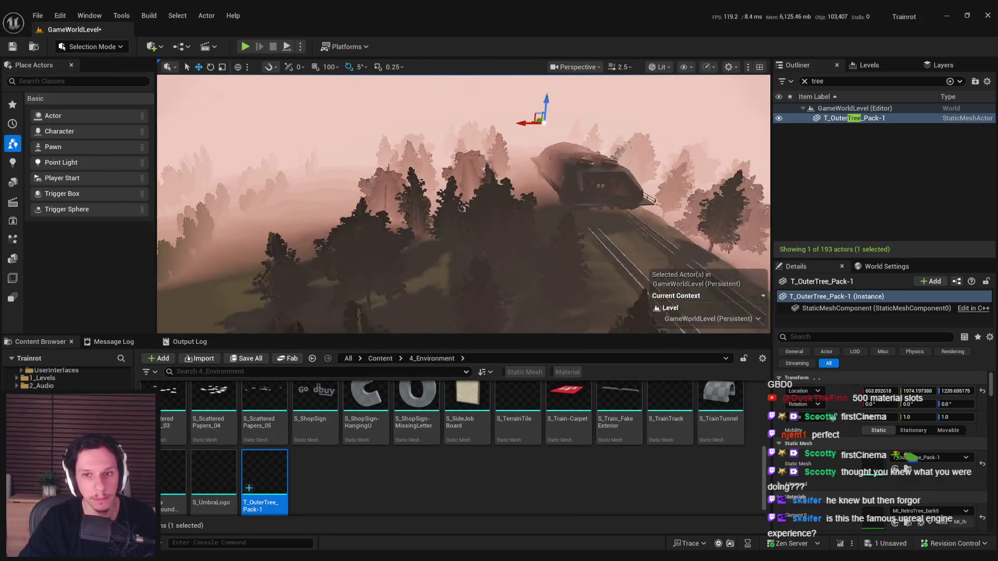
Fly the camera into the train cab, save all changes, and make the viewport fullscreen
key(w)
scroll(463, 204, down, 2)
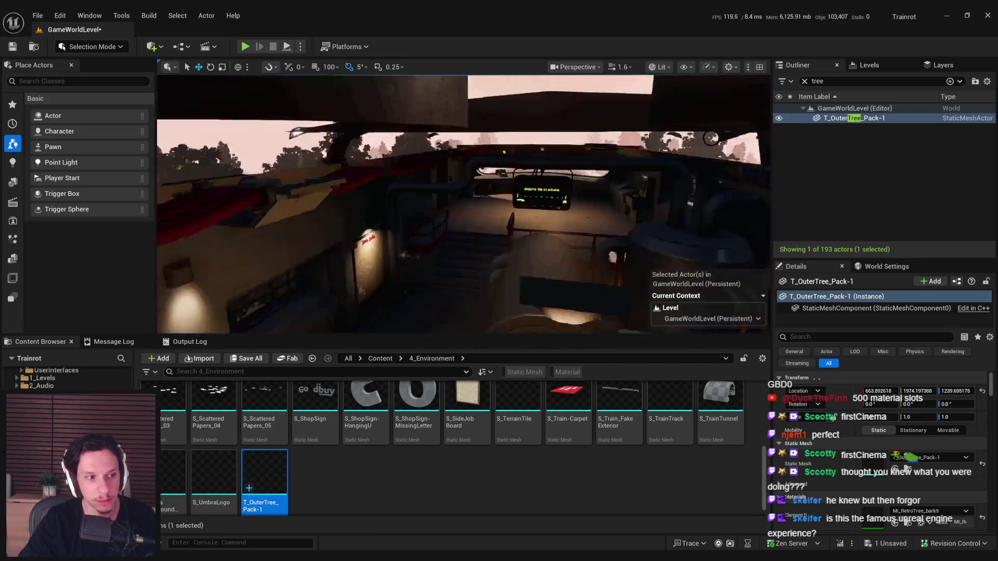
key(w)
scroll(464, 204, down, 2)
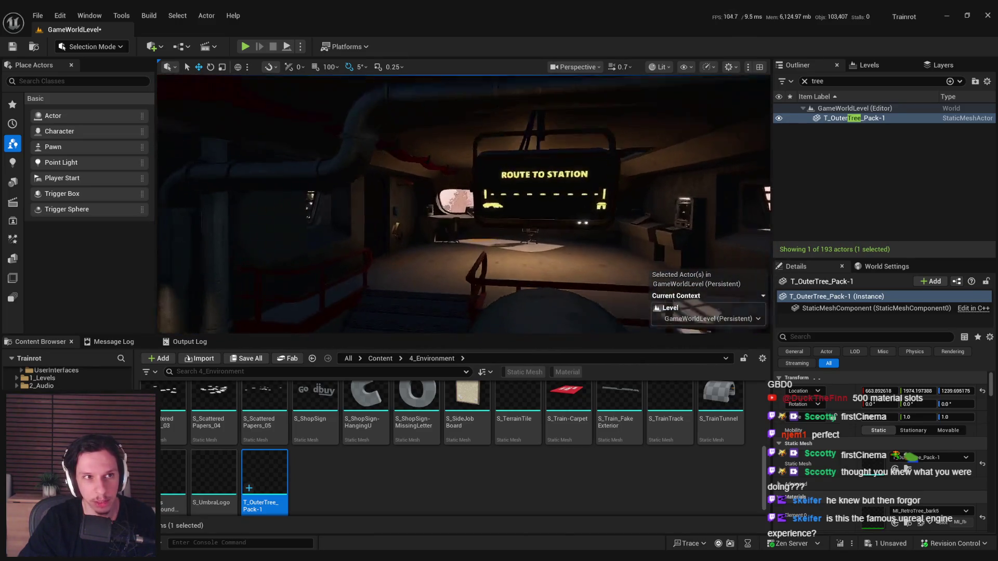
key(ctrl+s)
key(d)
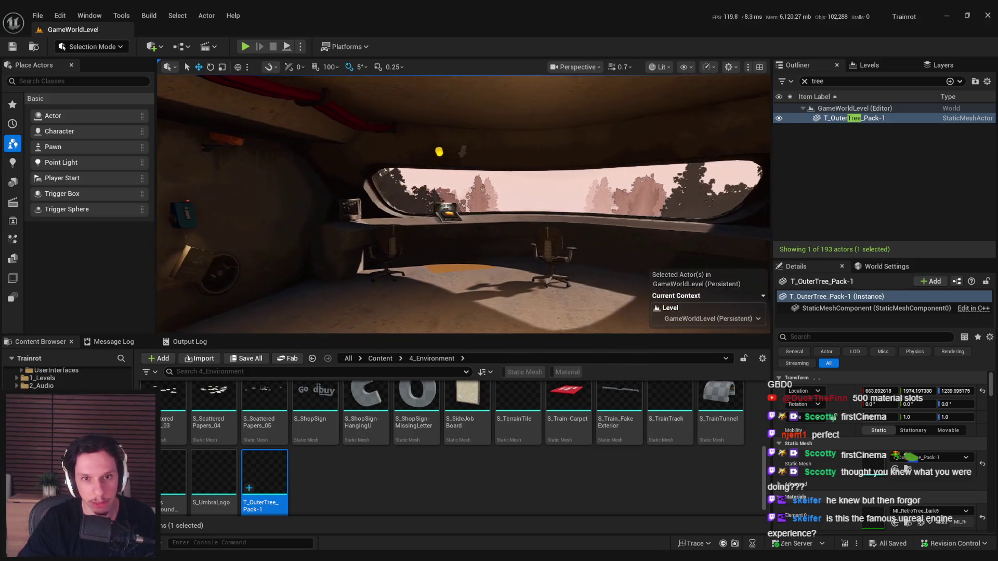
key(F11)
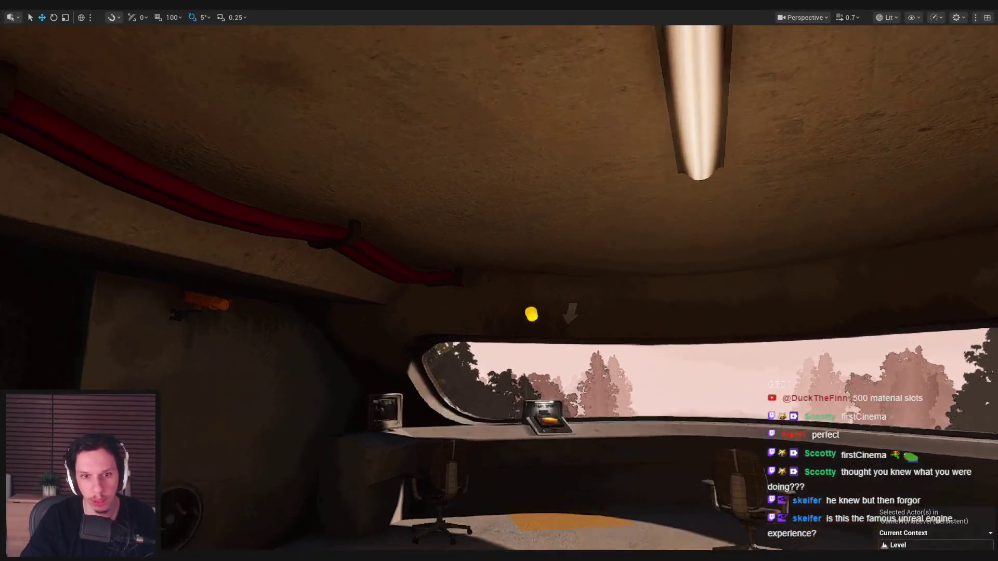
Play the level from the cab and press the train's START/STOP button
key(alt+p)
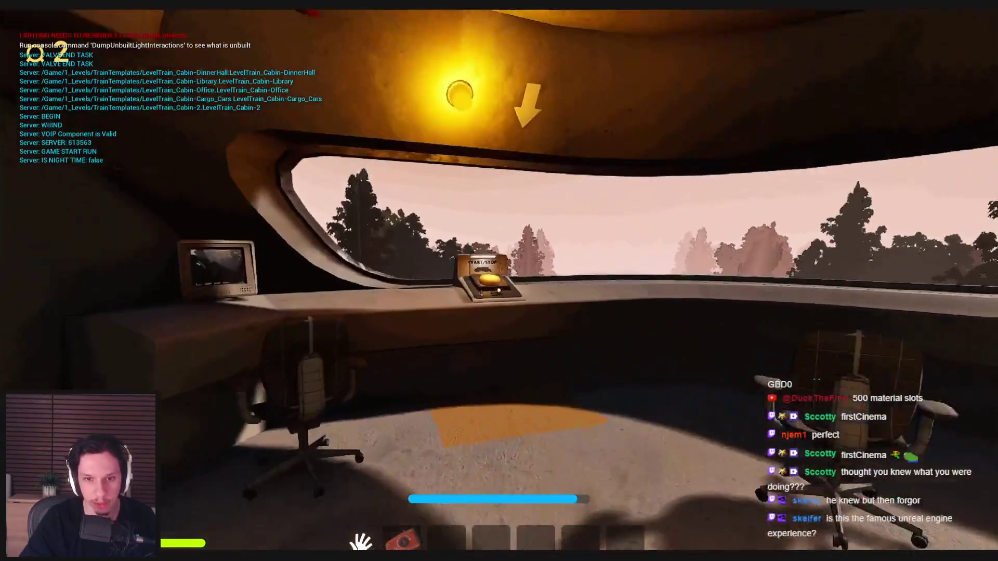
key(w)
click(499, 291)
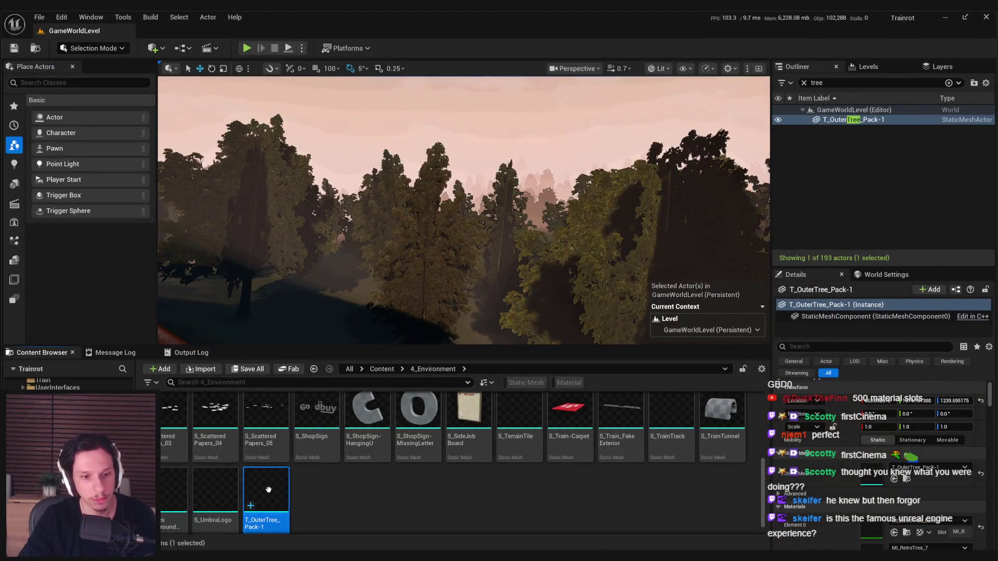
double_click(268, 490)
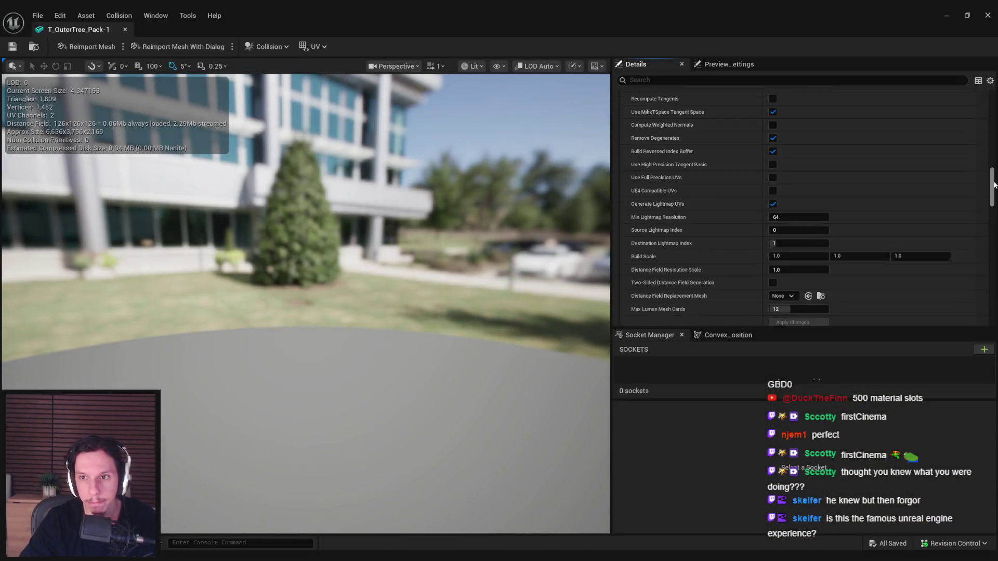
Set T_OuterTree_Pack-1's Positive and Negative Bounds Extension X, Y, Z to 500, save, and resume play
mouse_move(992, 185)
mouse_down()
mouse_move(993, 303)
mouse_move(975, 191)
mouse_move(981, 222)
mouse_up()
scroll(653, 198, down, 5)
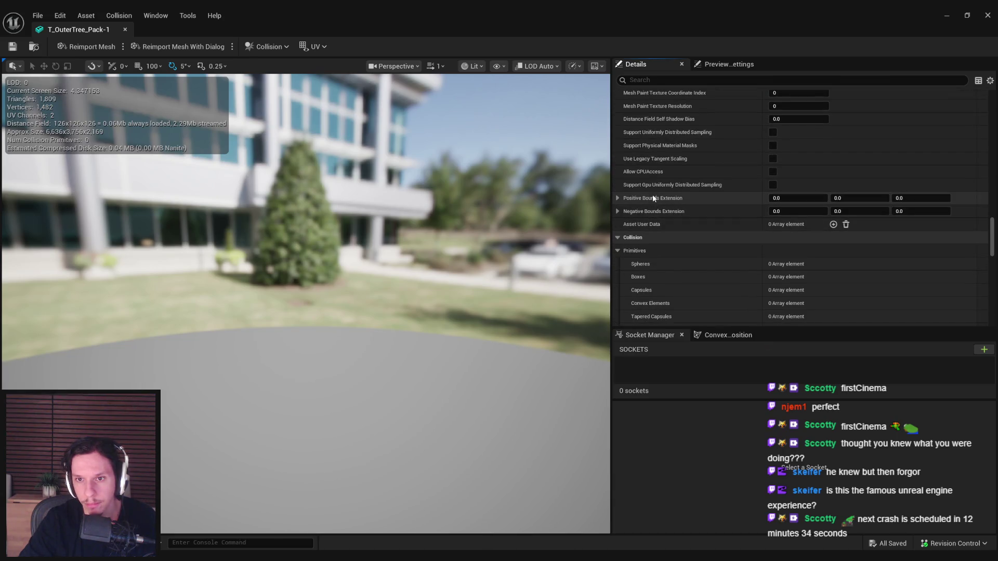
click(781, 198)
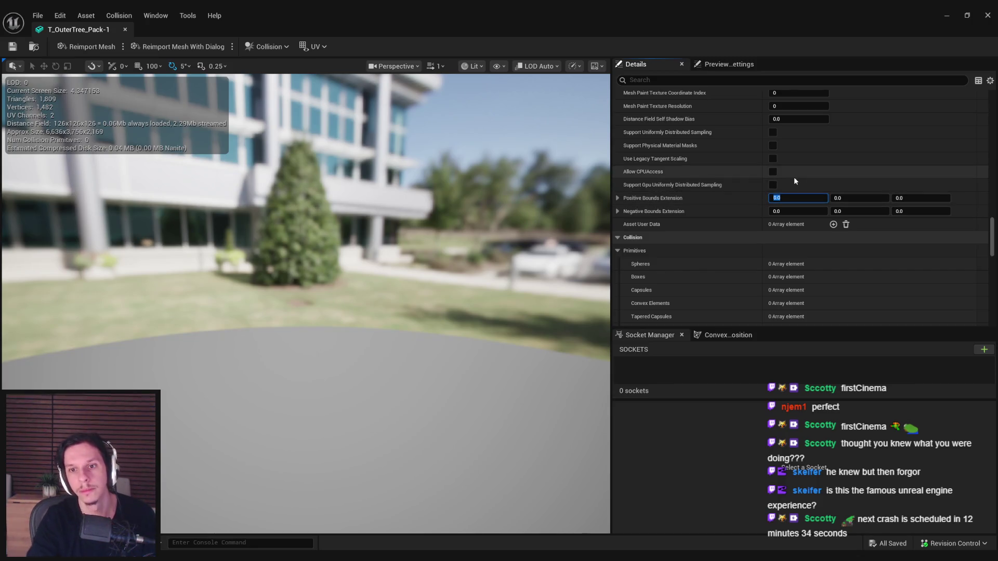
text(50	500	500	500	500)
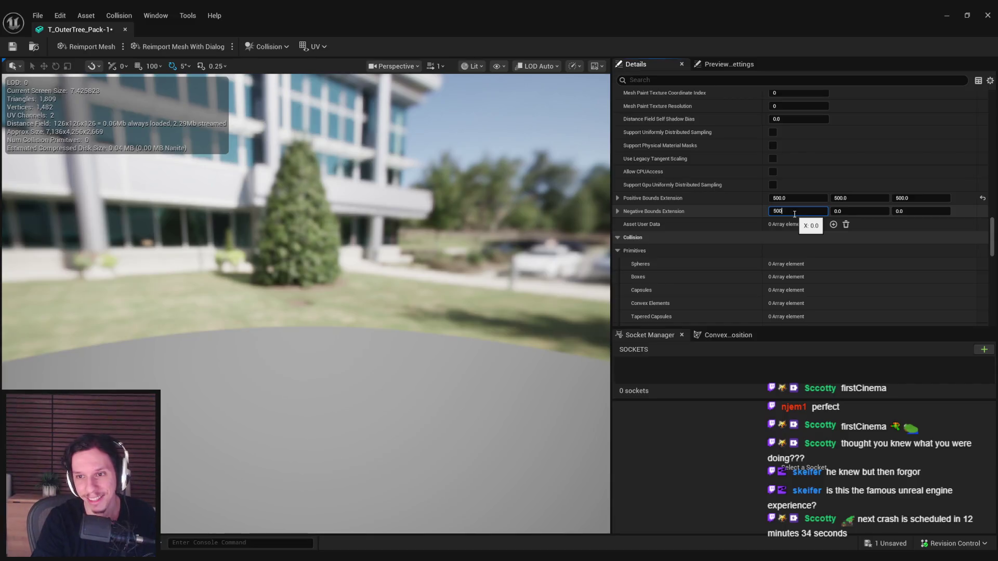
key(ctrl+s)
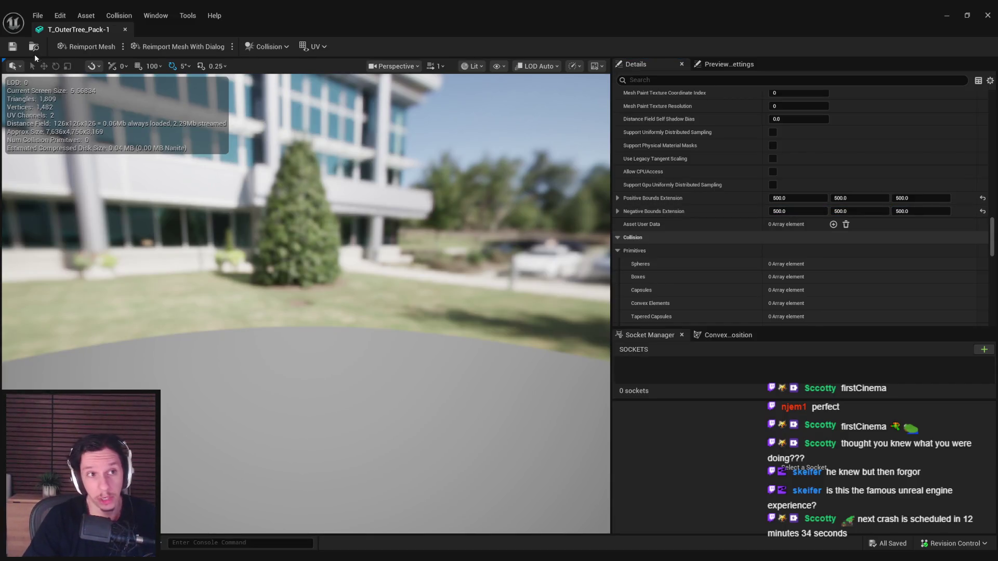
middle_click(40, 32)
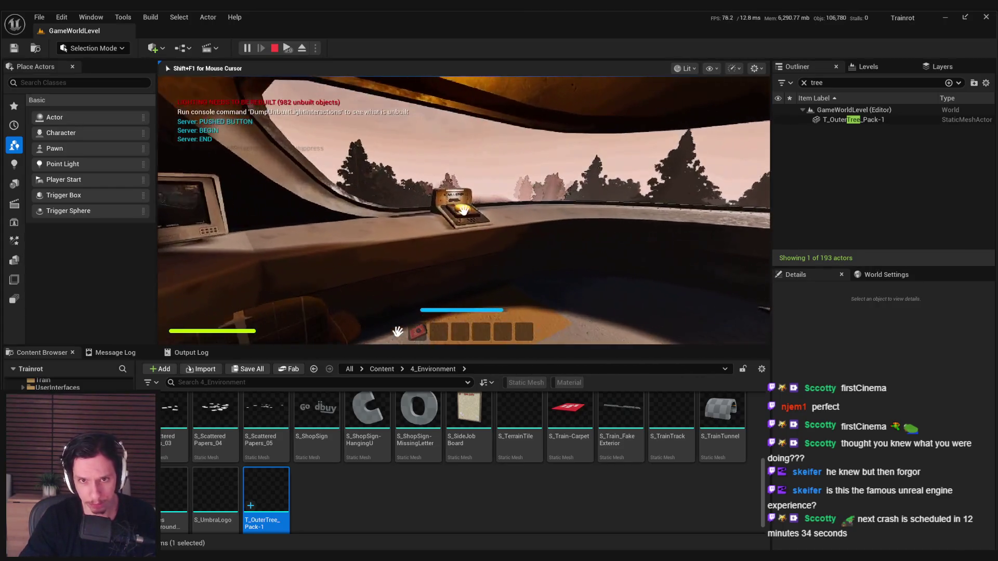
Stop play, select BP_InstancedTracks10 and filter its Details for bounds settings
key(F11)
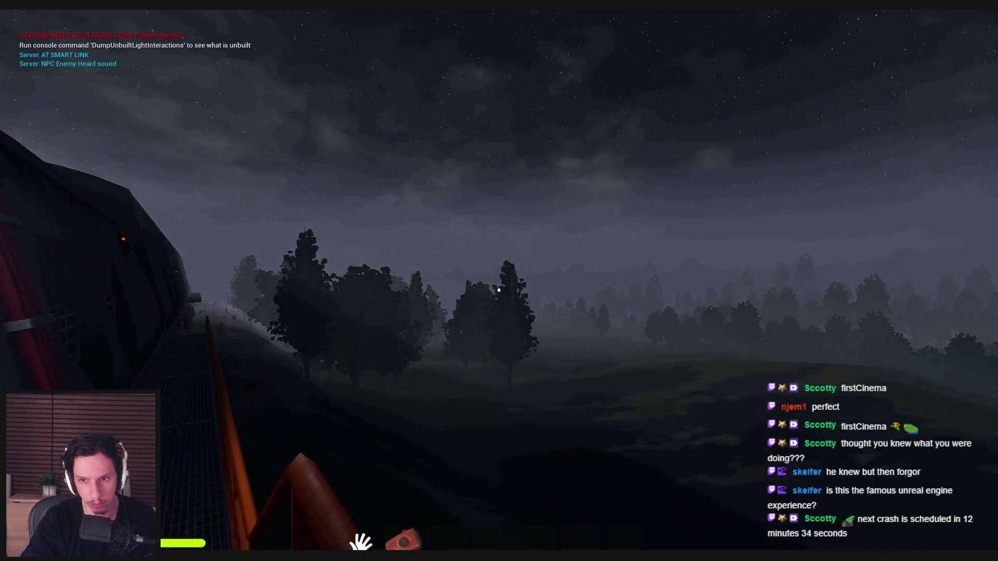
key(Escape)
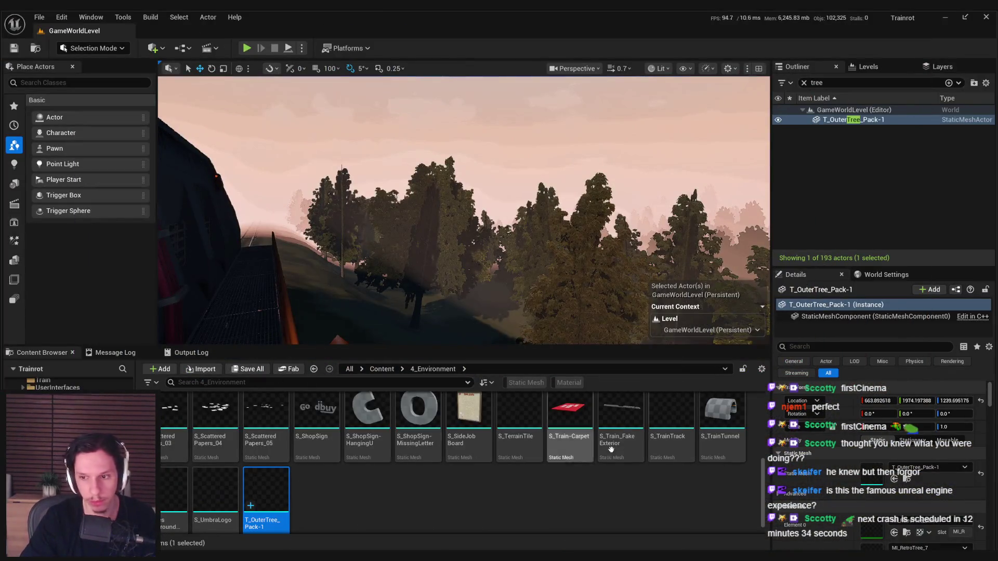
click(609, 294)
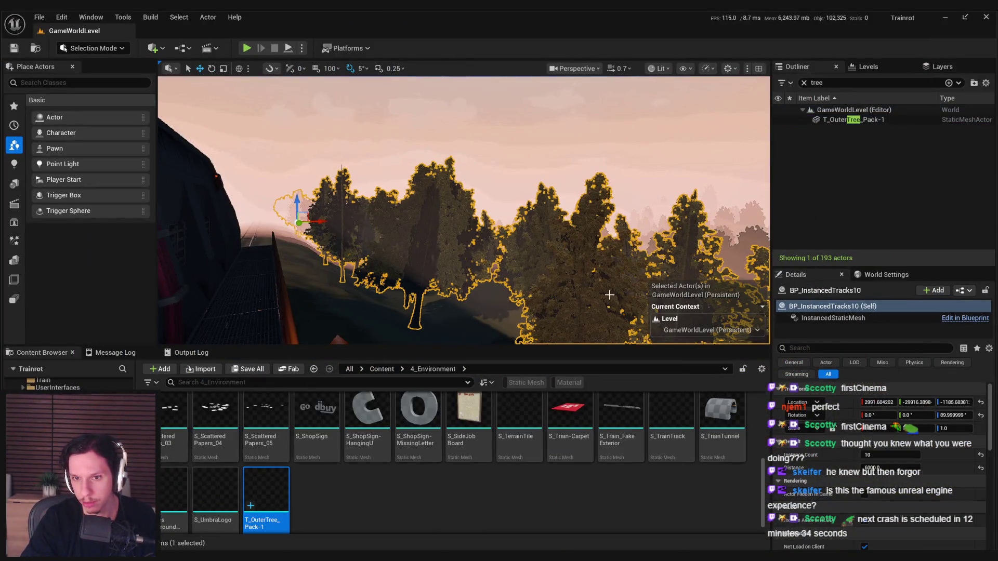
click(844, 323)
text(ound)
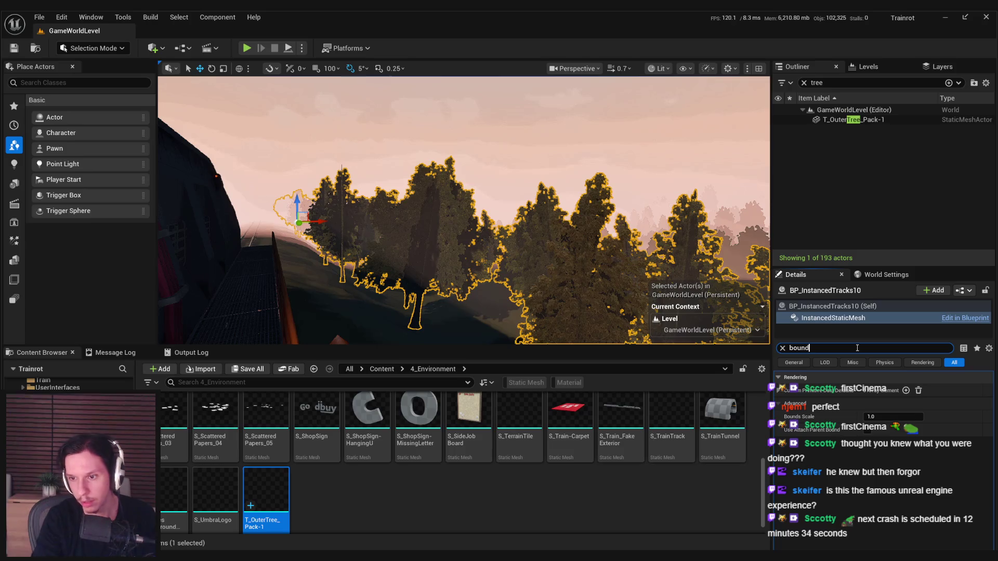
mouse_move(813, 419)
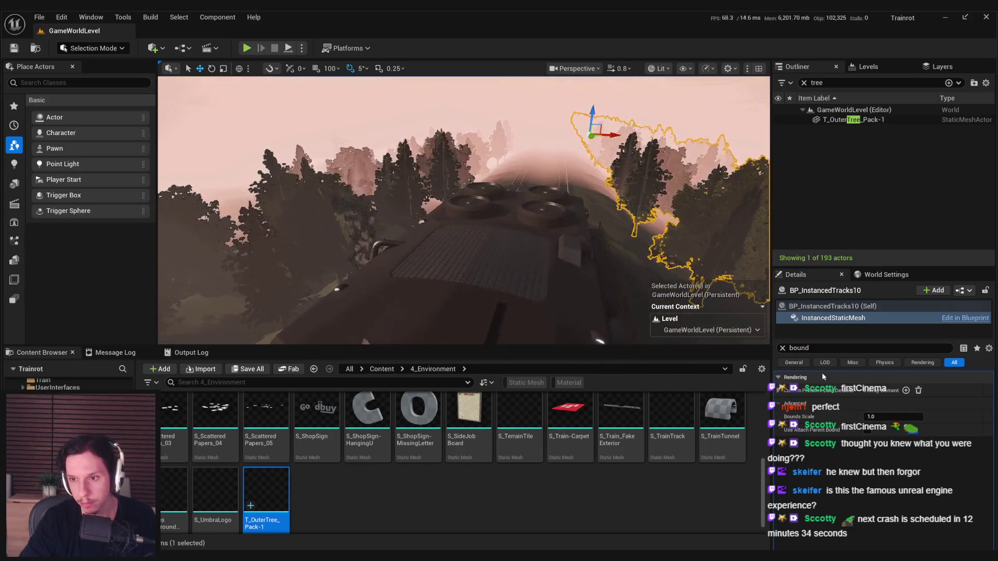
Select BP_InstancedTracks11, play-test again, stop, and reopen T_OuterTree_Pack-1
click(312, 234)
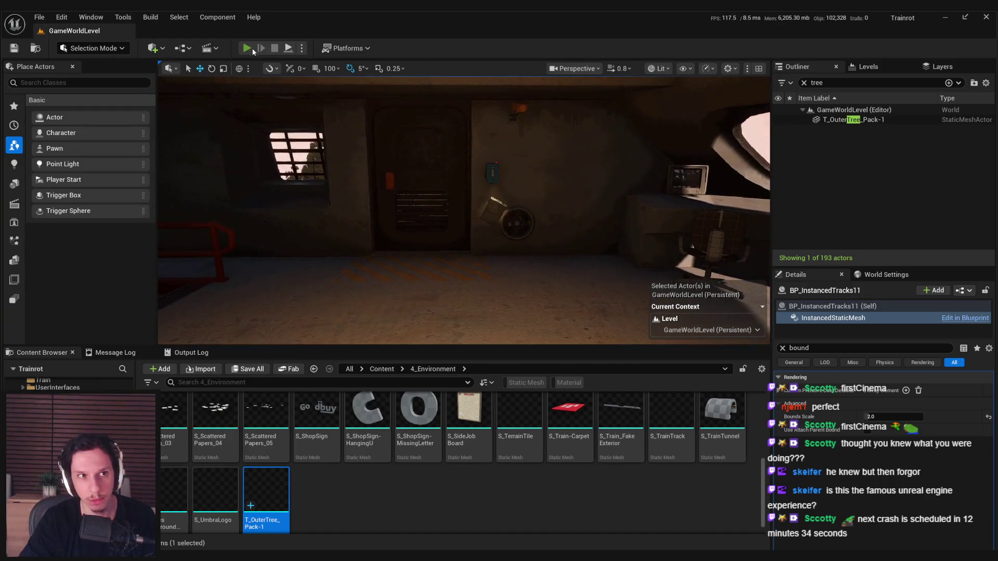
click(253, 51)
key(F11)
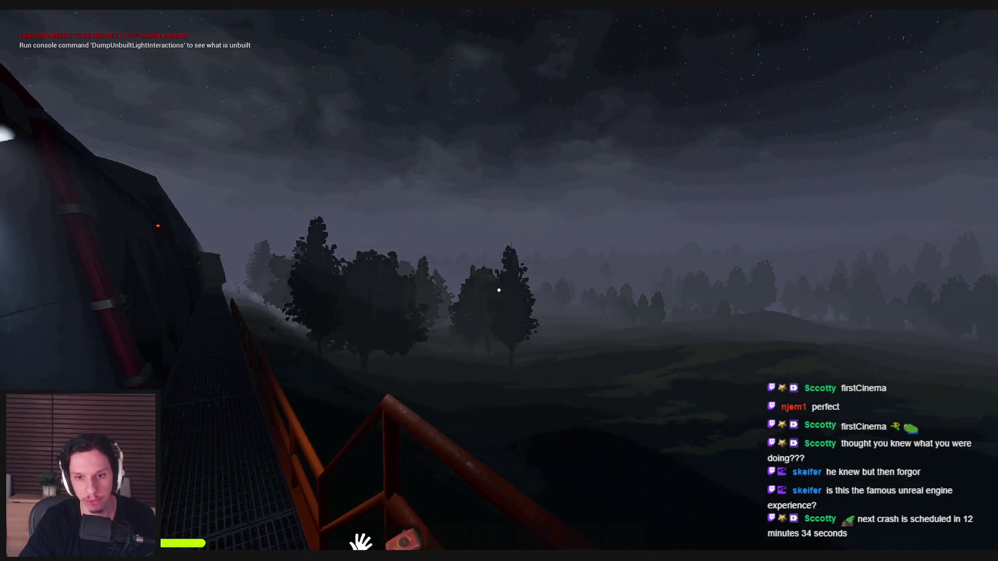
key(Escape)
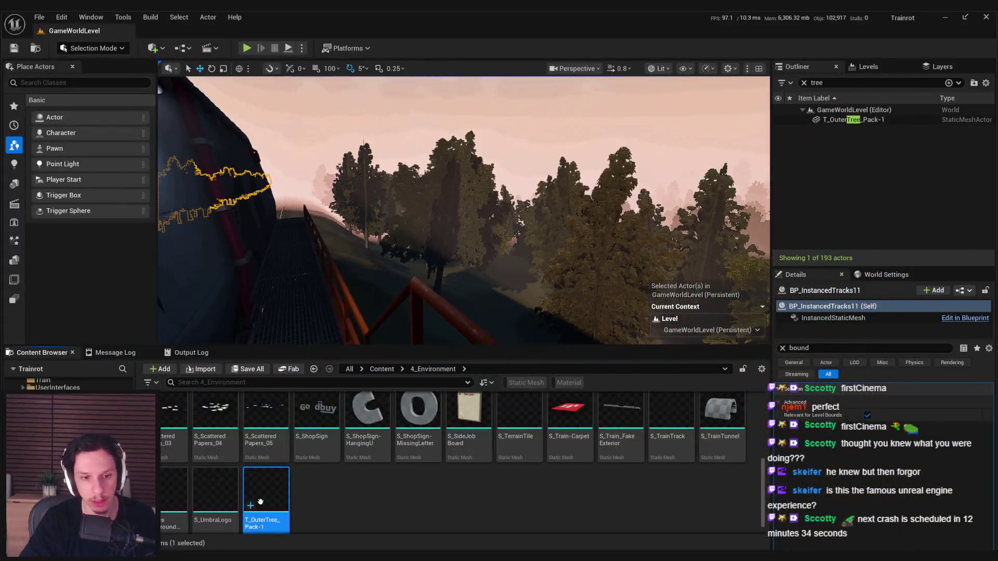
double_click(260, 502)
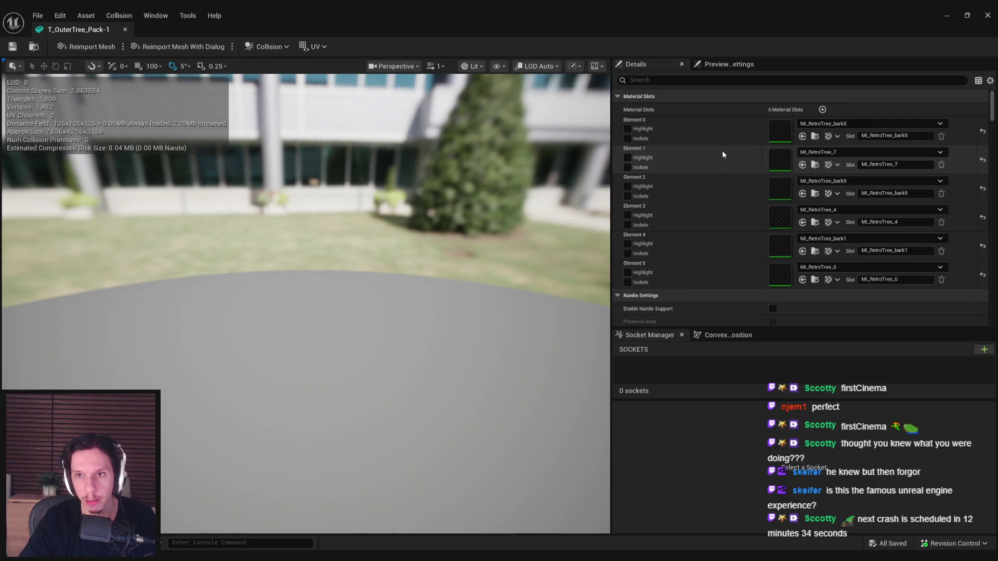
Show bounds in the T_OuterTree_Pack-1 preview, extend bounds to 4500, 500, 500, and inspect them
click(473, 67)
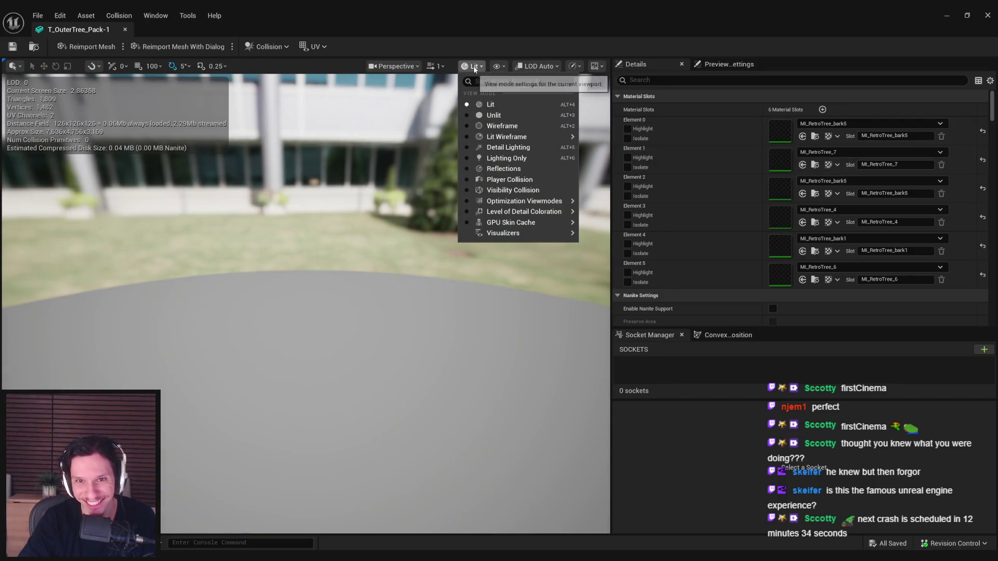
click(501, 66)
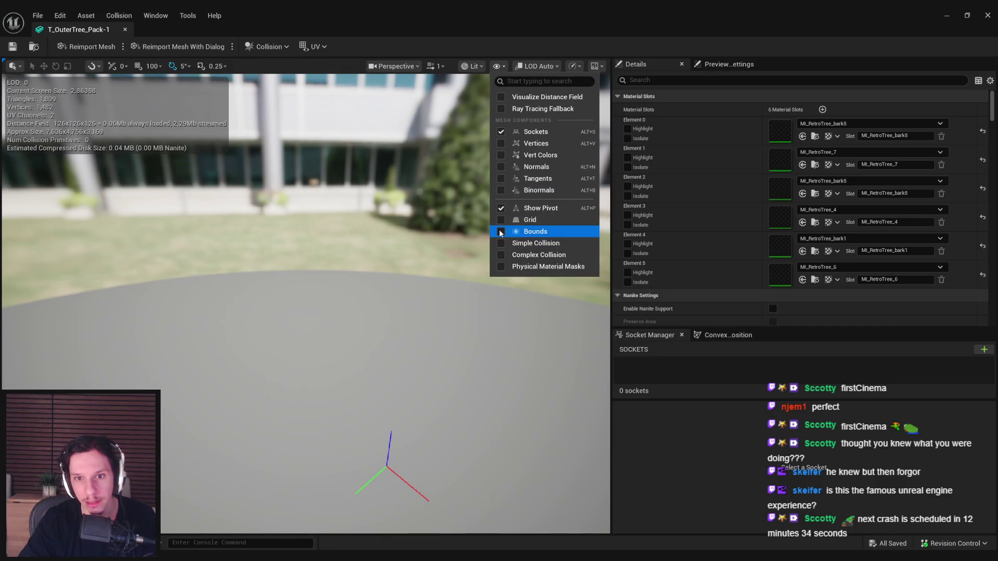
click(501, 233)
drag(364, 233, 319, 236)
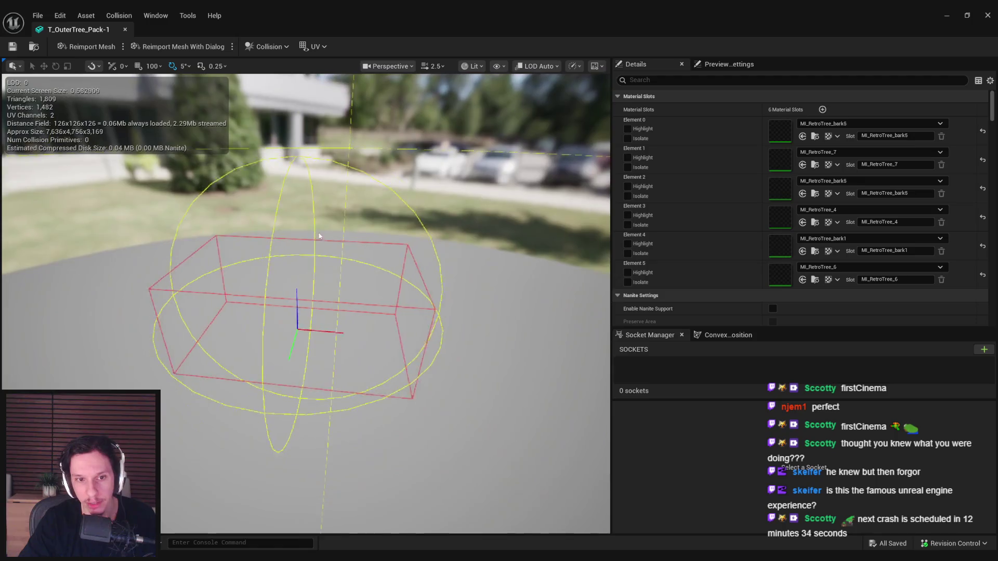
mouse_move(994, 121)
mouse_down()
mouse_move(994, 291)
mouse_move(990, 231)
mouse_up()
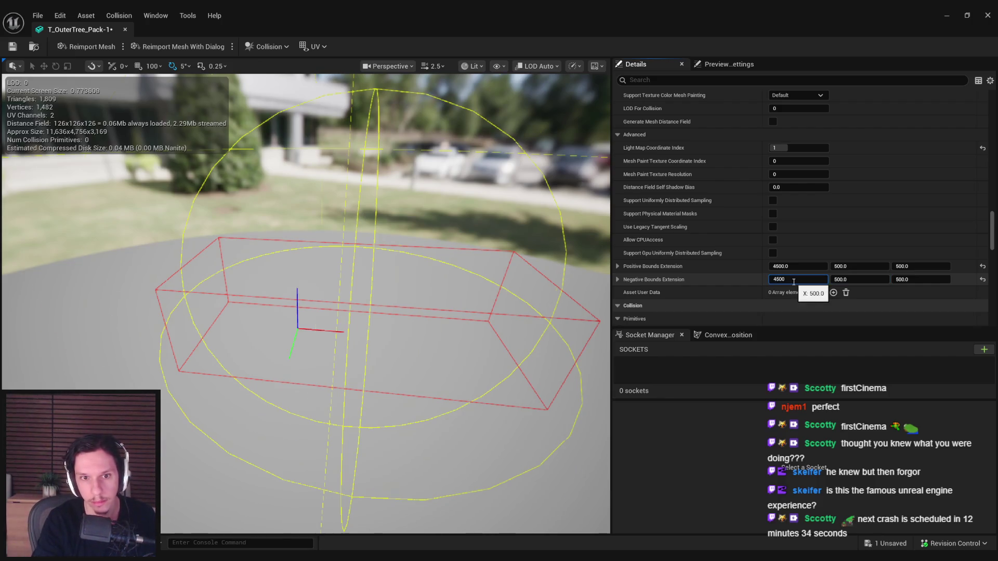
drag(566, 211, 183, 96)
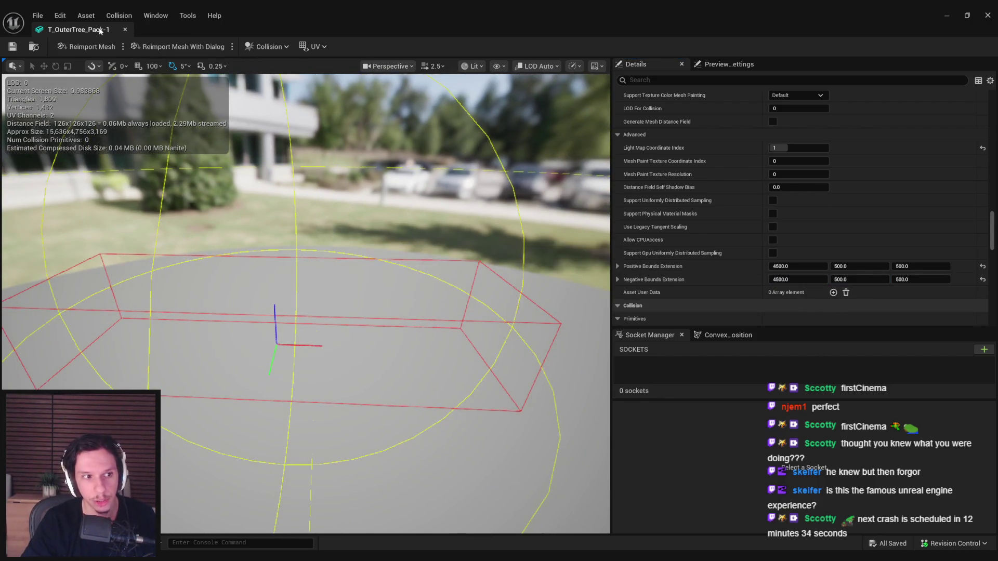
key(alt+Tab)
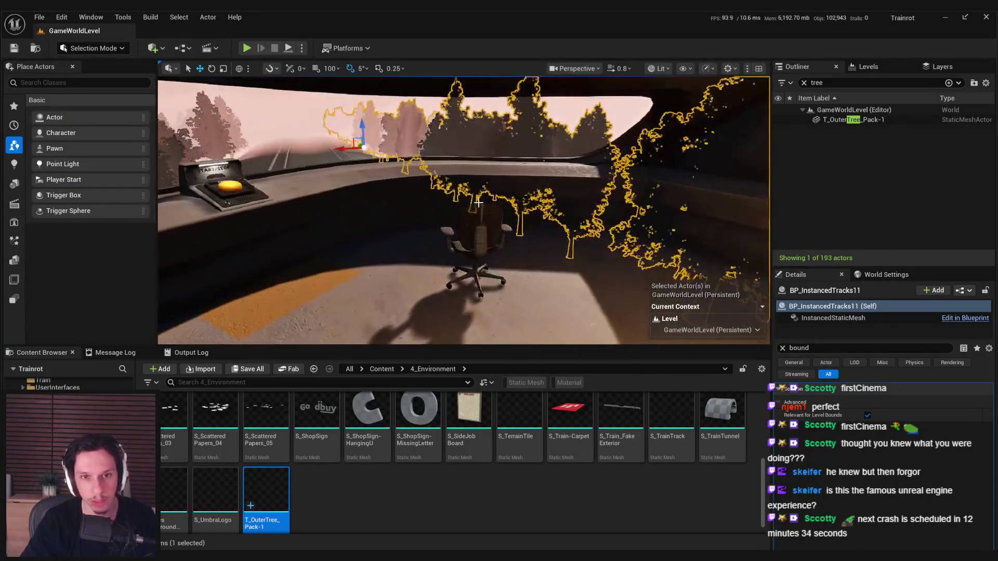
Play the level, start the train, and walk into the carriage
click(243, 51)
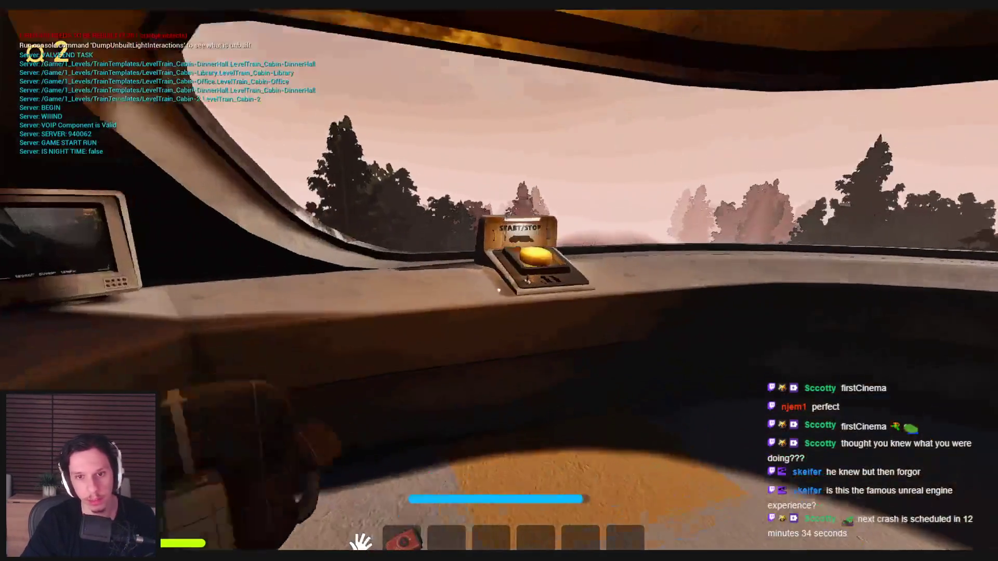
click(498, 290)
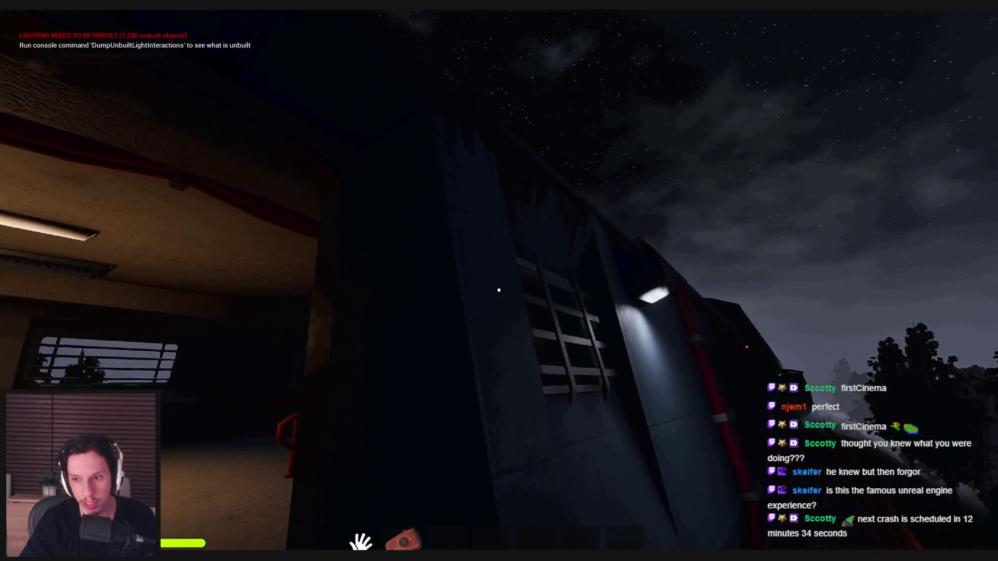
key(shift)
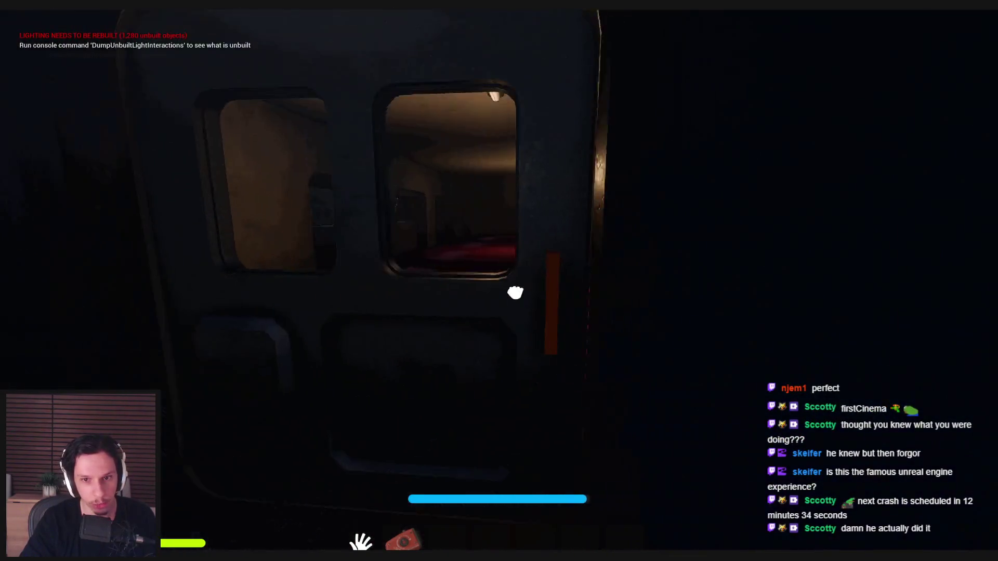
click(499, 290)
key(w)
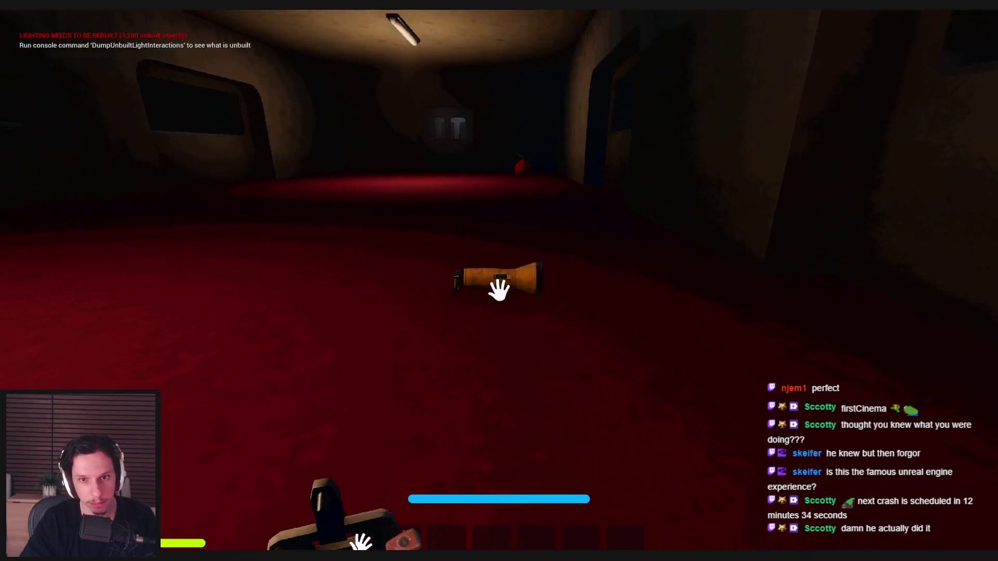
Pick up and equip the flashlight, then walk through to the cafeteria and arched hallway
click(499, 290)
key(2)
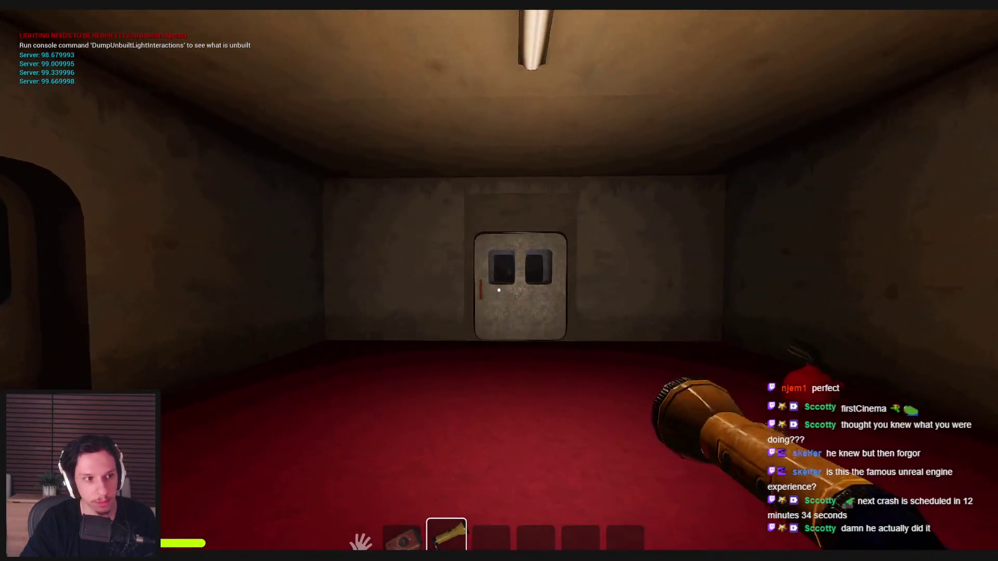
key(w)
key(w)
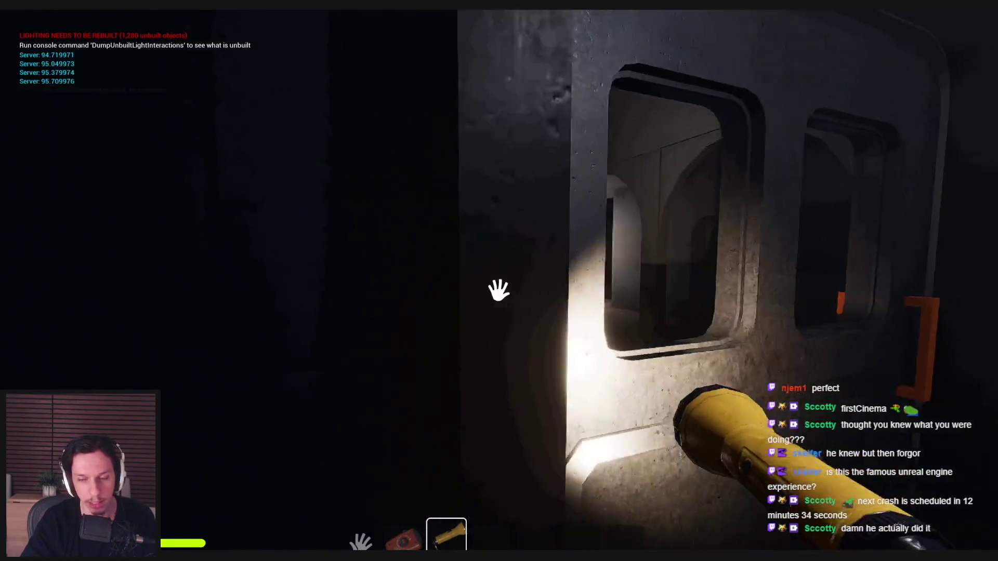
key(w)
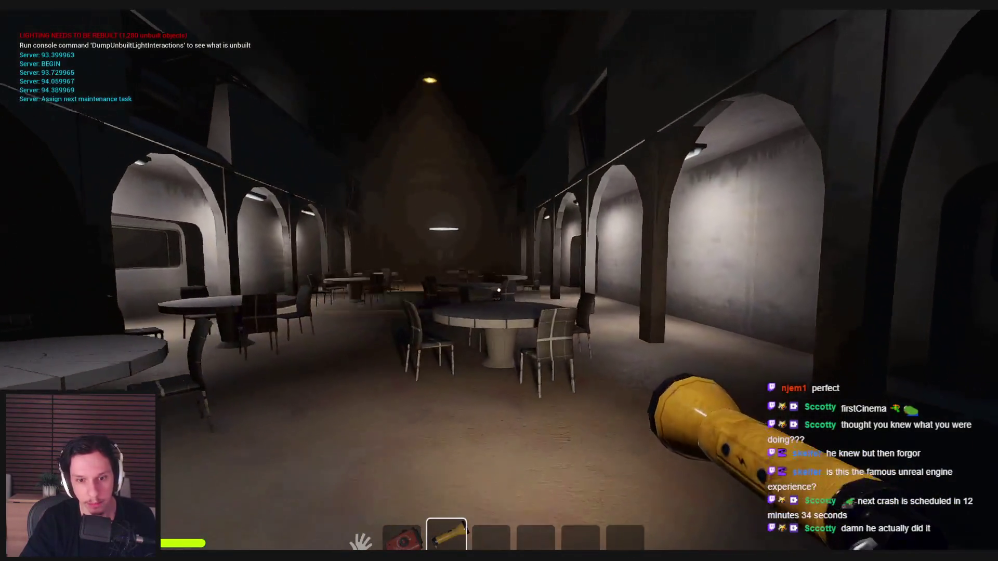
key(w)
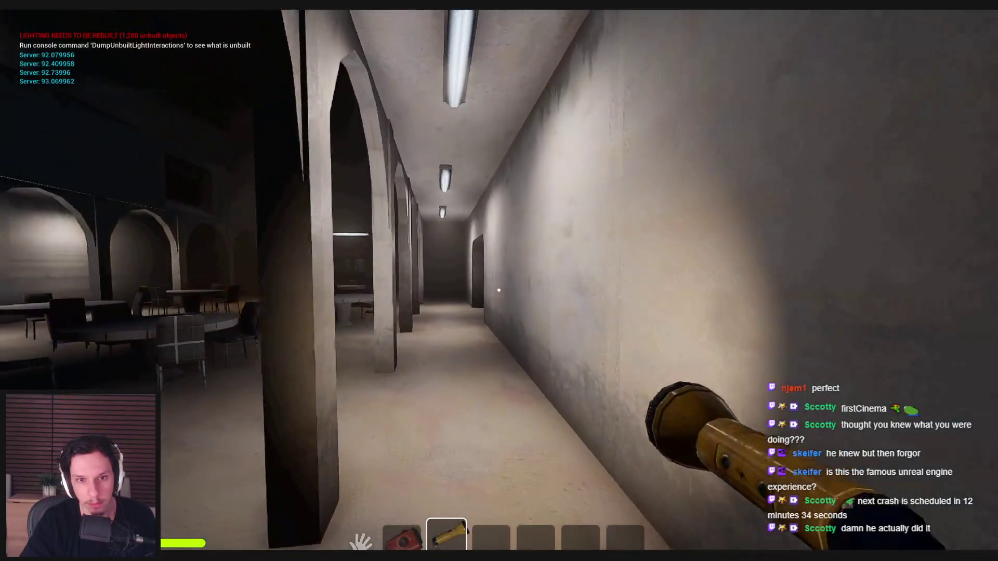
key(w)
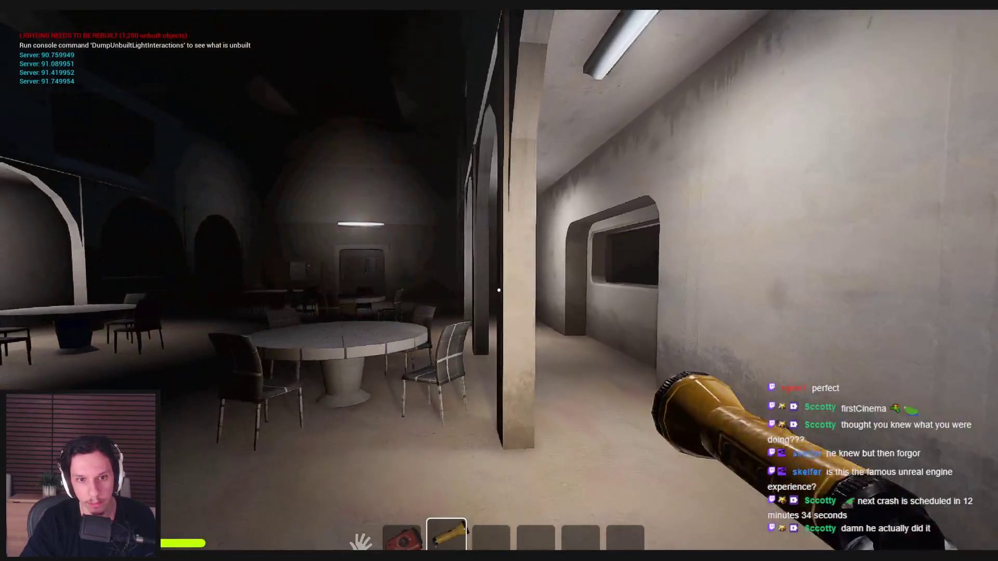
key(w)
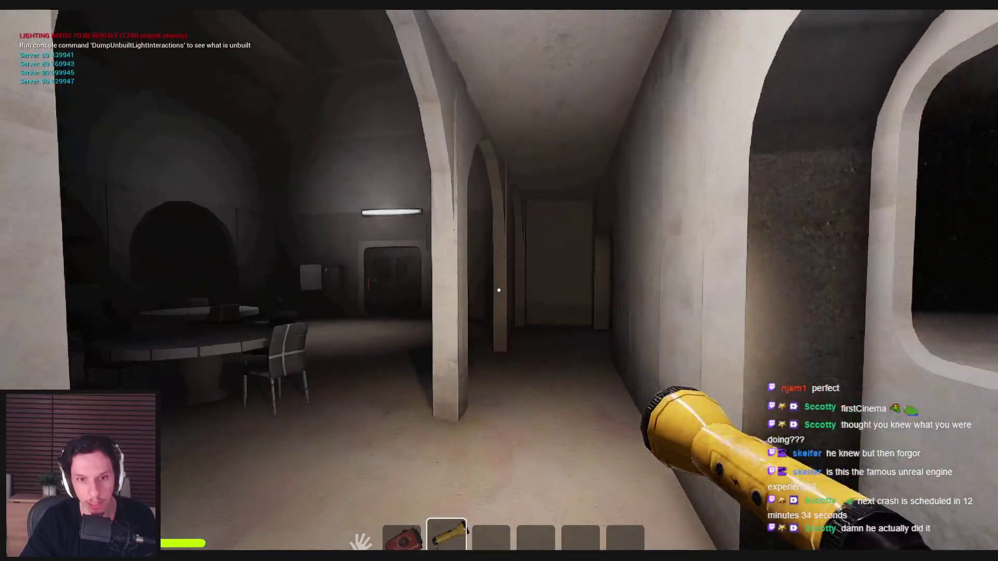
key(w)
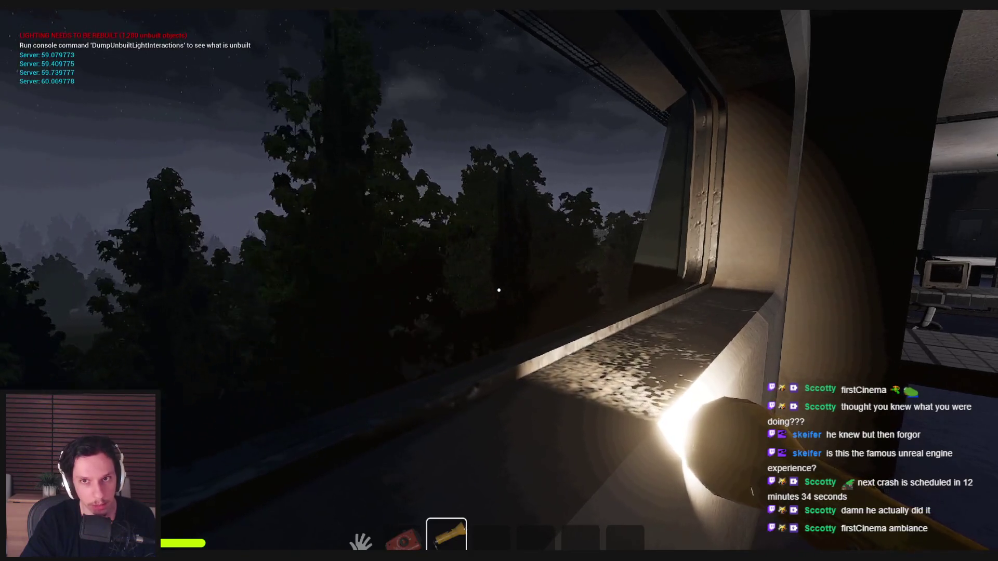
Walk through the metal door and the library door out onto the train's outer walkway
key(w)
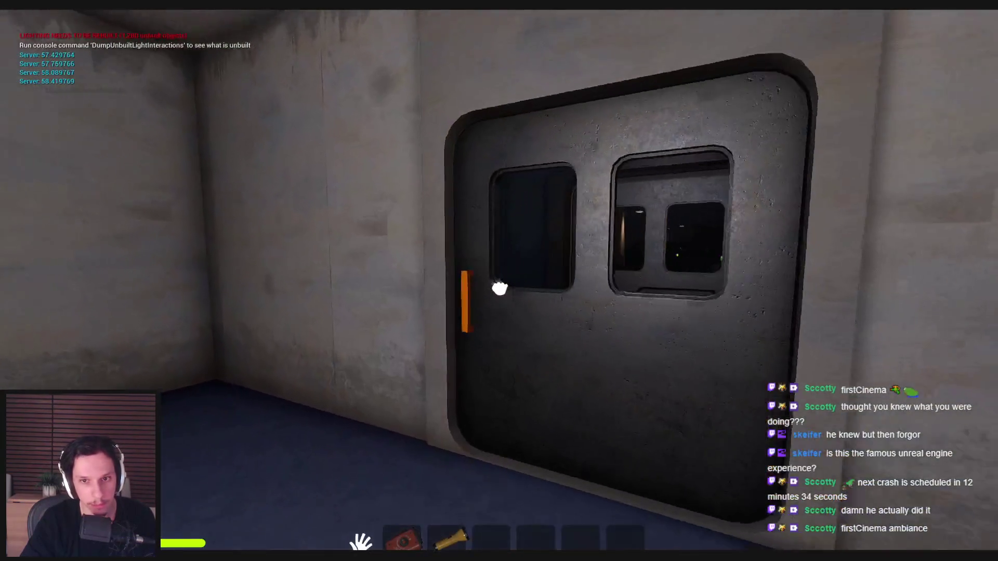
click(499, 286)
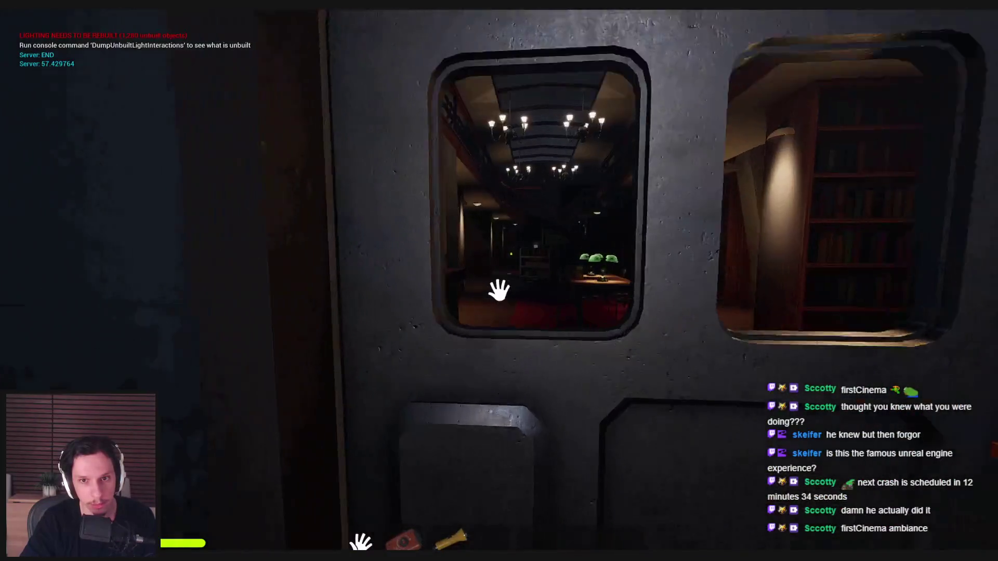
click(499, 289)
key(w)
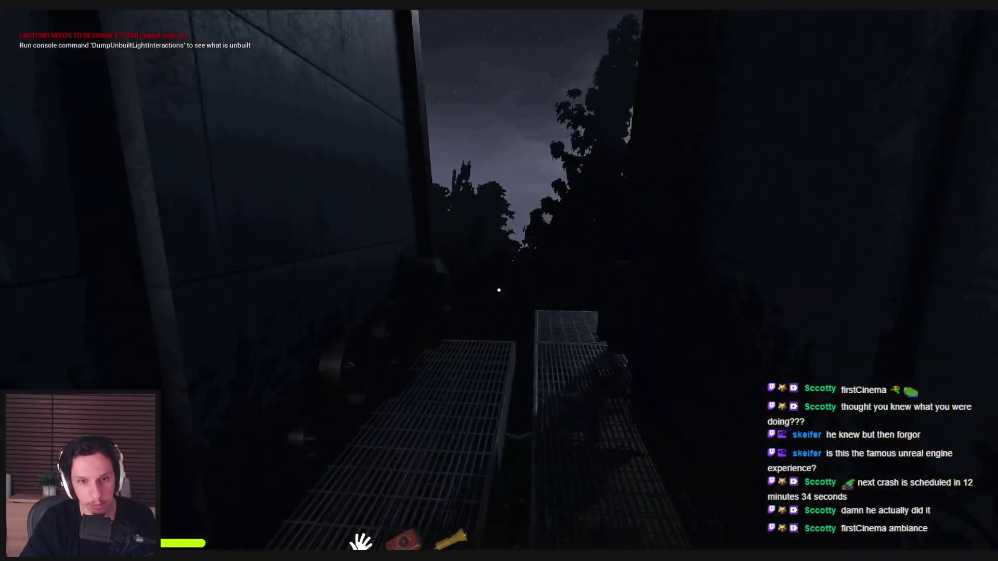
Move along the walkway looking at the trees beside the track at night, then stop Play-in-Editor
key(w)
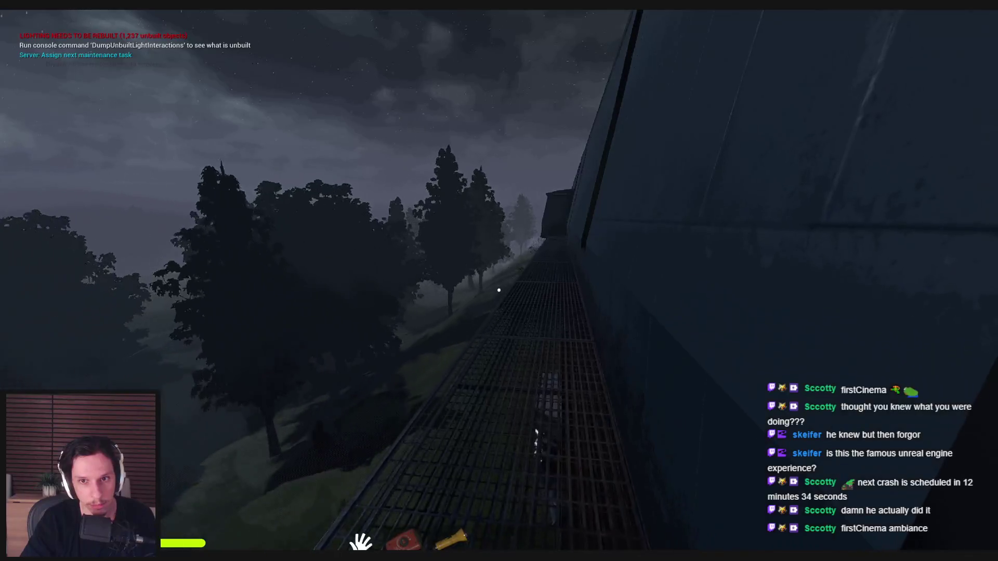
key(w)
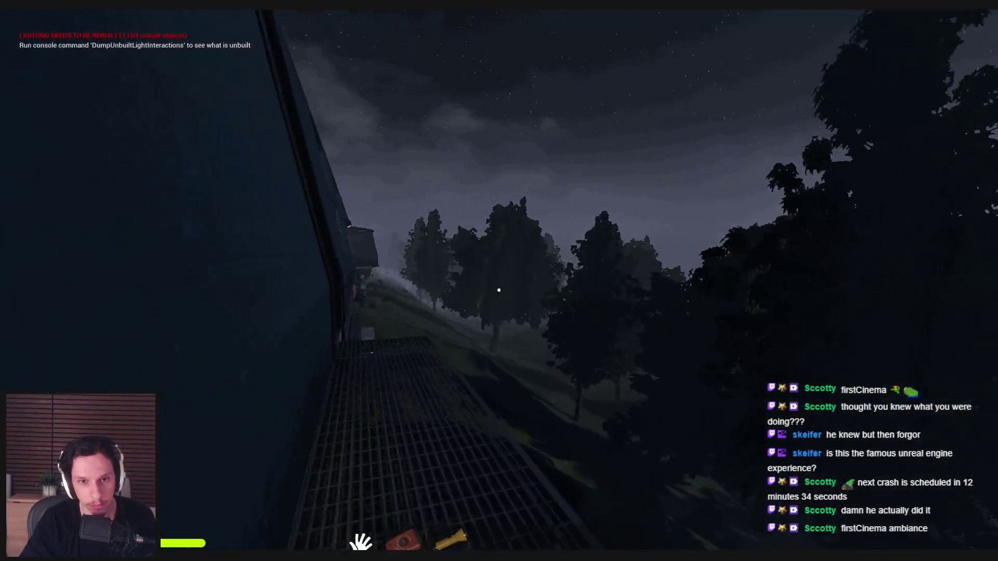
key(w)
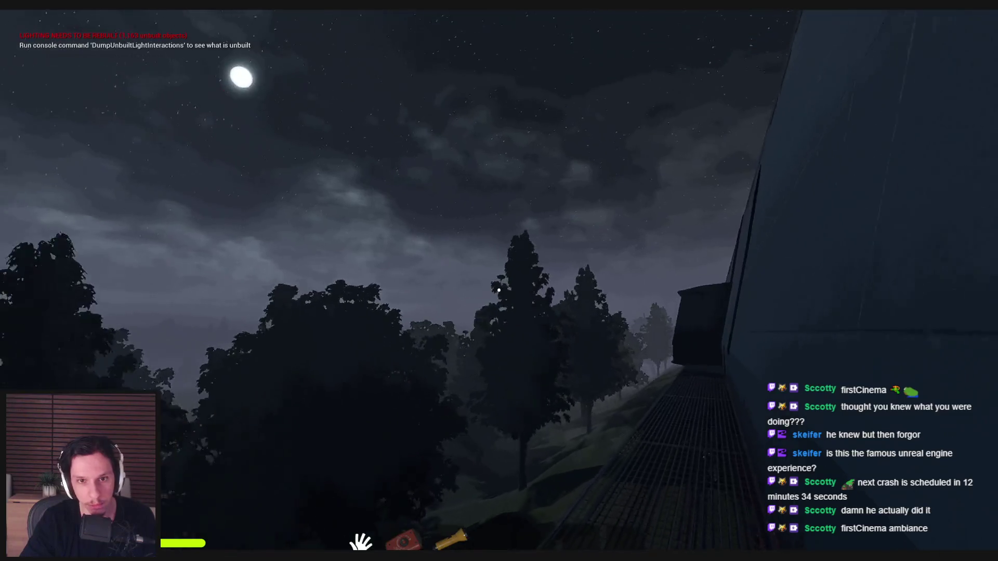
key(w)
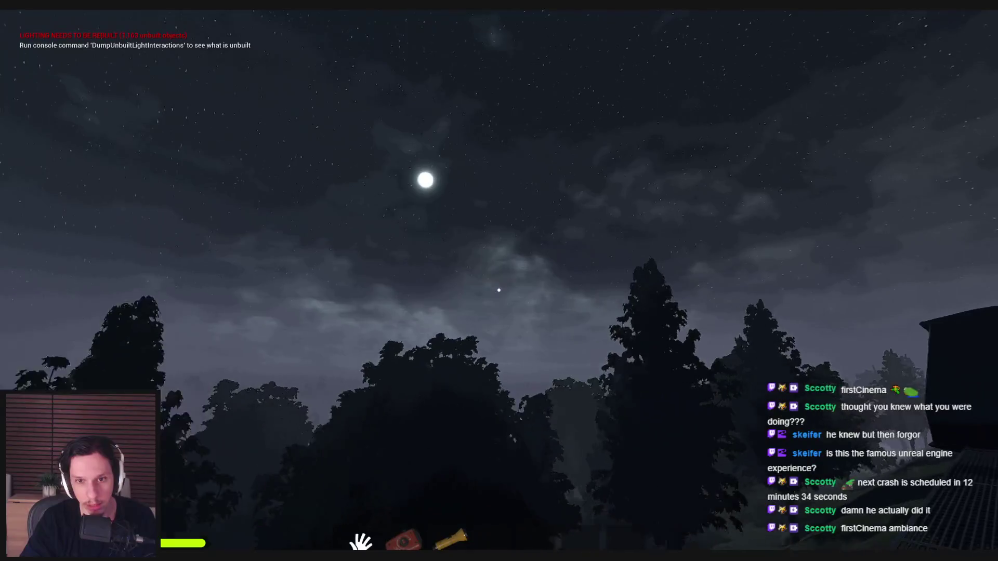
key(w)
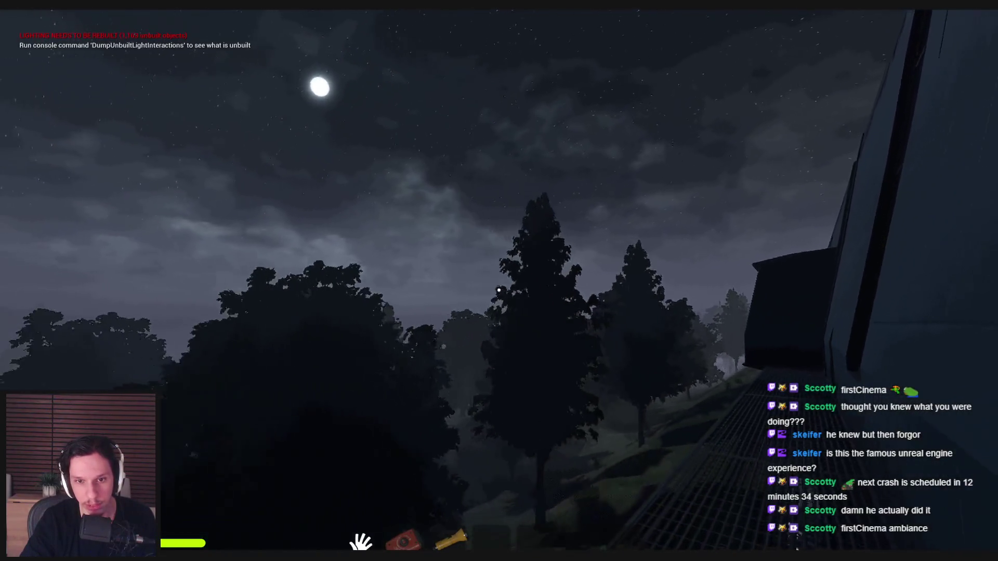
key(w)
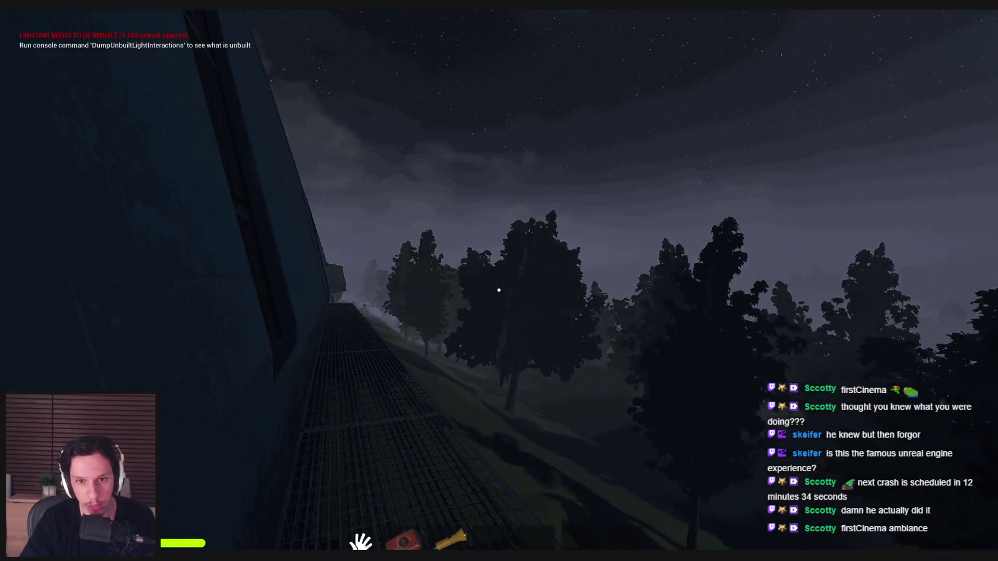
key(Escape)
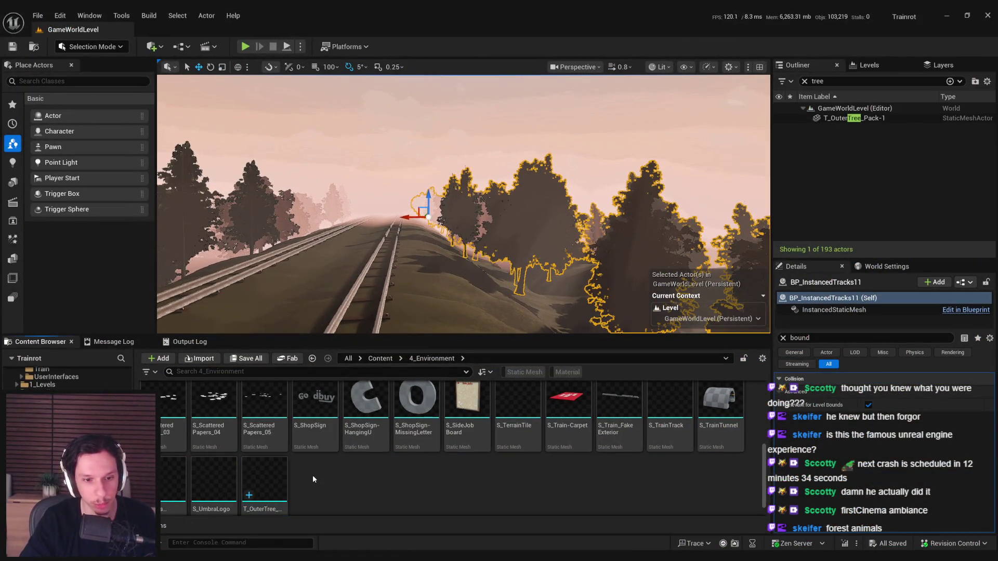
Glance at the merged tree mesh, then open M_RetroTree_Base and move its offset node group up-left
double_click(255, 469)
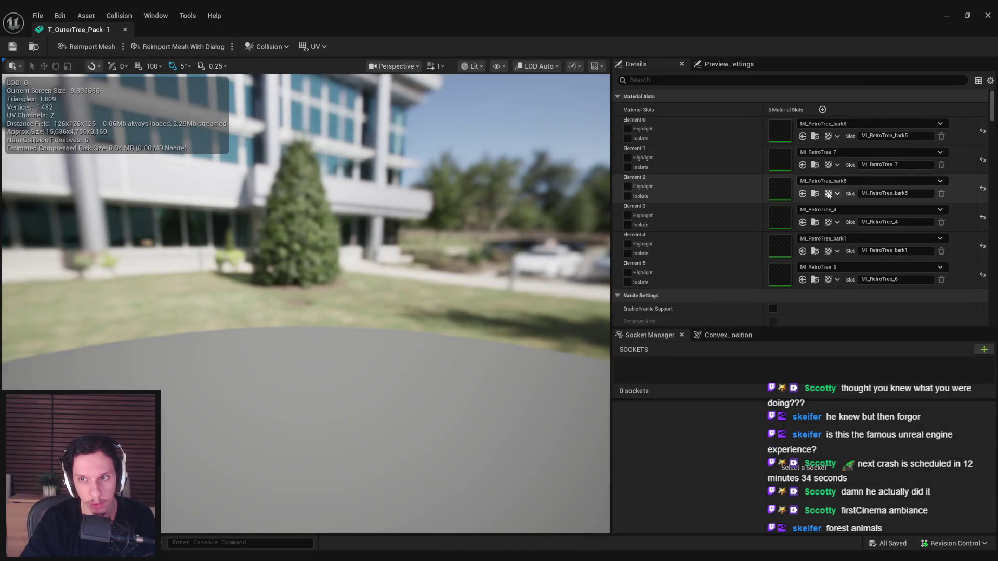
middle_click(45, 31)
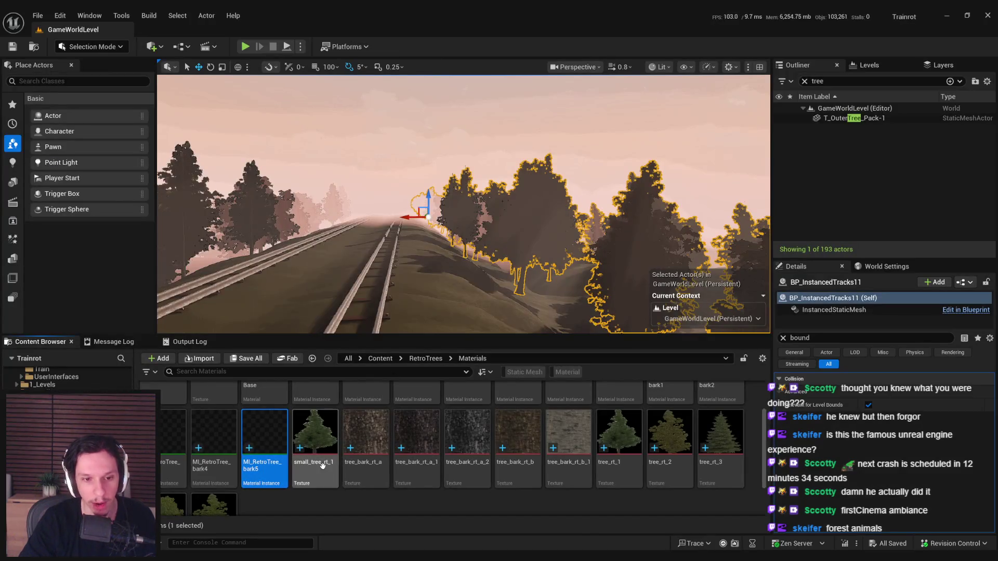
scroll(322, 465, up, 2)
double_click(264, 434)
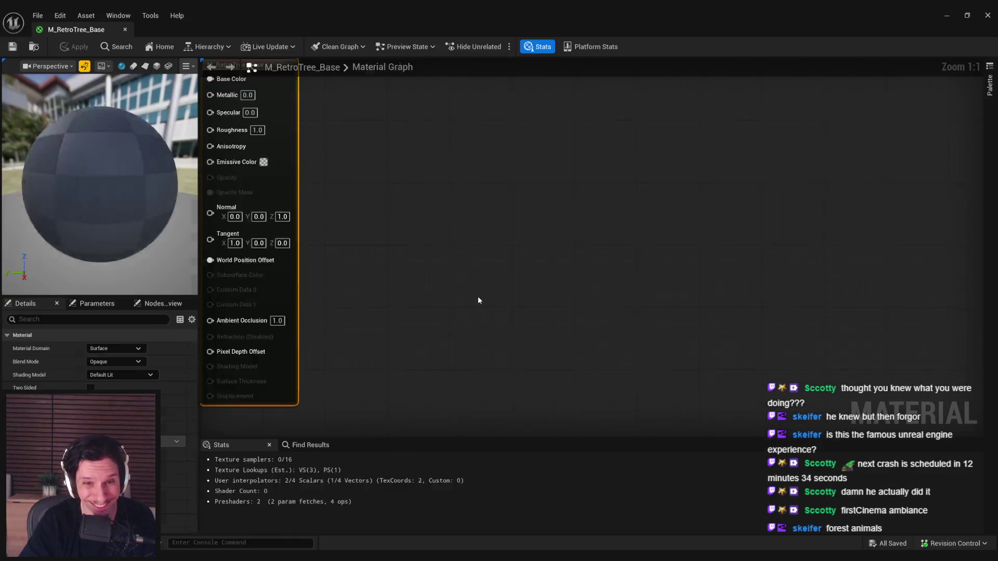
mouse_move(594, 284)
mouse_down()
mouse_move(520, 251)
mouse_move(555, 244)
mouse_up()
Insert an Add node (B 1.0) after Multiply and wire its output into World Position Offset
text(add)
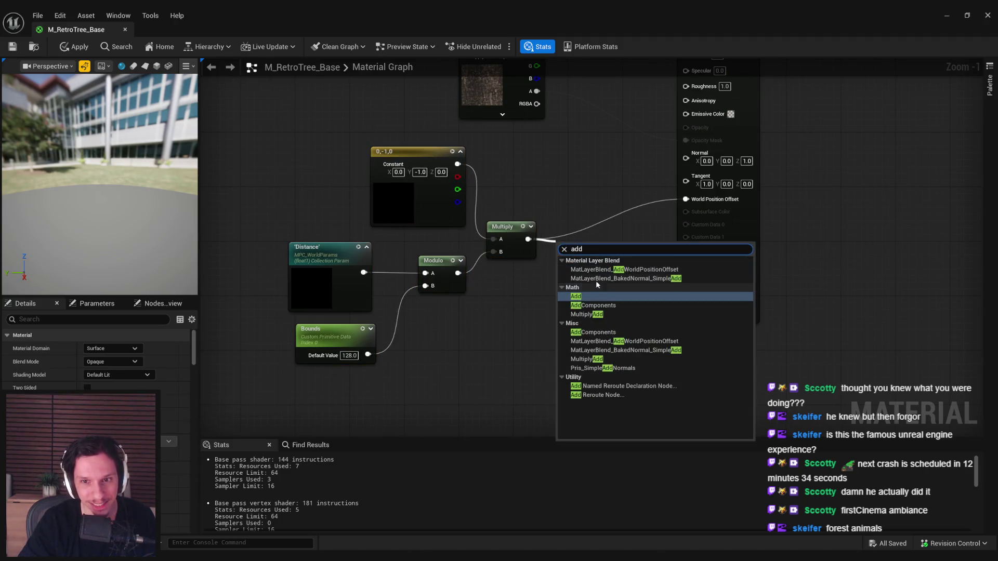
click(584, 272)
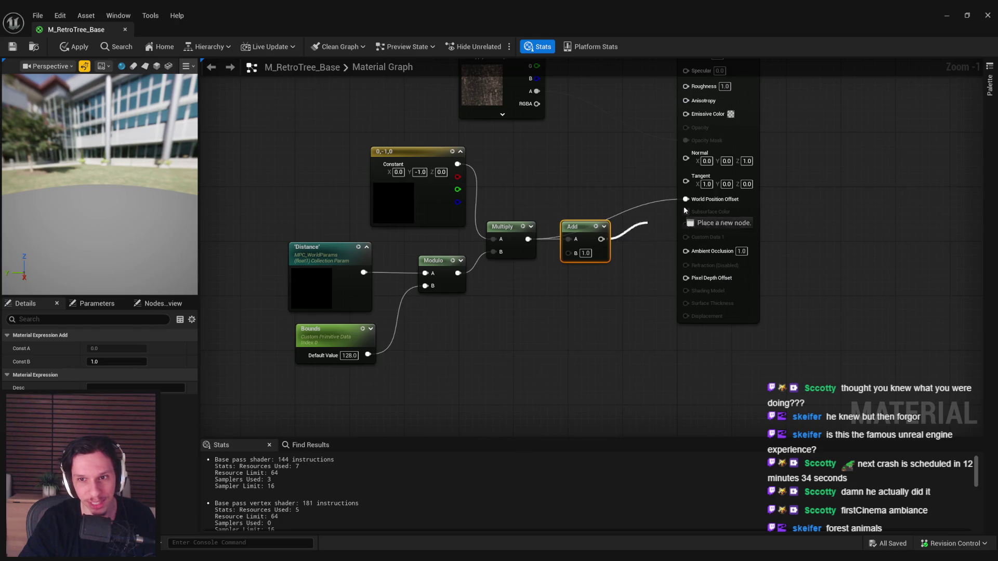
drag(684, 210, 686, 199)
drag(615, 258, 620, 260)
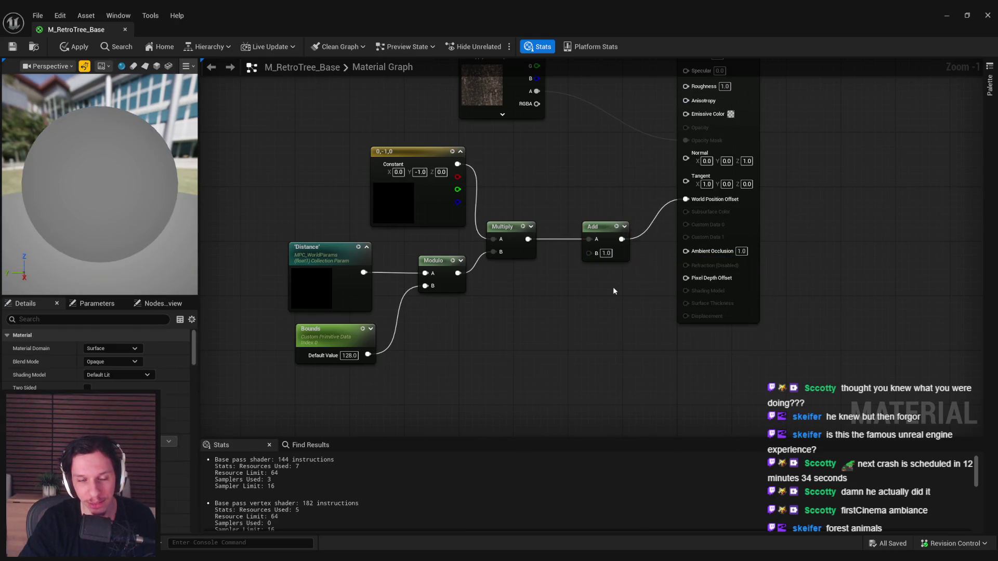
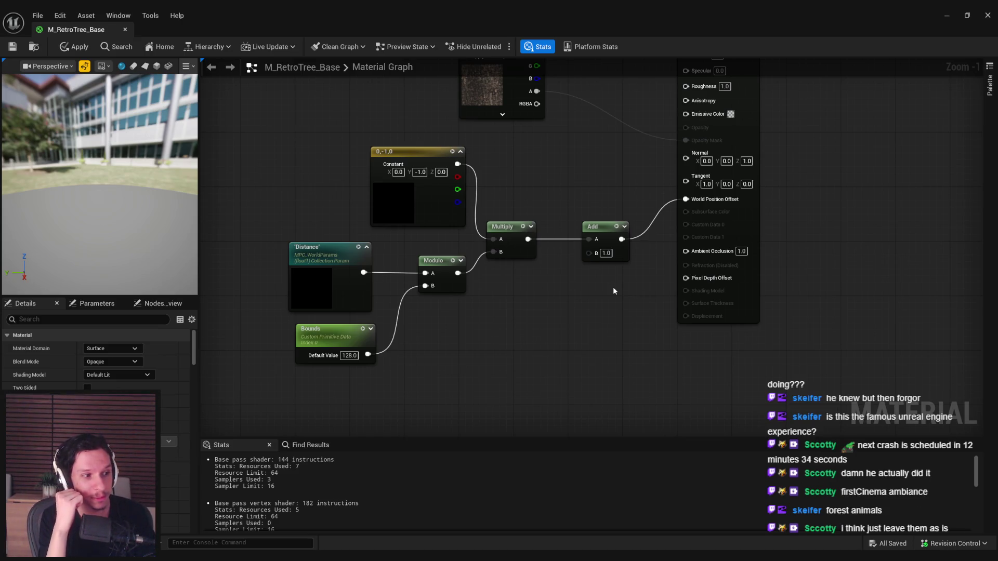
Add a SimpleGrassWind node and wire its result into the Add node's B input
right_click(508, 323)
text(grass)
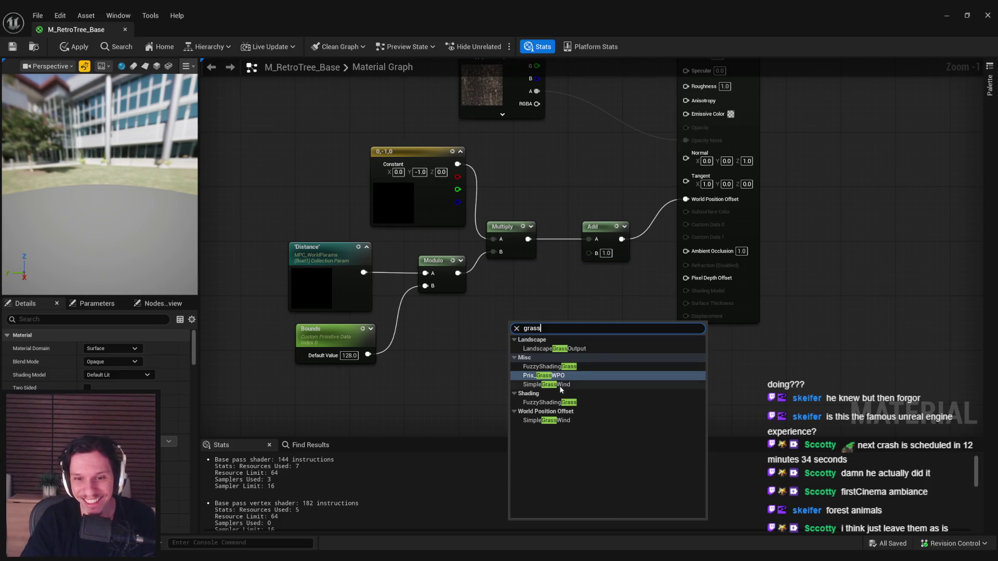
click(552, 384)
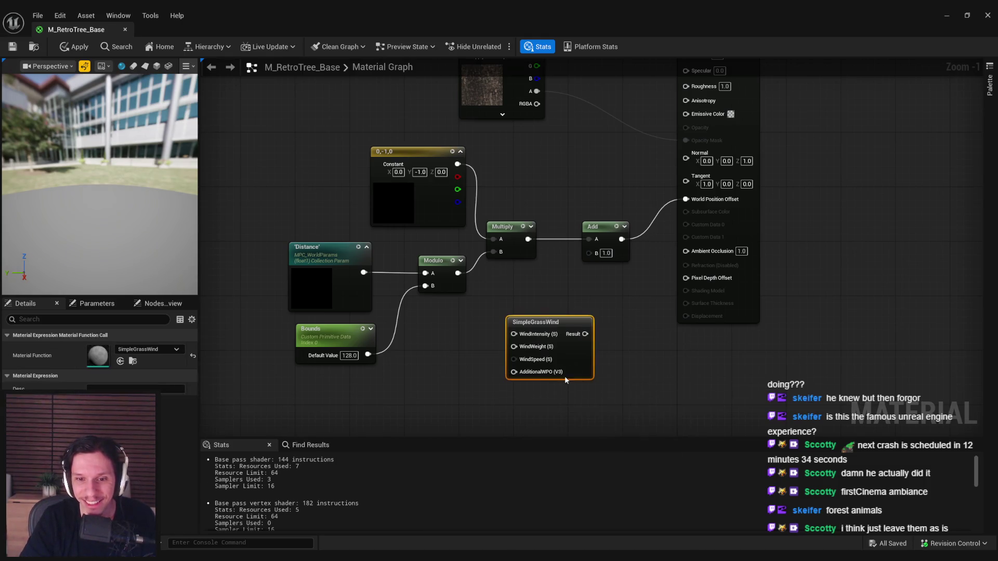
drag(585, 334, 591, 255)
drag(551, 322, 551, 364)
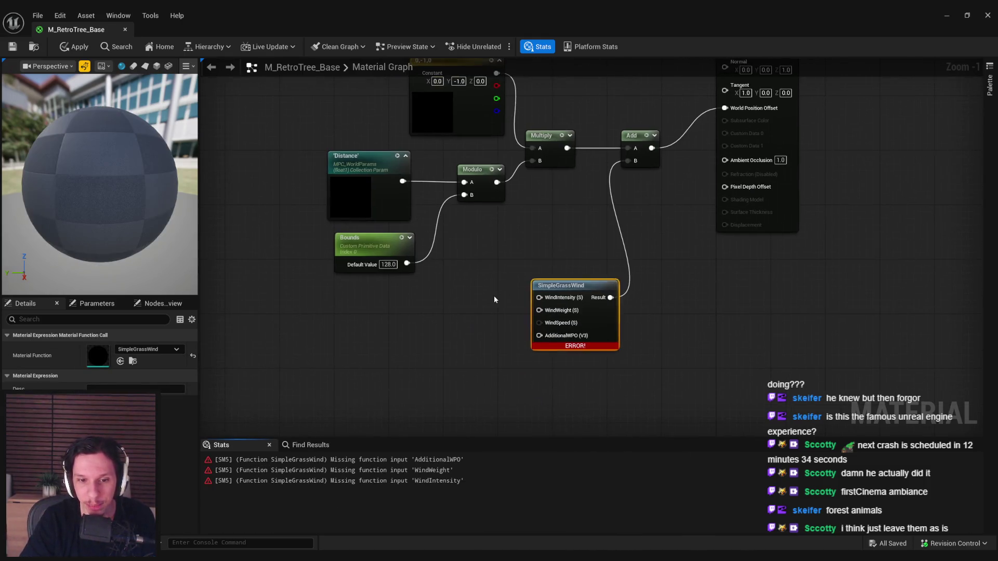
Feed WindIntensity, WindWeight and AdditionalWPO with 1.0 constants, then apply the material
right_click(491, 288)
text(constant)
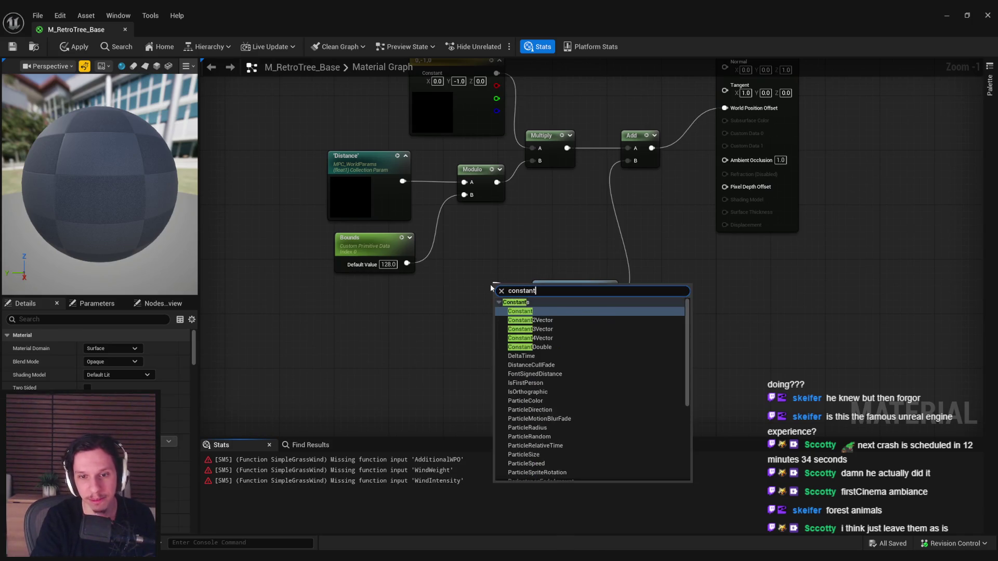
key(Return)
drag(522, 285, 486, 271)
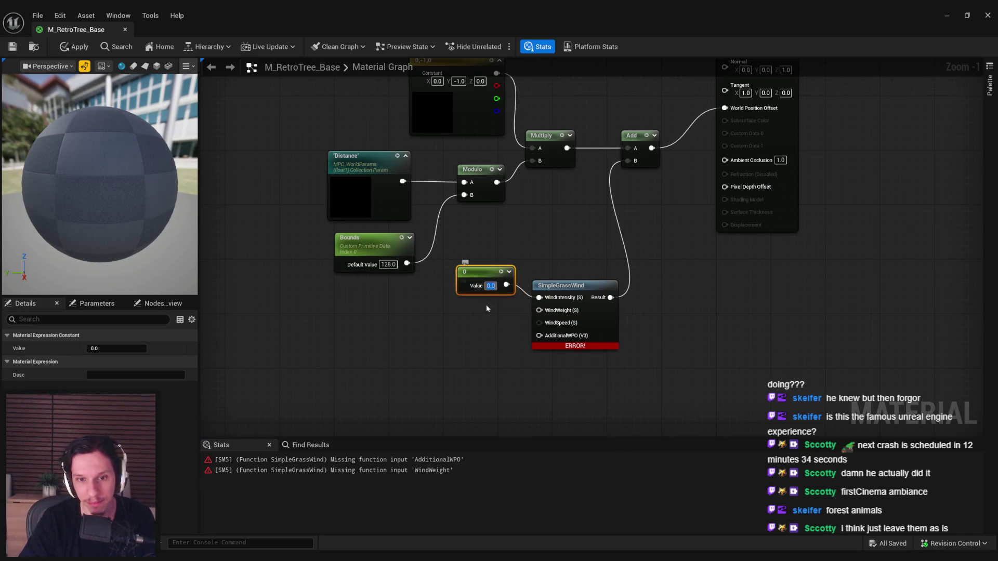
text(1)
key(Return)
key(ctrl+w)
mouse_move(506, 326)
mouse_down()
mouse_move(520, 333)
mouse_move(539, 310)
mouse_move(544, 336)
mouse_up()
click(524, 355)
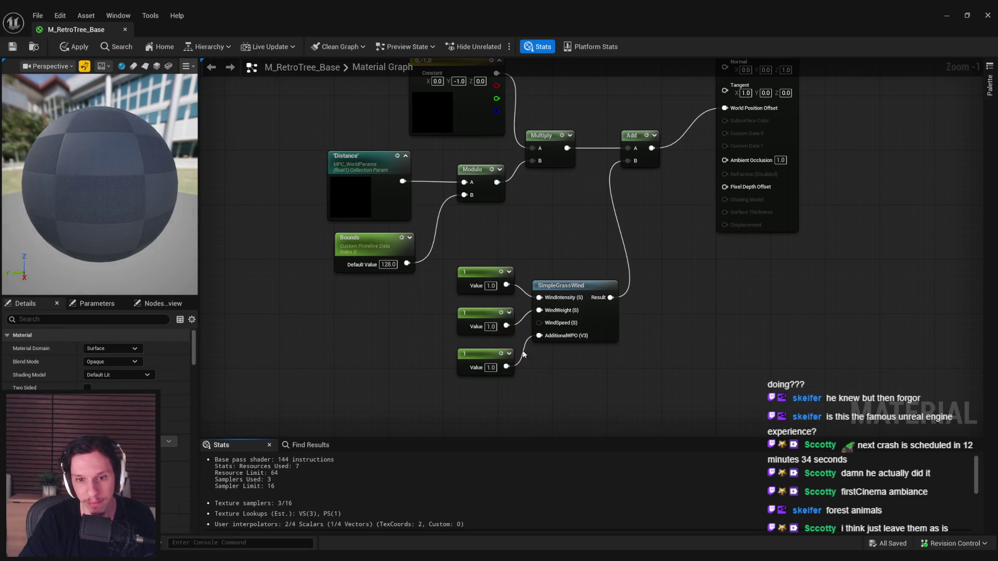
click(83, 51)
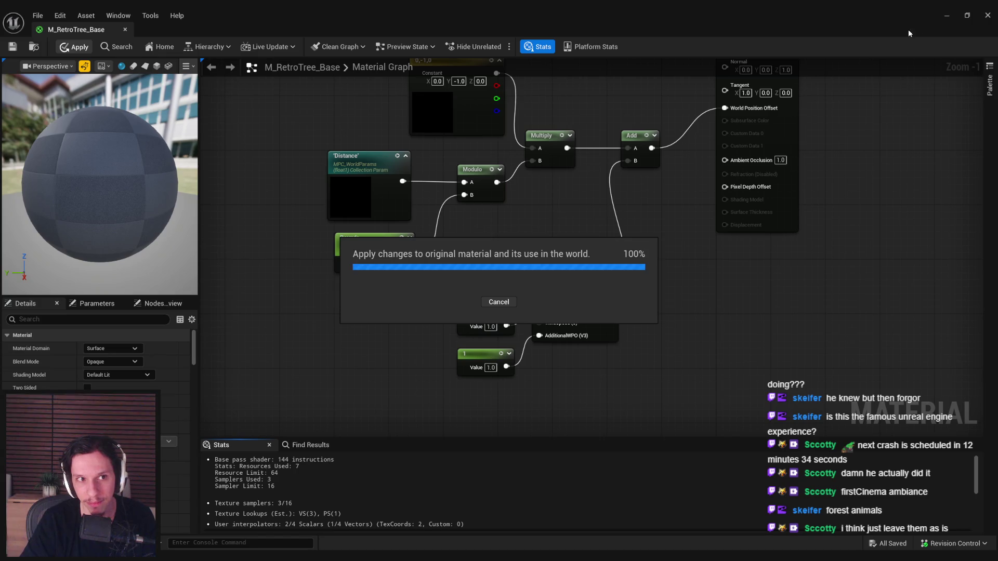
click(948, 17)
drag(582, 217, 540, 255)
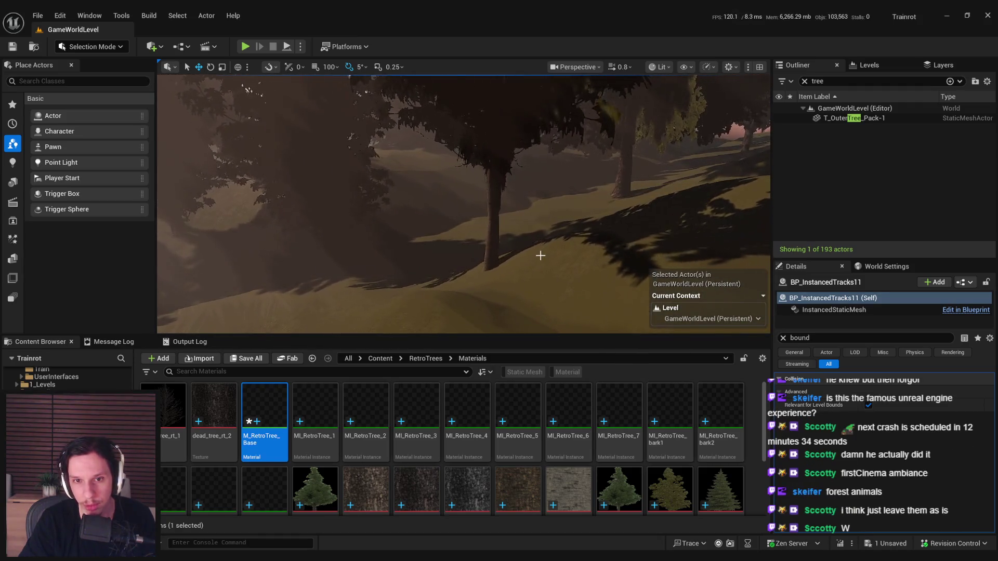
scroll(541, 255, up, 2)
drag(539, 255, 539, 256)
In M_RetroTree_Base, wire a new Pris_GrassWPO node's Result into Add B and apply
double_click(264, 411)
right_click(344, 356)
text(grass)
key(Return)
drag(411, 314, 506, 361)
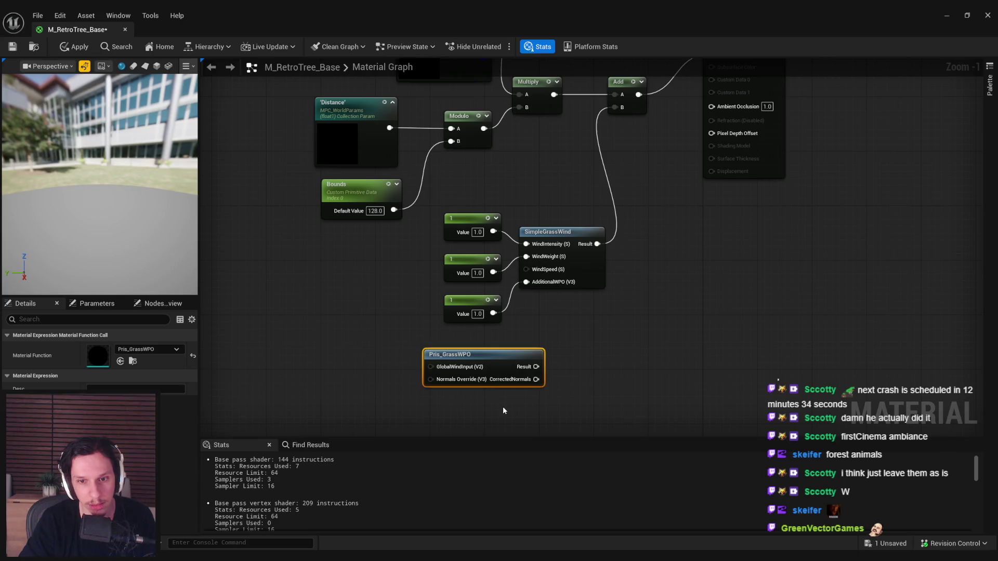
drag(536, 366, 617, 107)
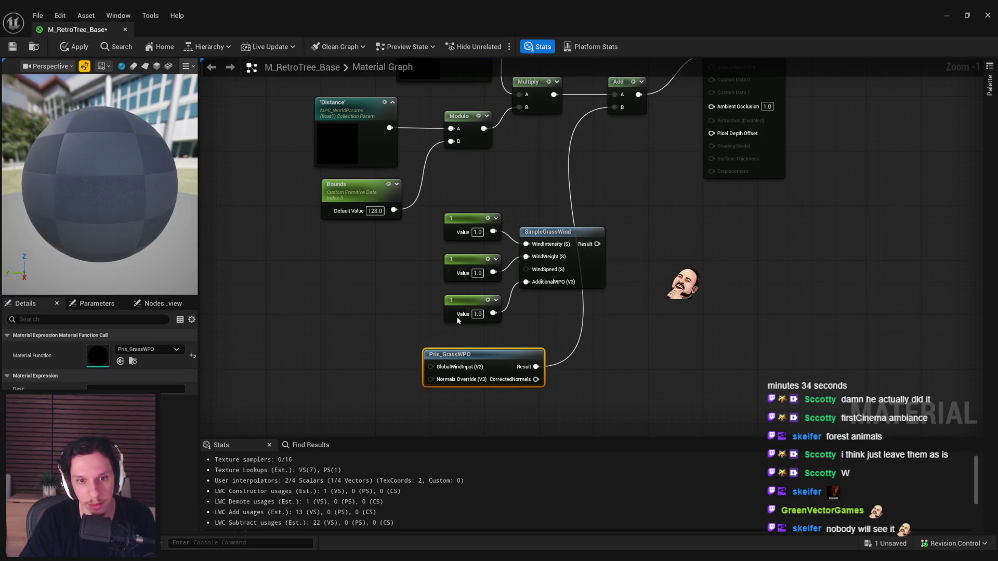
click(76, 46)
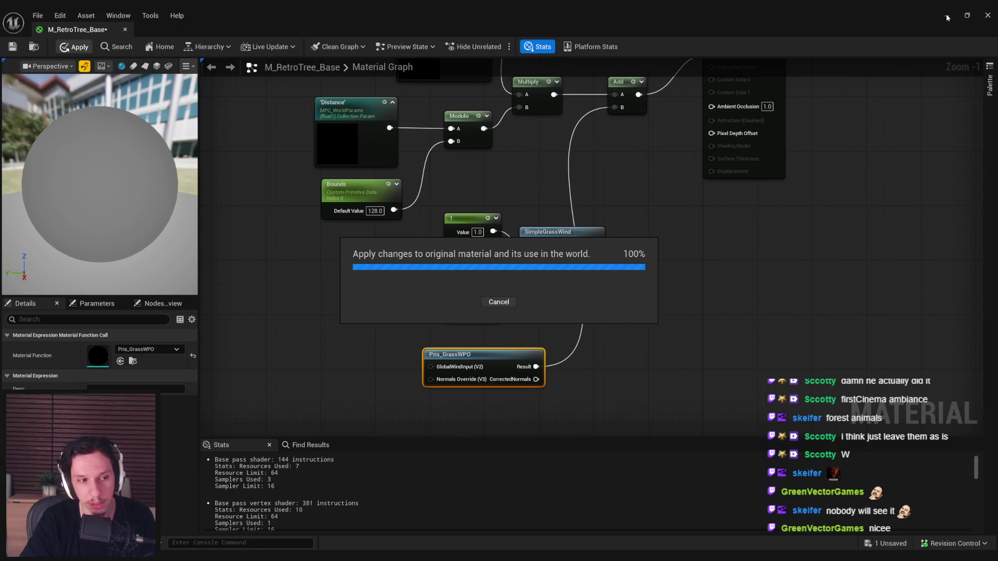
Check the trees in the level, then bring the material editor back
click(947, 16)
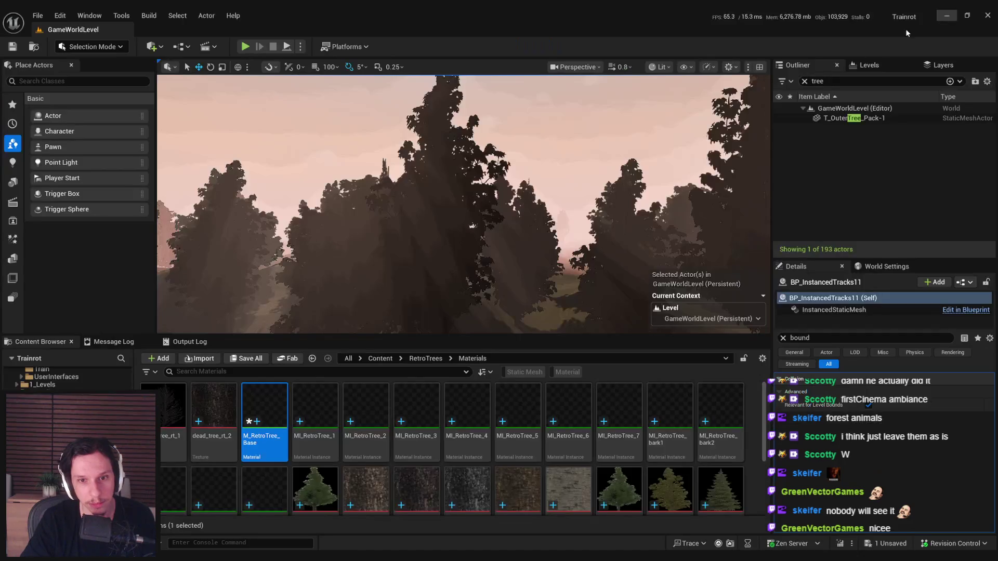
drag(603, 217, 604, 216)
click(366, 537)
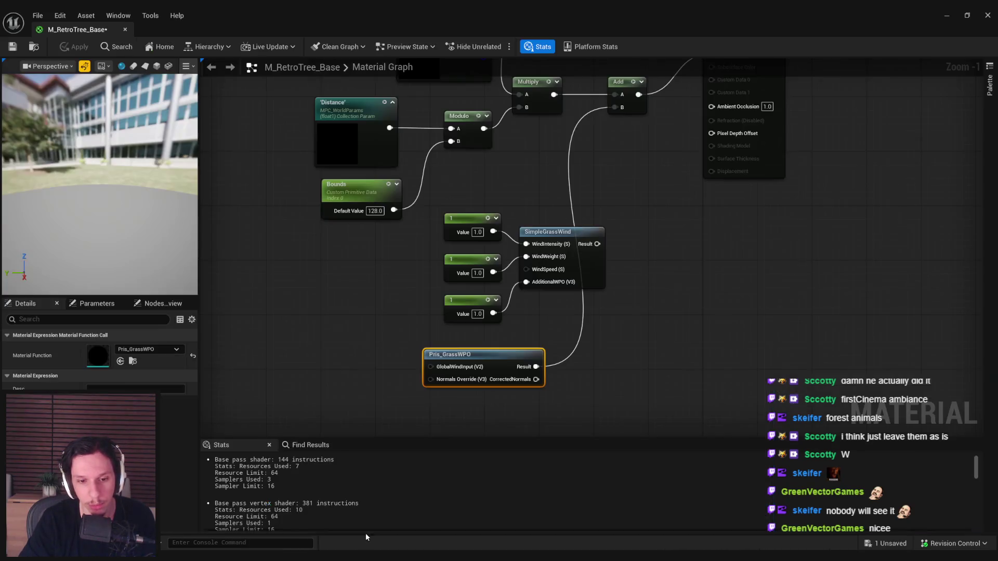
Inspect the Pris_GrassWPO function's node network, then close its tab
double_click(459, 387)
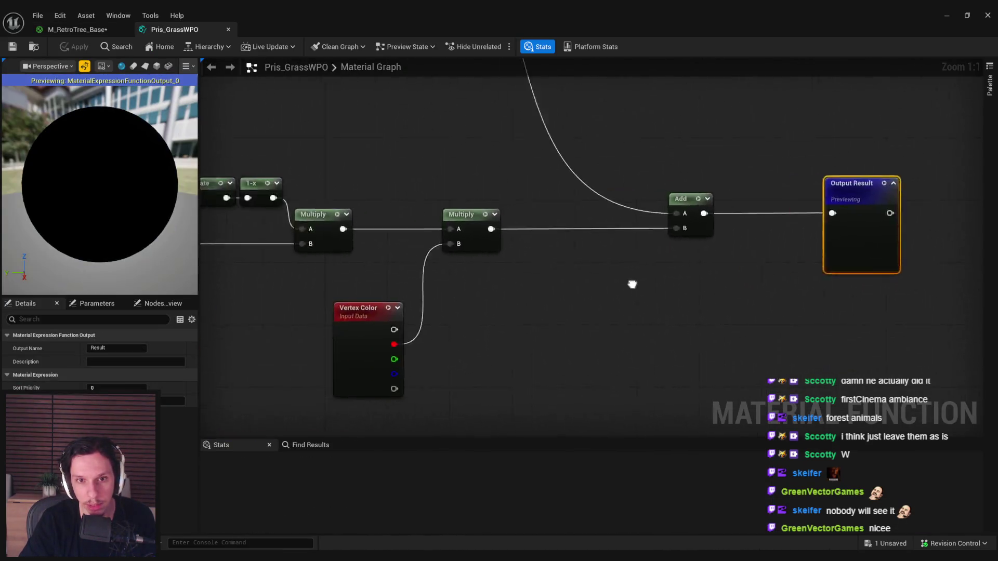
drag(591, 283, 598, 361)
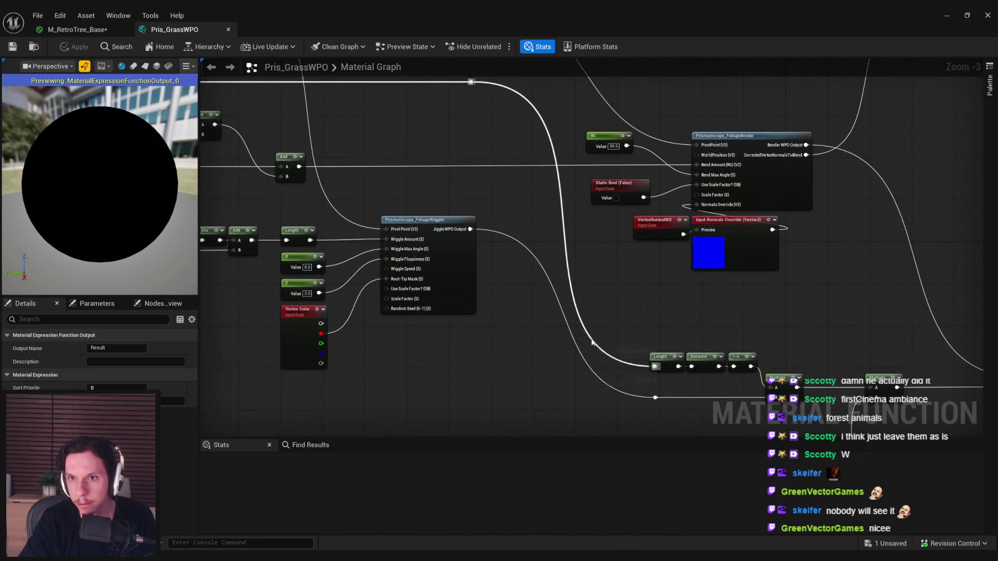
scroll(499, 292, down, 3)
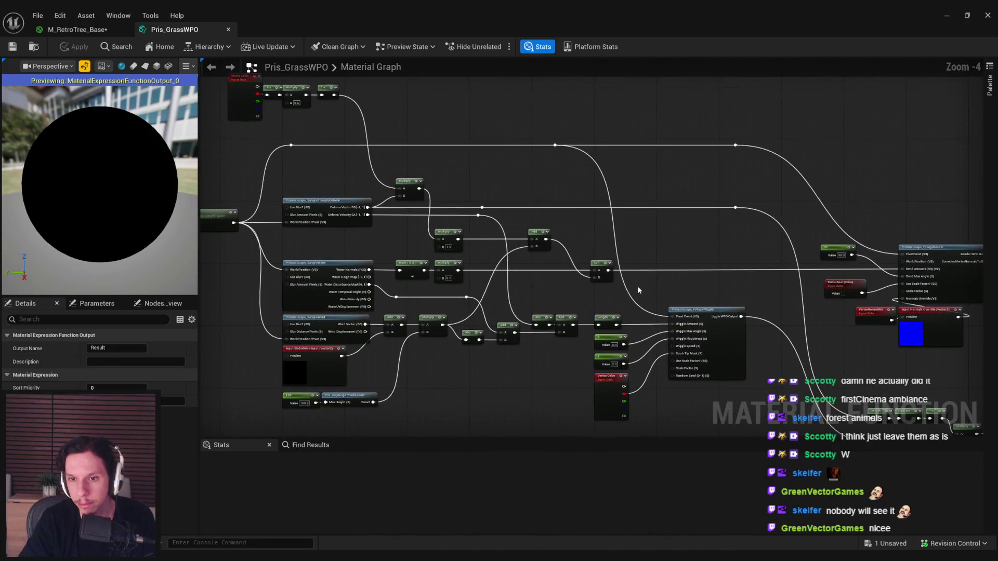
scroll(637, 286, up, 3)
drag(697, 277, 725, 343)
scroll(725, 343, down, 1)
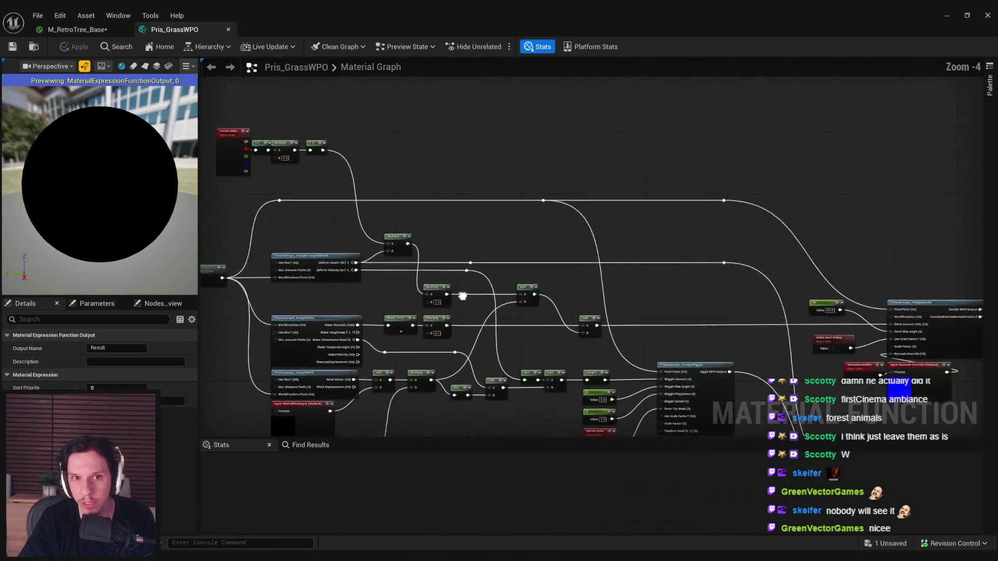
click(228, 29)
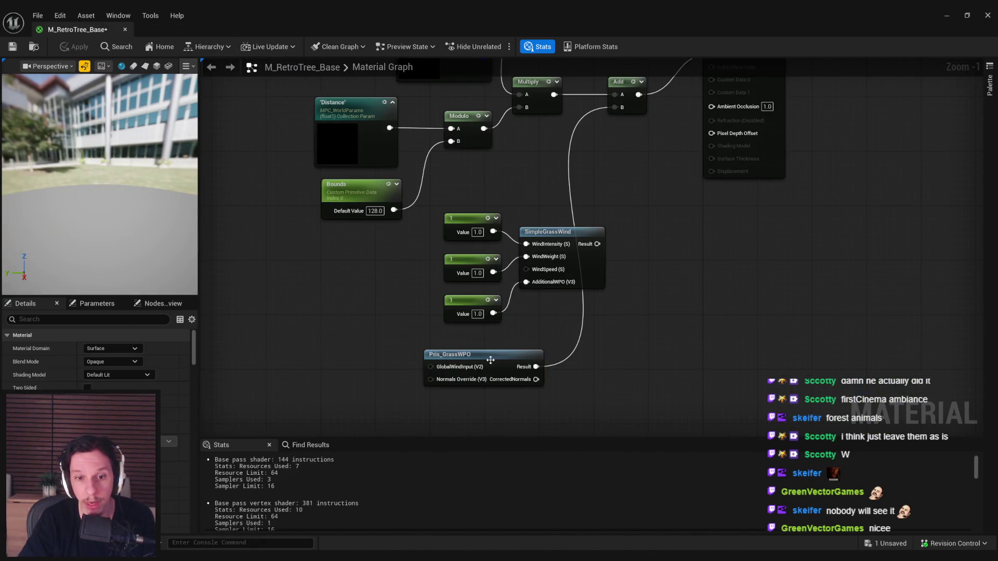
Reconnect SimpleGrassWind to Add B, move the wind nodes aside, and apply
drag(625, 111, 625, 107)
drag(601, 345, 434, 208)
mouse_move(589, 275)
mouse_down()
mouse_move(554, 349)
mouse_move(538, 329)
mouse_up()
click(311, 148)
click(78, 47)
Return to the level, go up to the RetroTrees folder, and frame the tracks
click(946, 15)
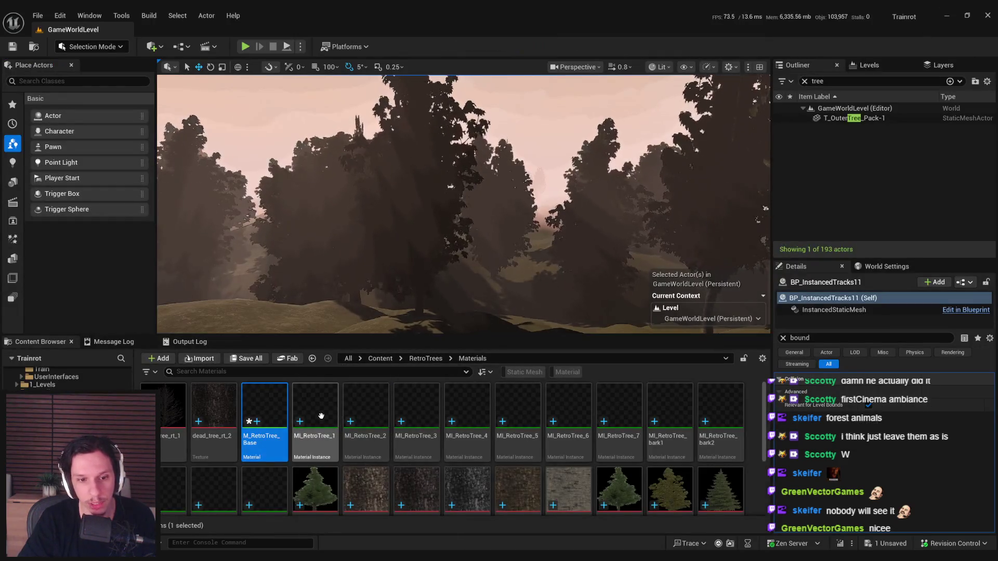
click(426, 359)
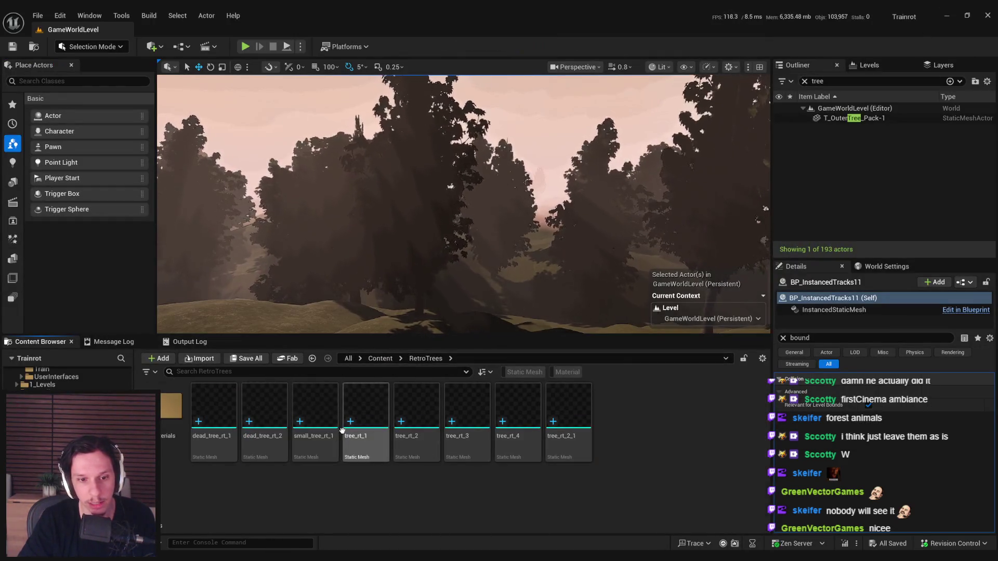
key(f)
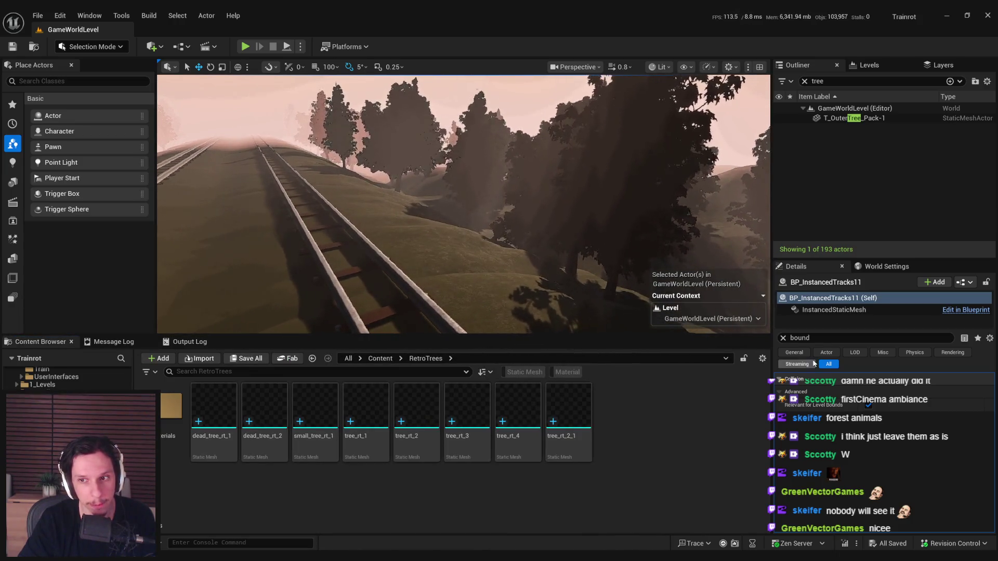
Open the tree_rt_2_1 mesh and browse the Lit view mode options
double_click(565, 421)
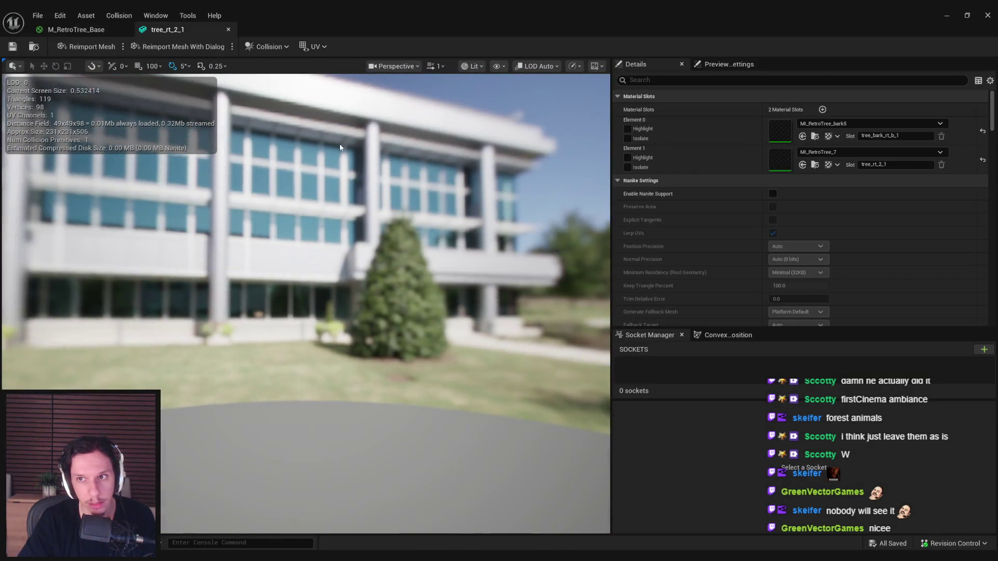
click(497, 66)
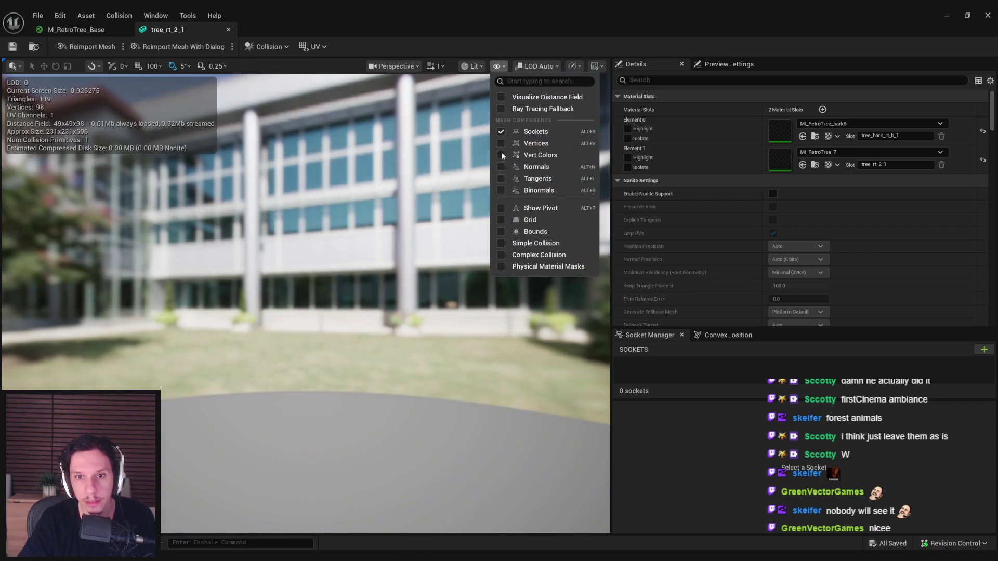
click(477, 66)
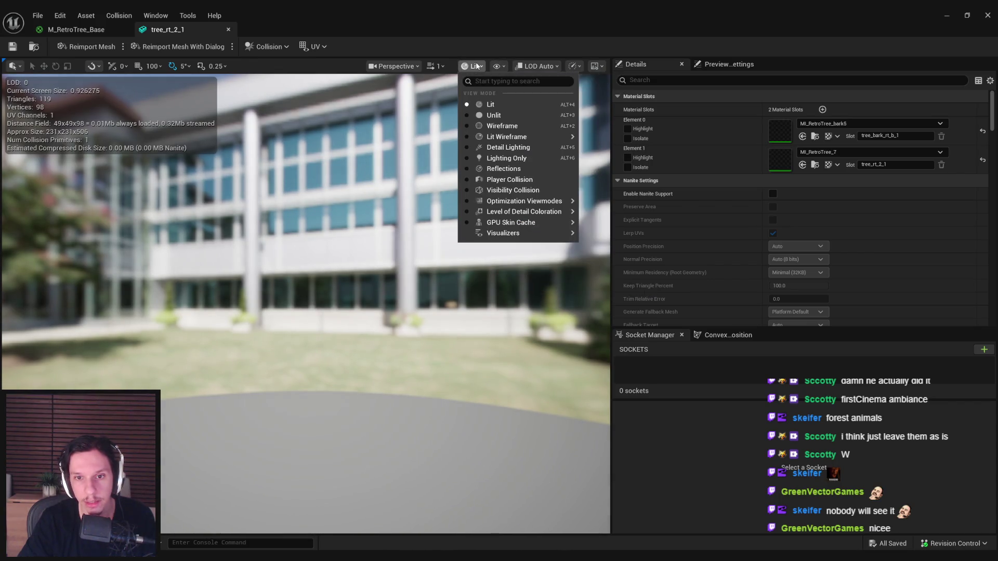
mouse_move(515, 205)
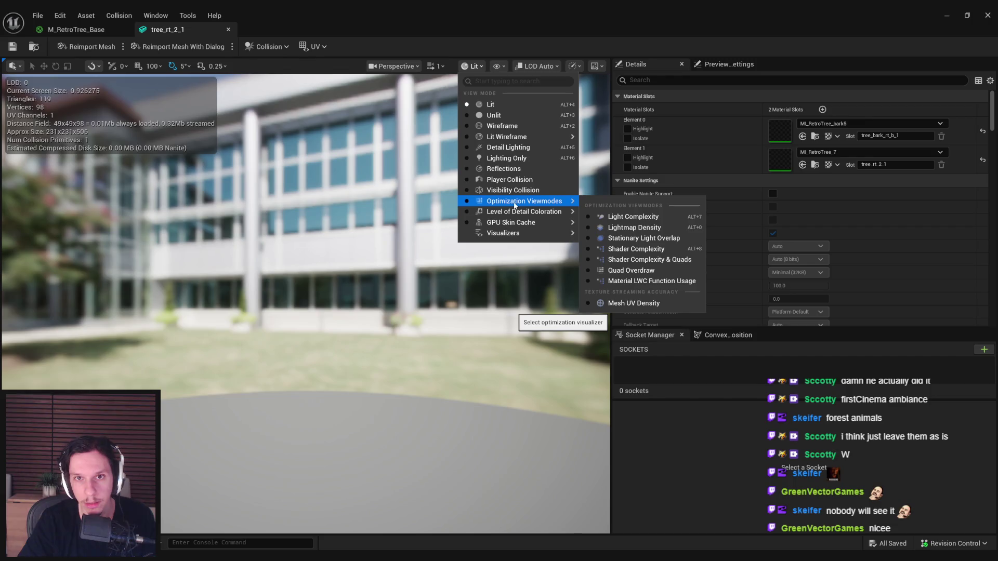
Toggle Vert Colors on and off, then return to the M_RetroTree_Base tab
click(498, 66)
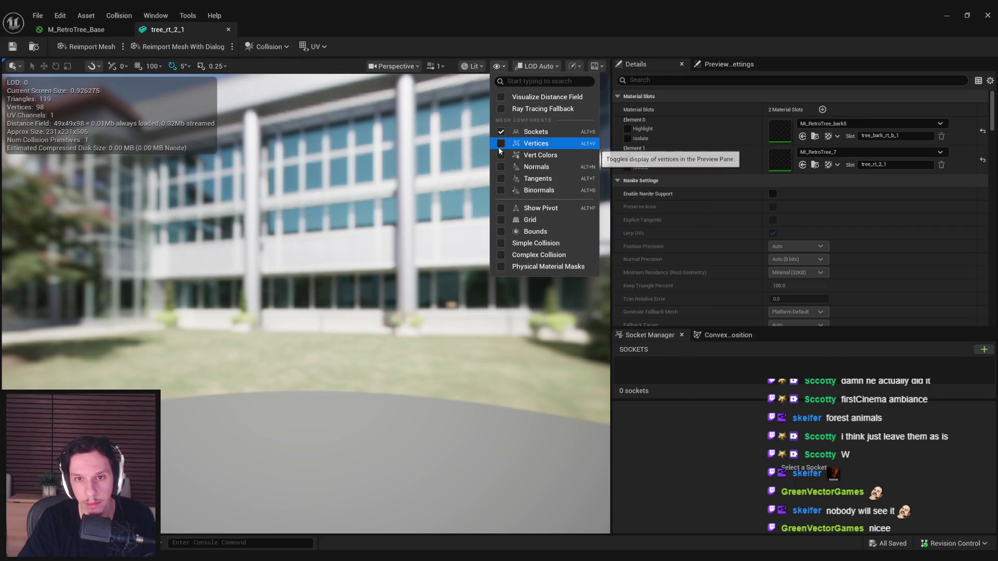
click(500, 156)
click(500, 155)
click(189, 34)
click(125, 29)
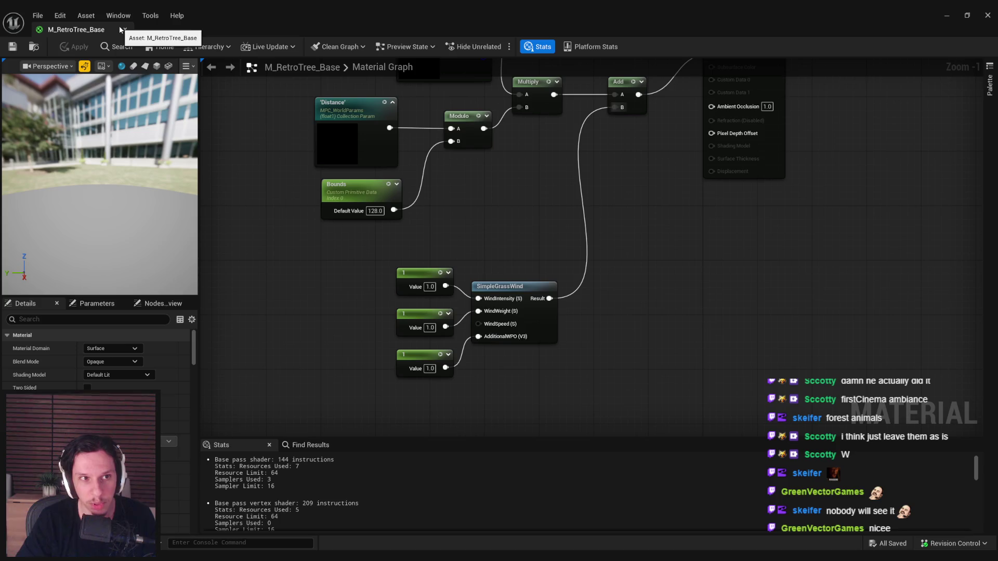
Close the material editor and drag T_OuterTree_Pack-1 into the level beside the tracks
click(124, 30)
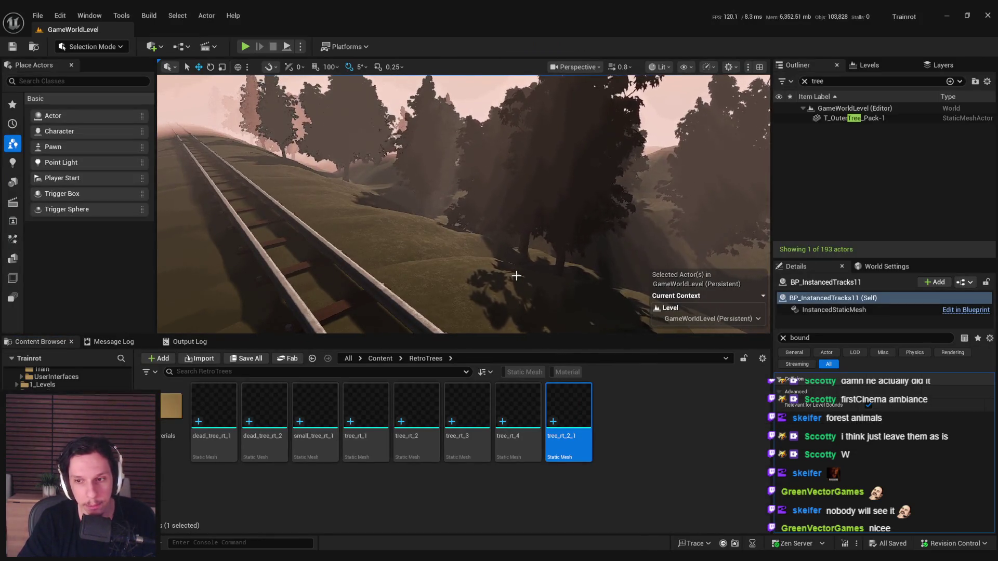
click(783, 338)
click(633, 425)
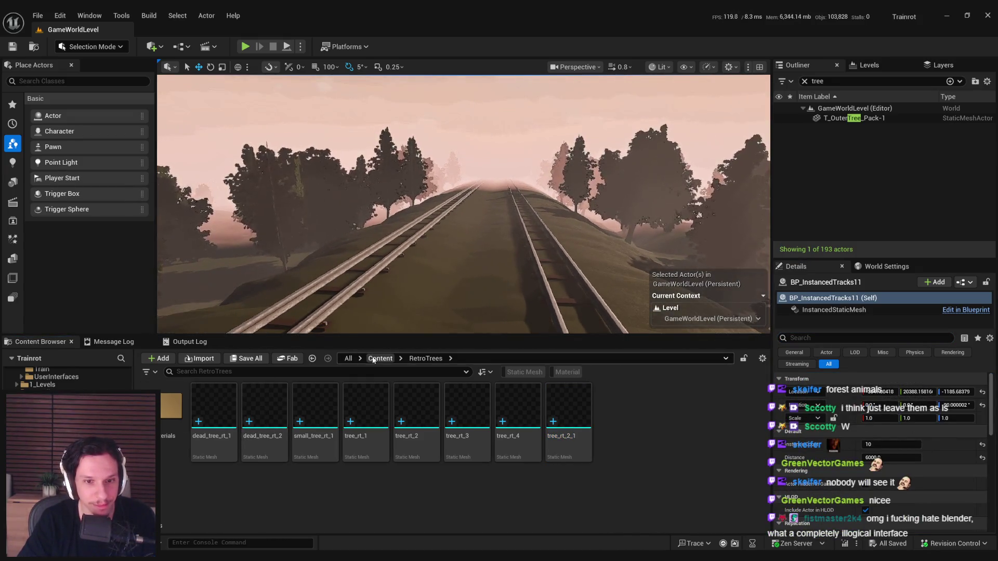
drag(439, 279, 441, 273)
click(441, 273)
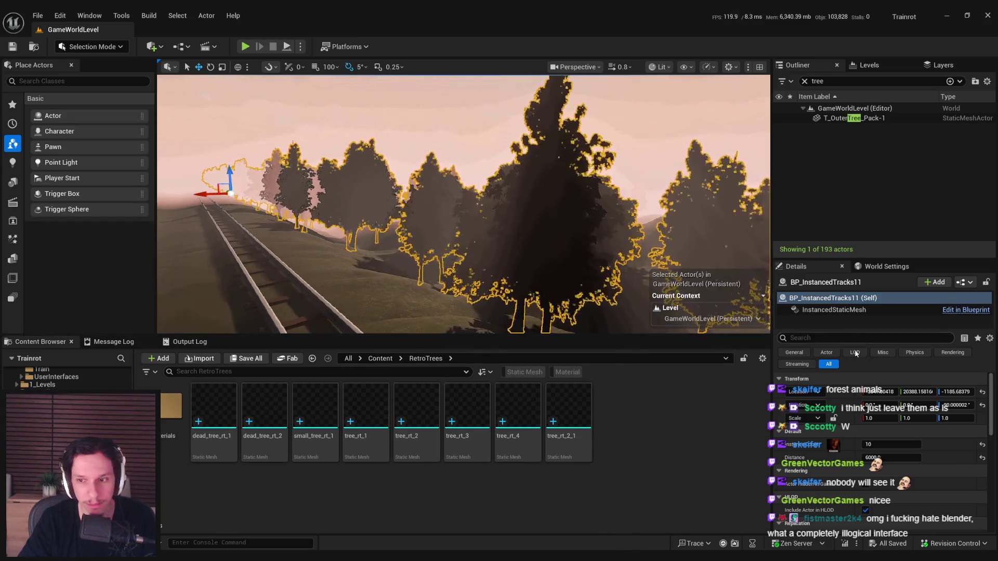
click(907, 459)
drag(264, 475, 421, 269)
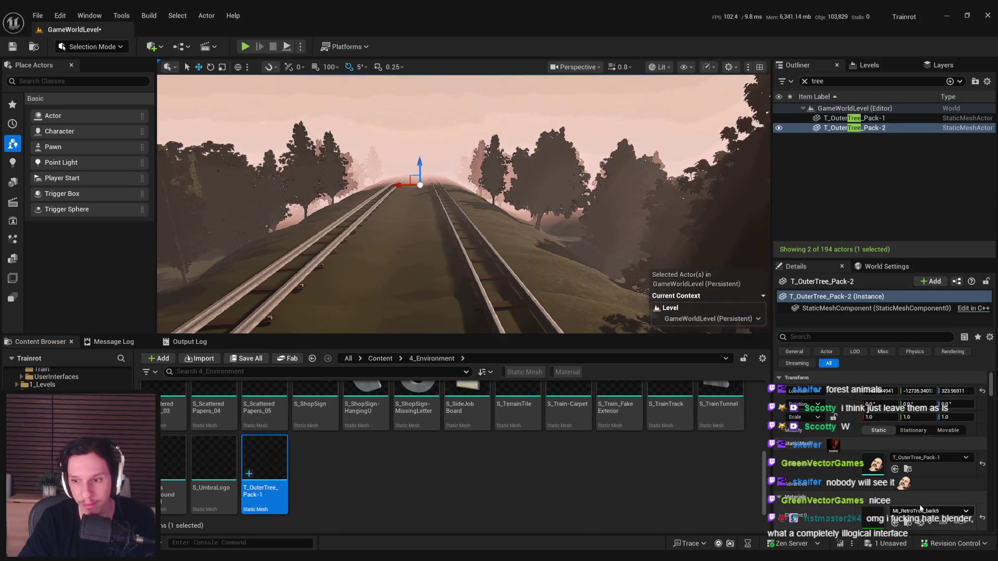
Set the new tree's first material slot to M_BlockingMaterial, replacing a mistaken MI_RotaryPhone
click(930, 511)
click(916, 411)
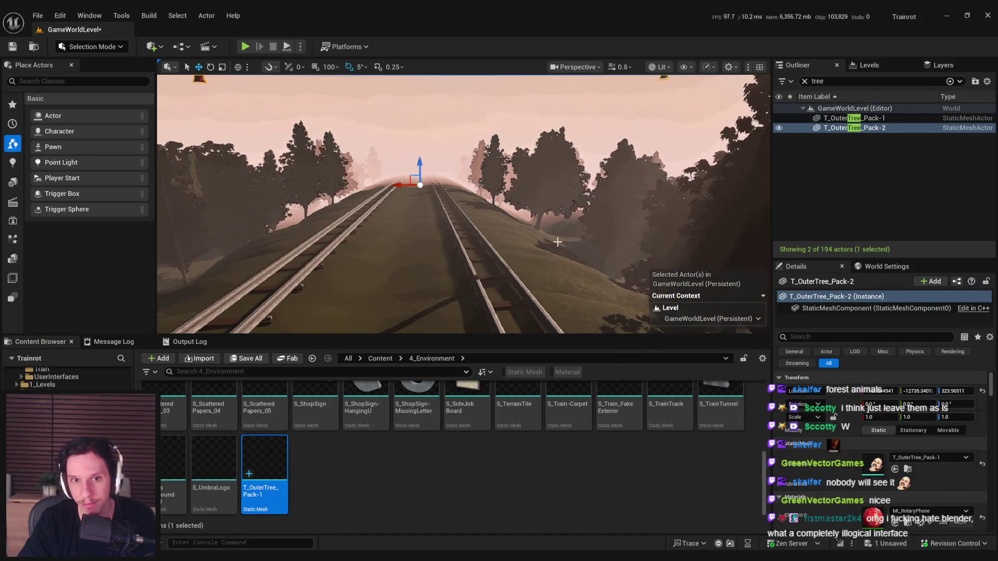
scroll(462, 204, up, 1)
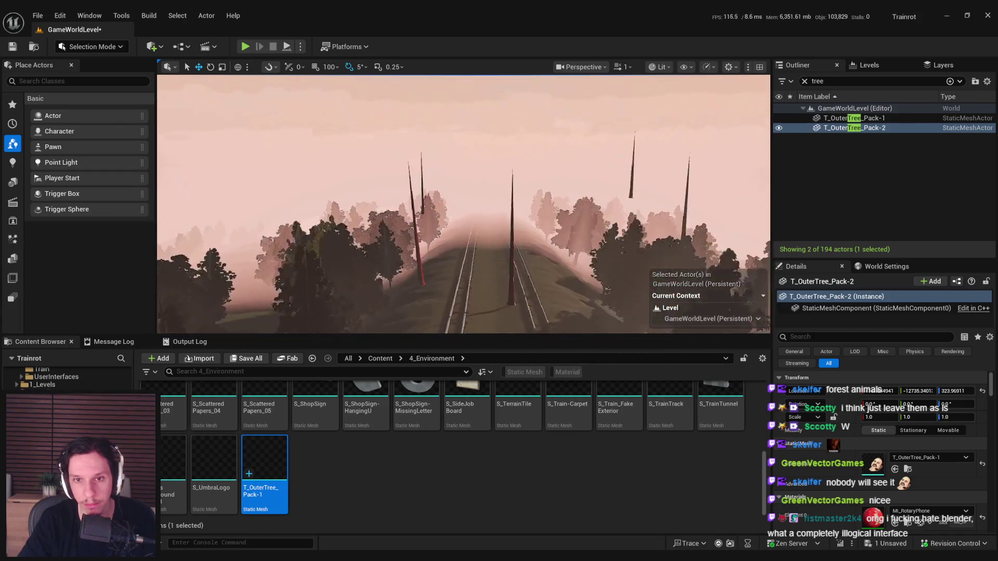
click(920, 511)
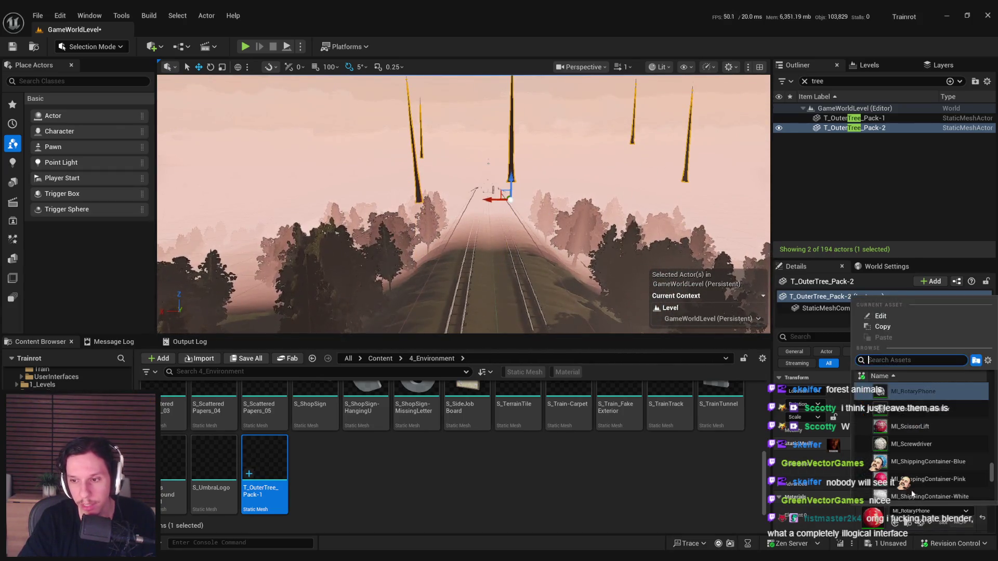
scroll(910, 426, down, 1)
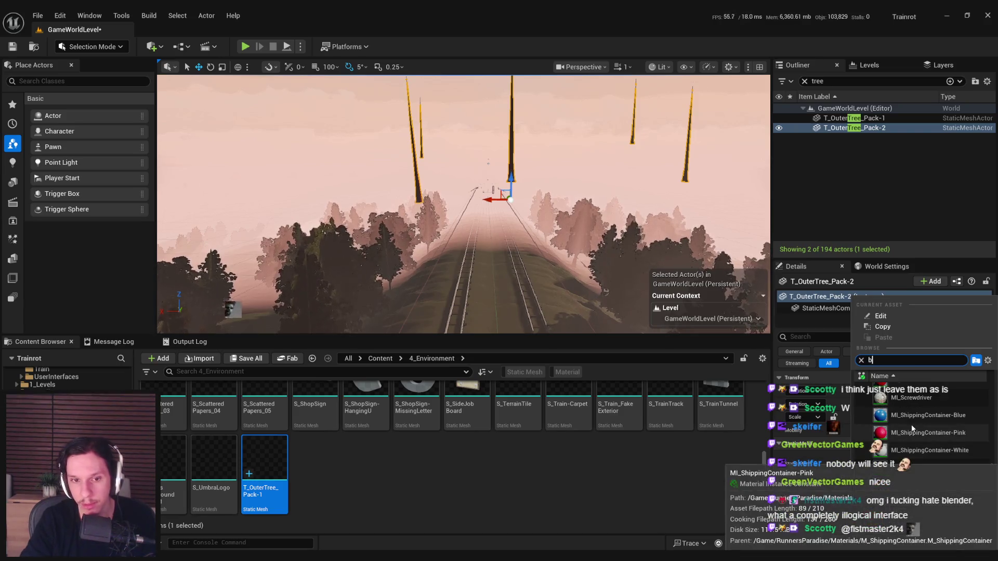
text(block)
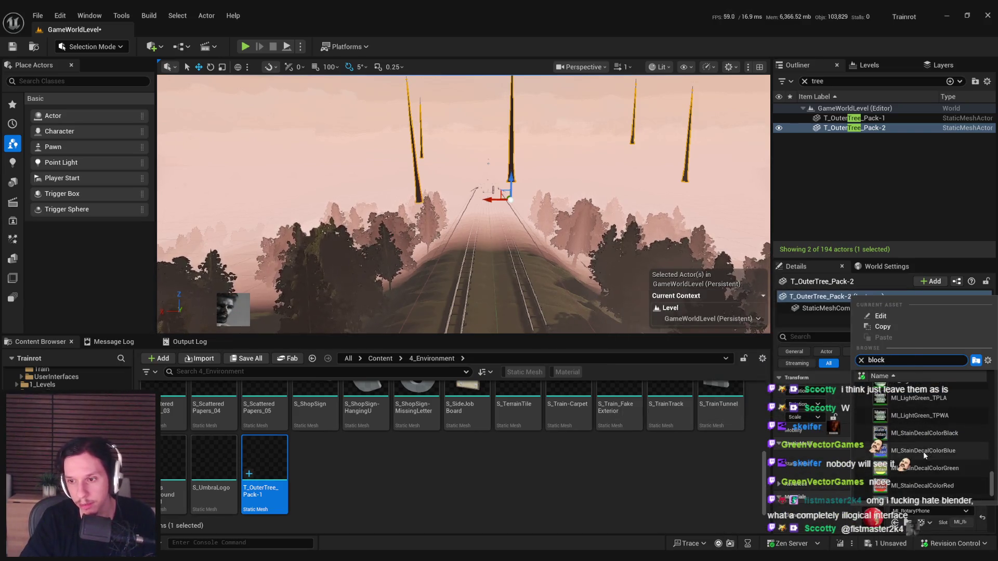
drag(988, 482, 991, 396)
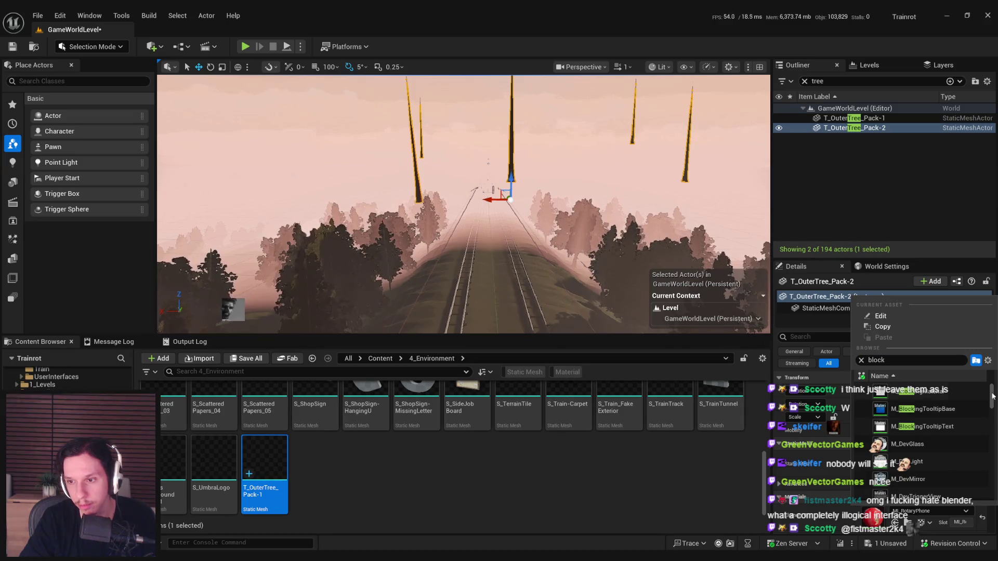
click(943, 394)
Save the level and fly the view toward the tall trunks
mouse_move(493, 229)
mouse_down()
mouse_move(528, 195)
mouse_move(534, 140)
mouse_move(533, 171)
mouse_move(519, 179)
mouse_up()
key(ctrl+s)
scroll(520, 179, up, 1)
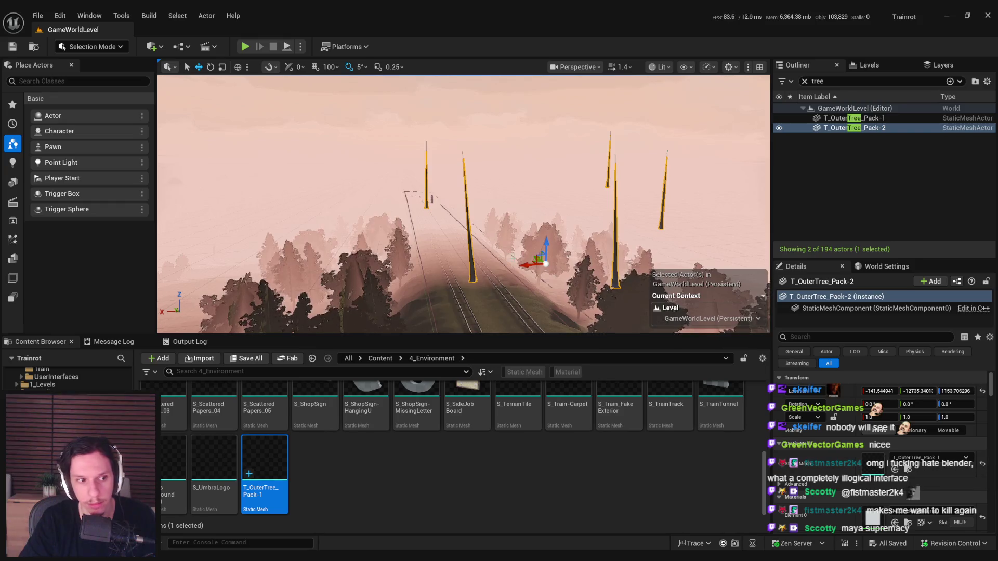
mouse_move(520, 180)
mouse_down()
mouse_move(499, 179)
mouse_move(477, 220)
mouse_move(458, 214)
mouse_up()
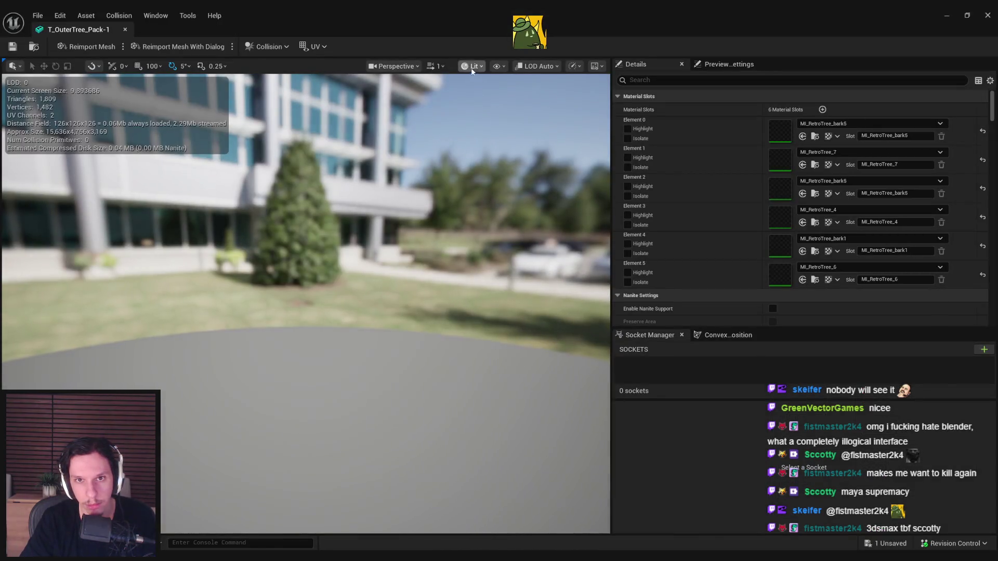
Switch the T_OuterTree_Pack-1 mesh preview to Wireframe view mode
click(472, 66)
click(506, 131)
scroll(374, 248, down, 5)
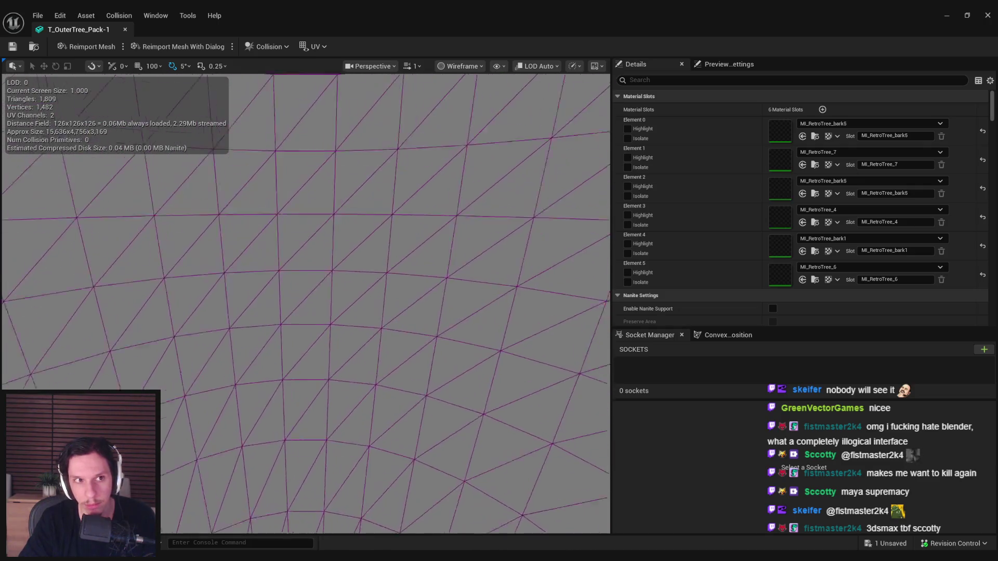
Close the mesh editor and set the level viewport view mode to Unlit
scroll(360, 255, up, 3)
key(alt+Tab)
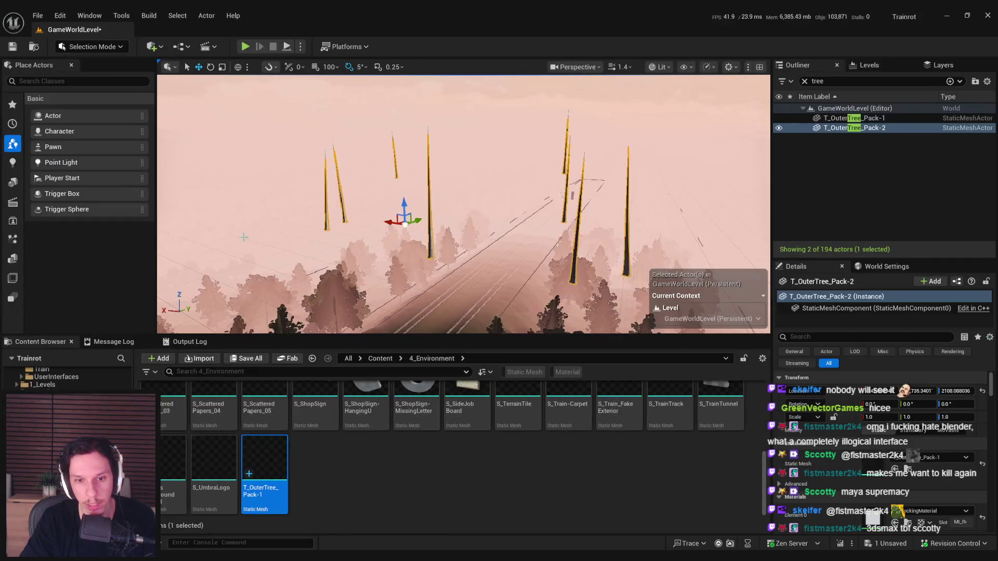
mouse_move(336, 291)
mouse_down()
mouse_move(366, 229)
mouse_move(540, 138)
mouse_up()
click(669, 73)
click(659, 66)
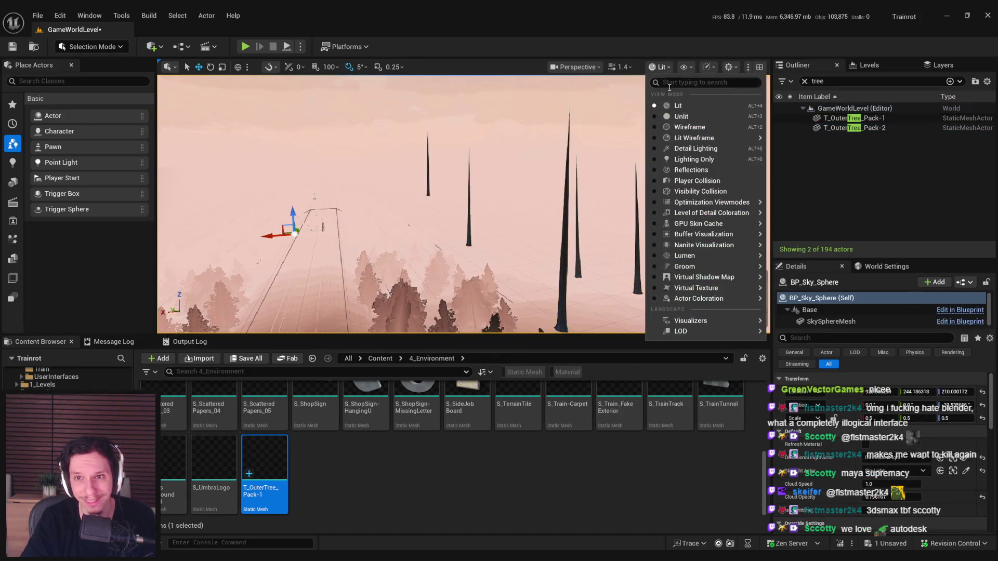
click(677, 119)
Select T_OuterTree_Pack-2 and frame the view along the tracks
click(567, 234)
key(f)
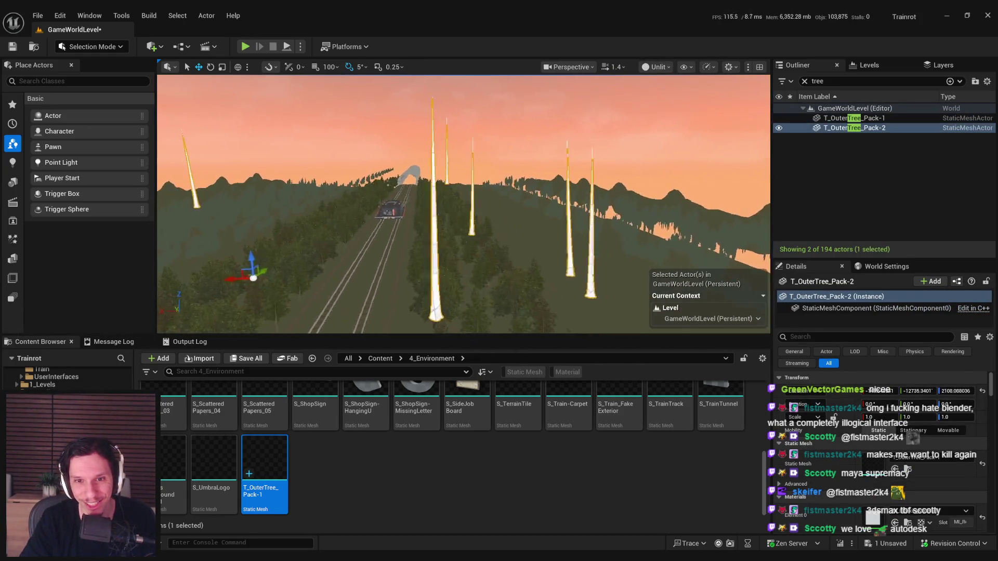
drag(525, 229, 524, 230)
drag(488, 262, 488, 262)
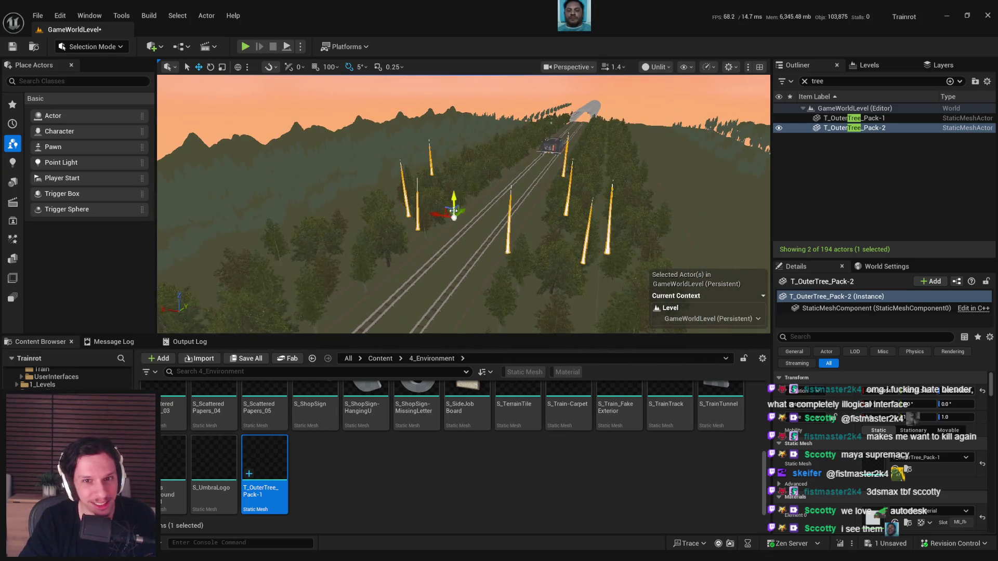
drag(544, 272, 544, 272)
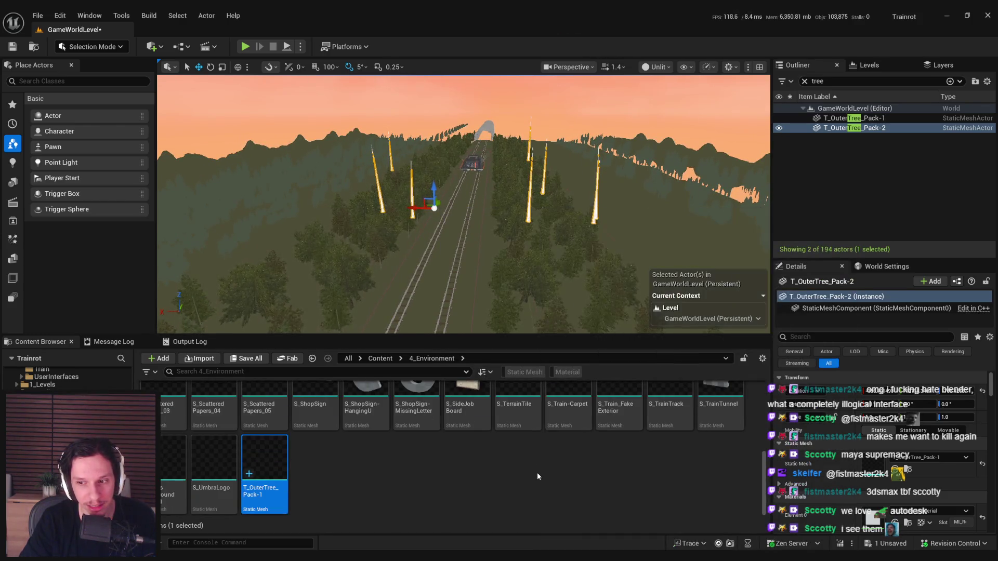
scroll(537, 476, up, 2)
Inspect the instanced trees' mesh component, then reselect T_OuterTree_Pack-2
click(597, 271)
click(812, 310)
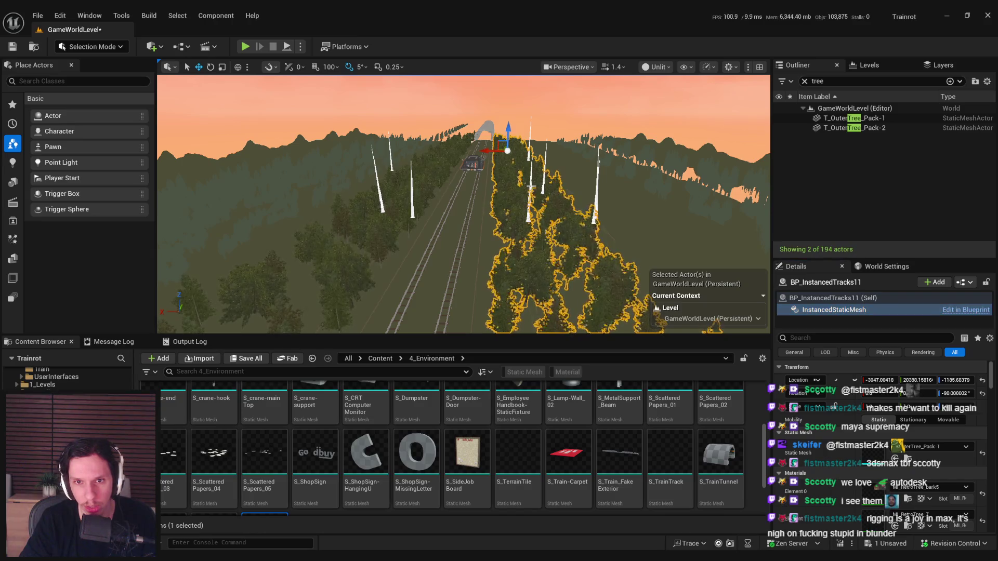
click(854, 128)
scroll(533, 217, up, 2)
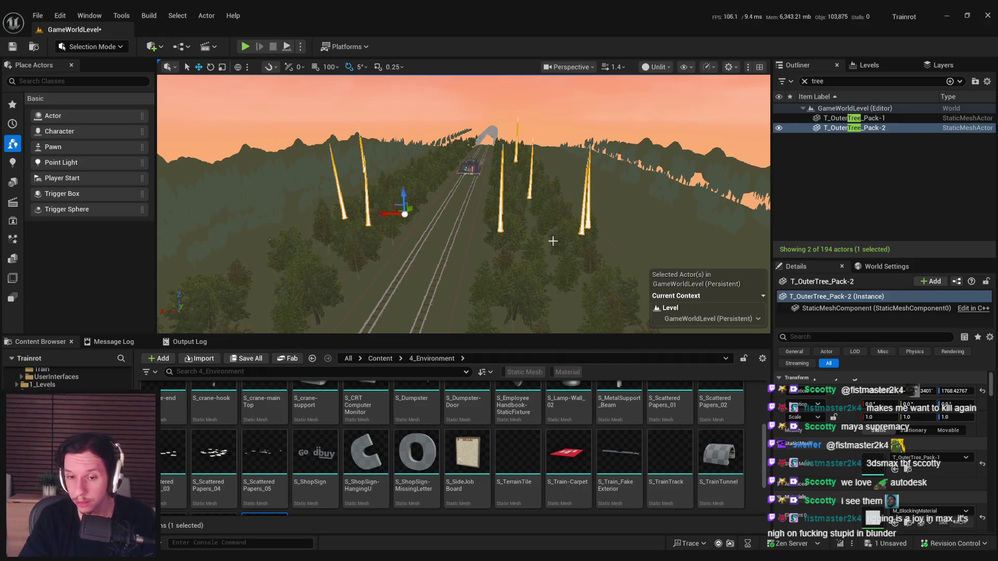
scroll(825, 484, down, 3)
scroll(825, 484, down, 1)
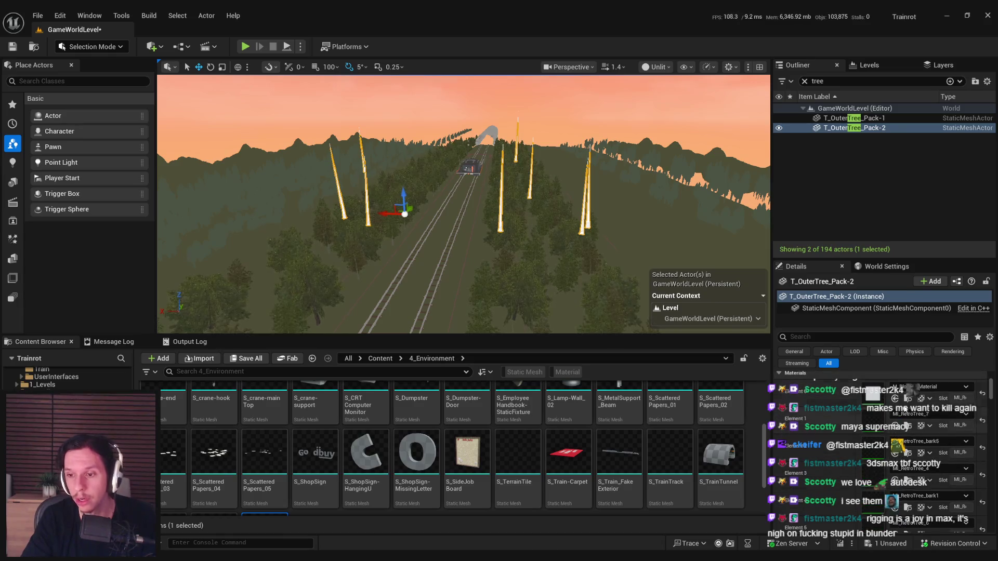
Assign M_BlockingMaterial to material Elements 2 through 5 and save the level
click(907, 398)
click(895, 452)
click(894, 480)
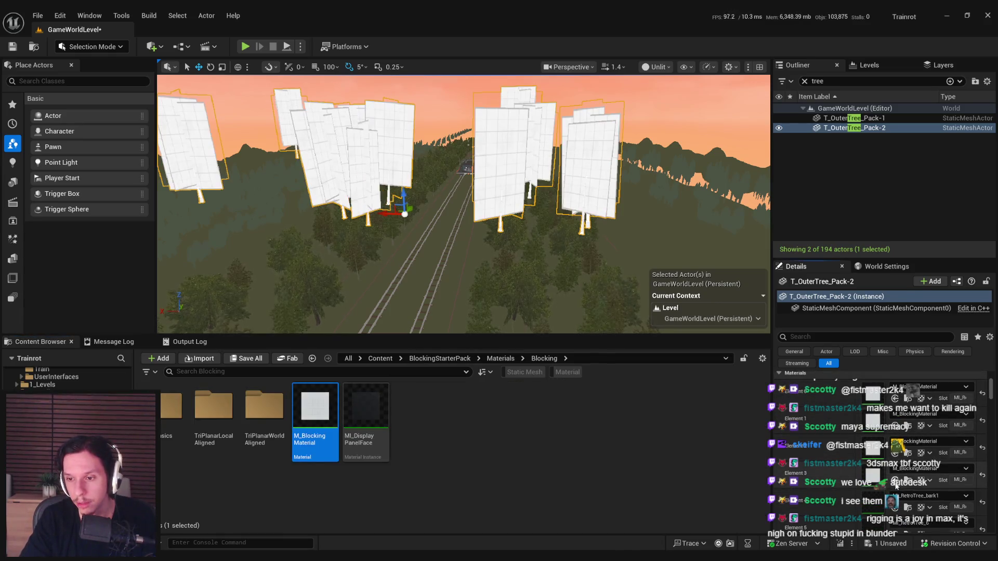
scroll(899, 471, down, 2)
click(895, 461)
click(894, 488)
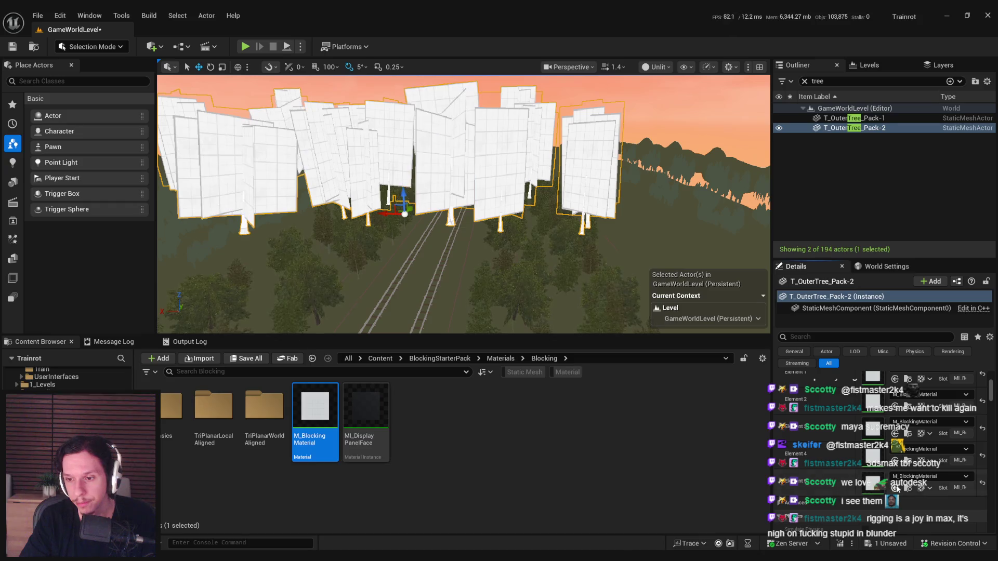
key(ctrl+s)
View the white tree cards, return to the Content folder, and switch to Modeling Mode
scroll(623, 287, up, 4)
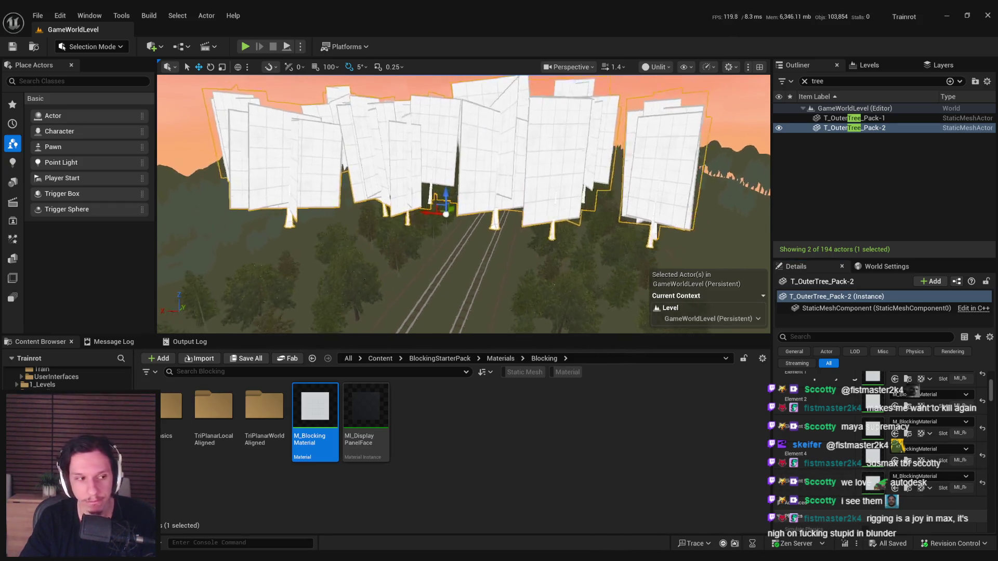
scroll(825, 450, up, 8)
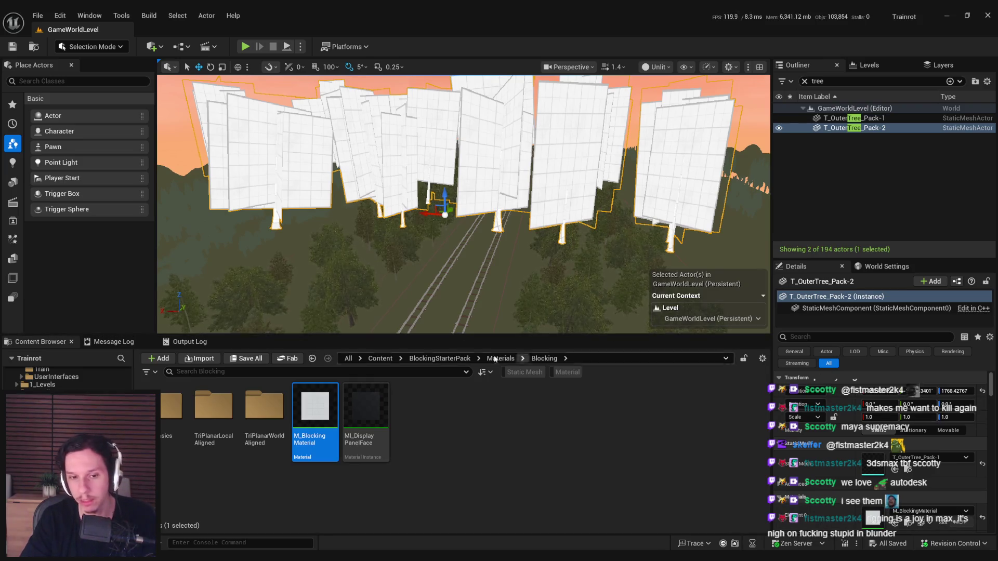
mouse_move(463, 260)
mouse_down()
mouse_move(452, 249)
mouse_move(437, 312)
mouse_up()
click(380, 358)
drag(395, 260, 403, 251)
click(74, 46)
click(94, 106)
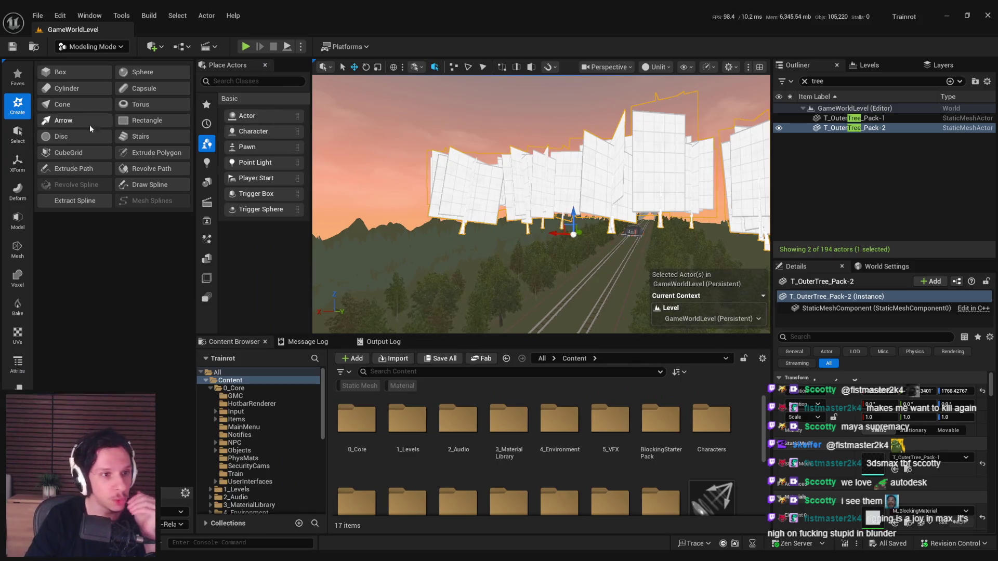
Browse the Deform, Bake, UVs and Attribs tool groups, then start Paint Vertex Colors
click(20, 191)
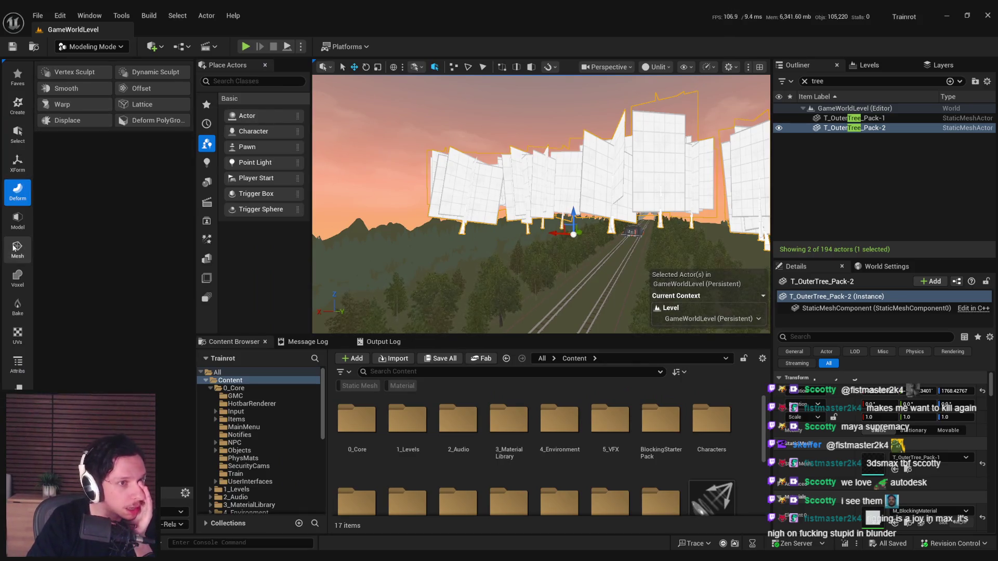
click(18, 307)
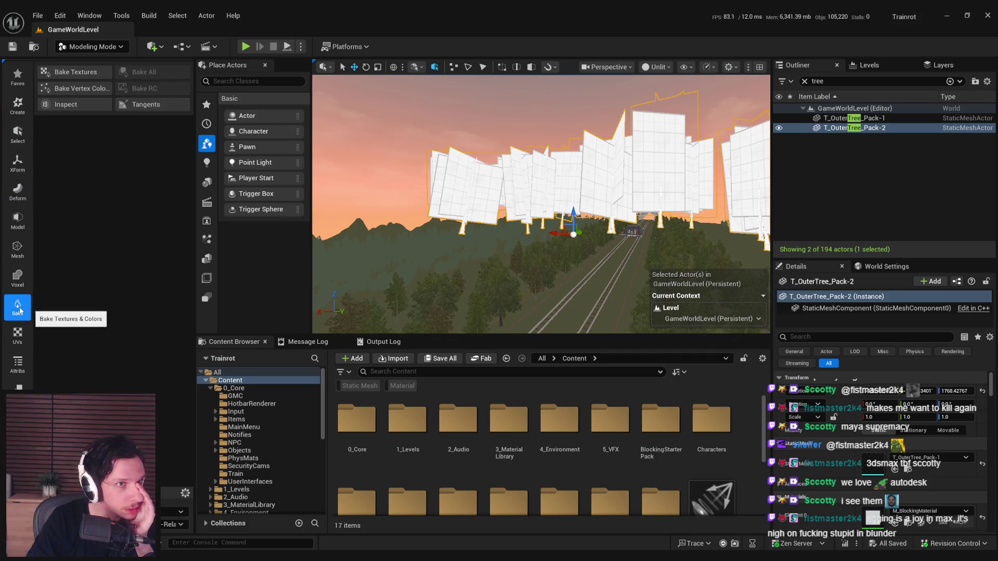
click(20, 335)
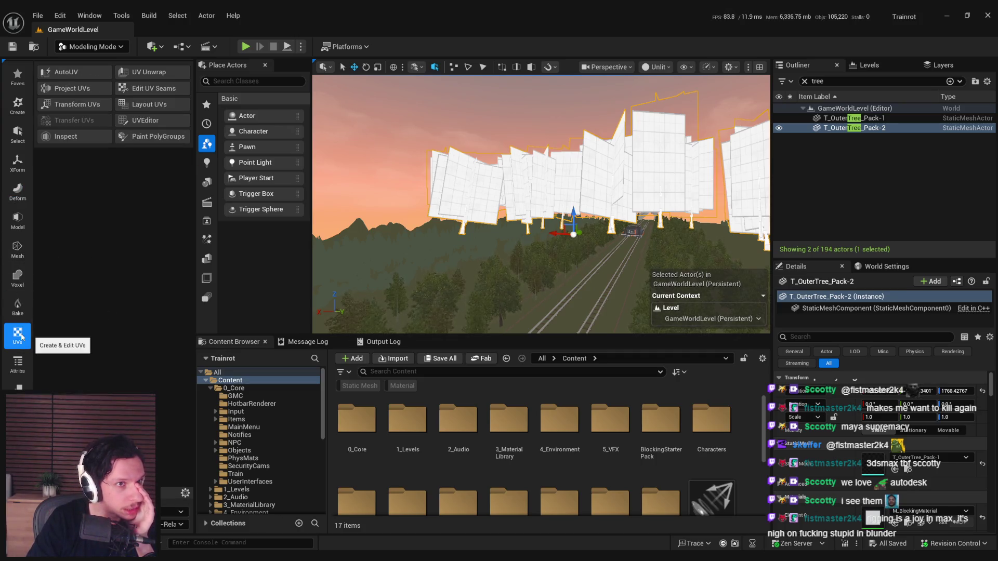
click(19, 363)
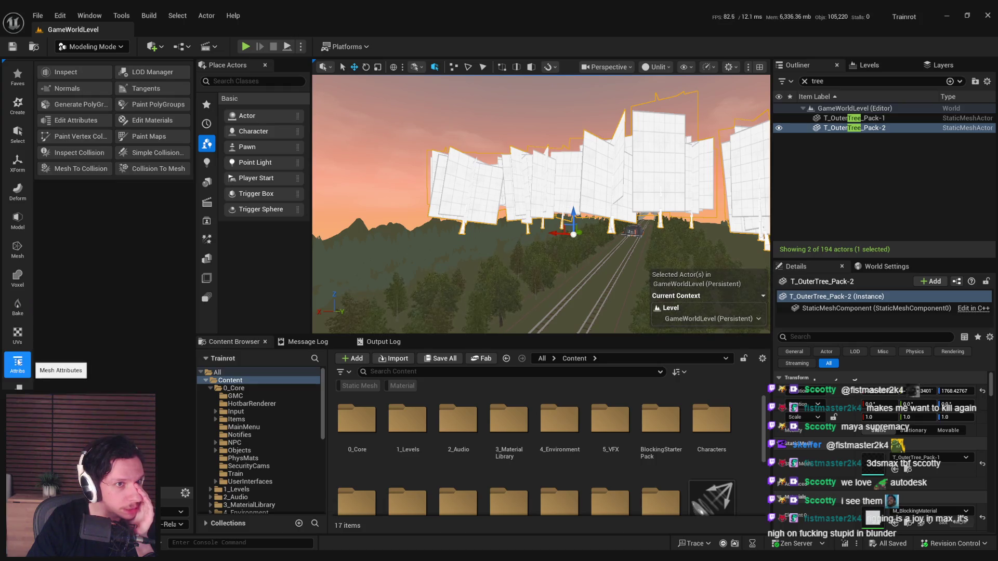
click(69, 138)
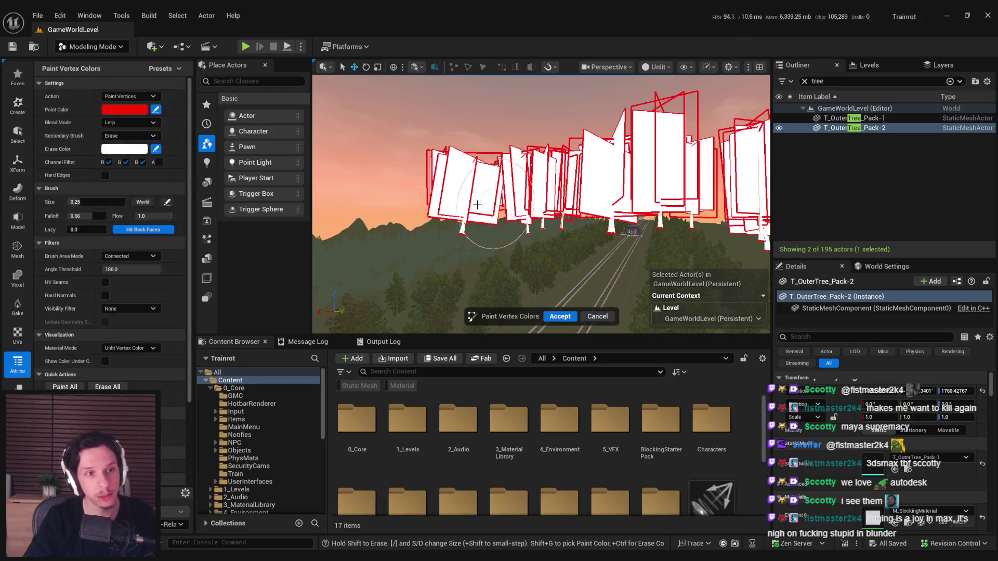
Paint the tree's leaf cards black
click(124, 108)
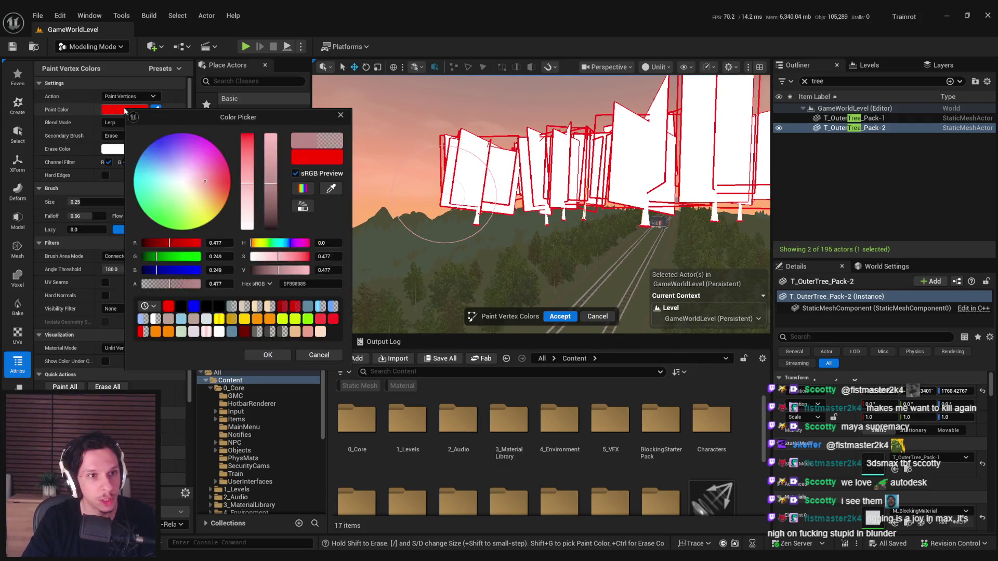
click(271, 227)
click(259, 356)
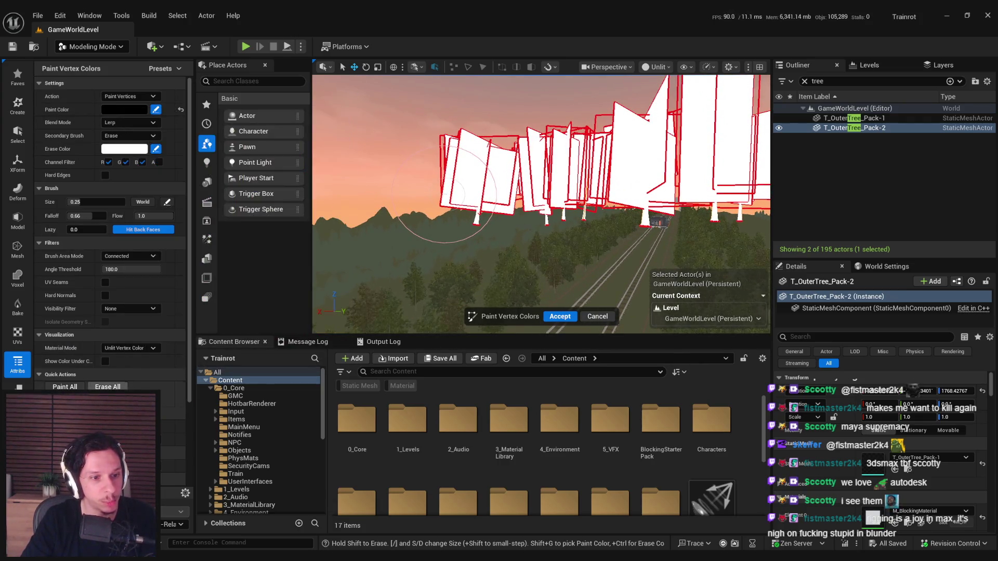
click(444, 195)
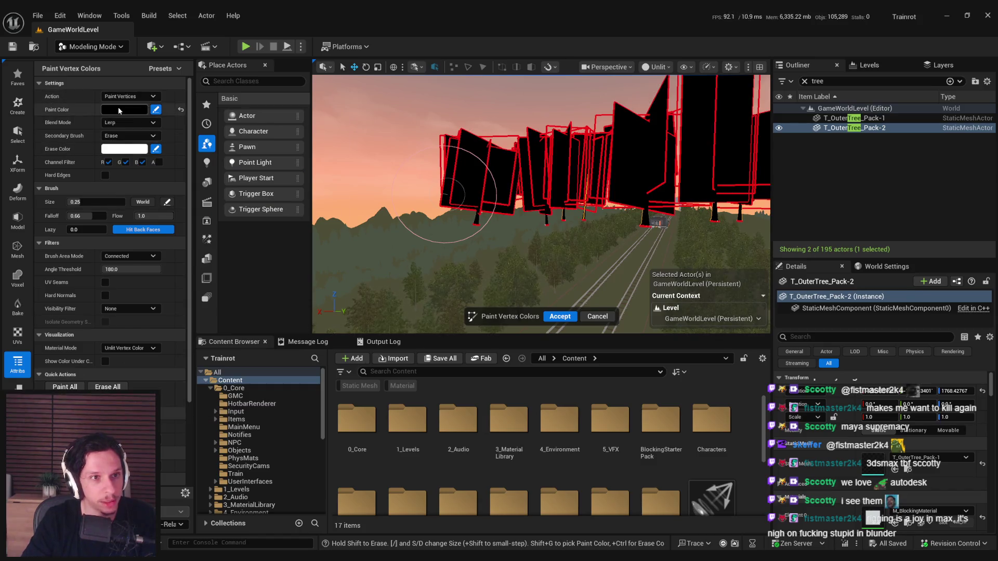
Set the paint colour to pure red, brush size 0.12, area mode Connected
click(119, 108)
drag(241, 186, 241, 134)
click(265, 134)
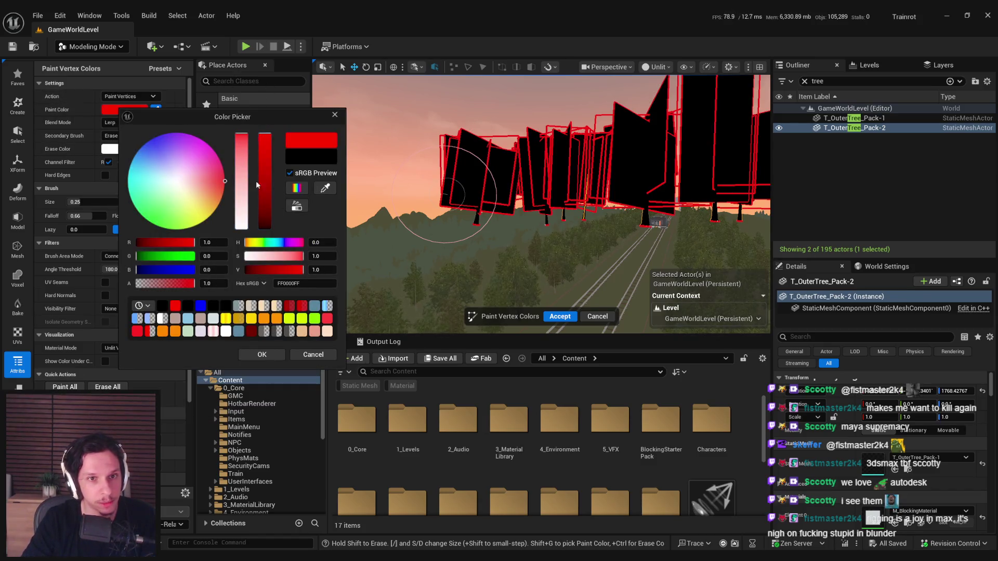
click(253, 355)
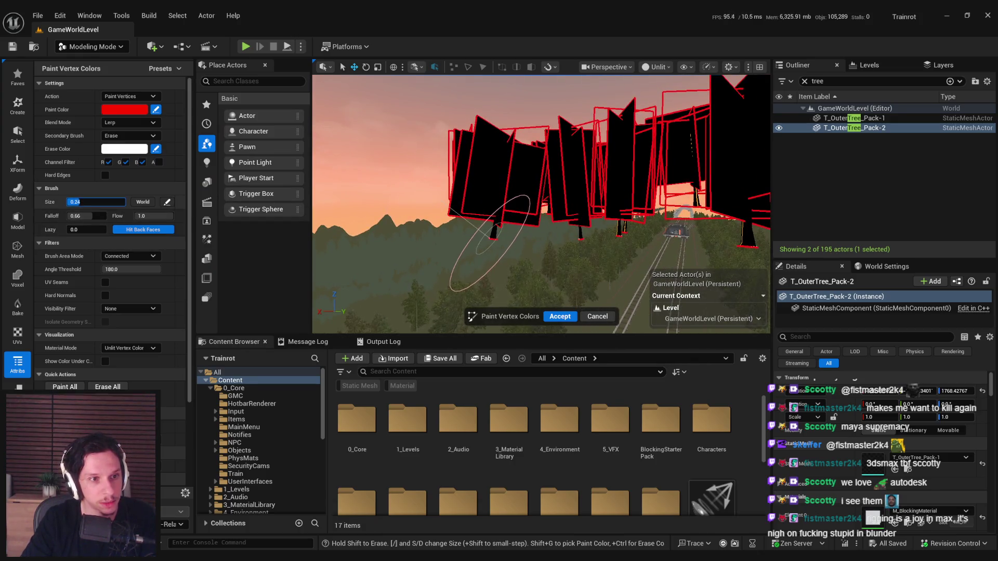
drag(76, 202, 72, 202)
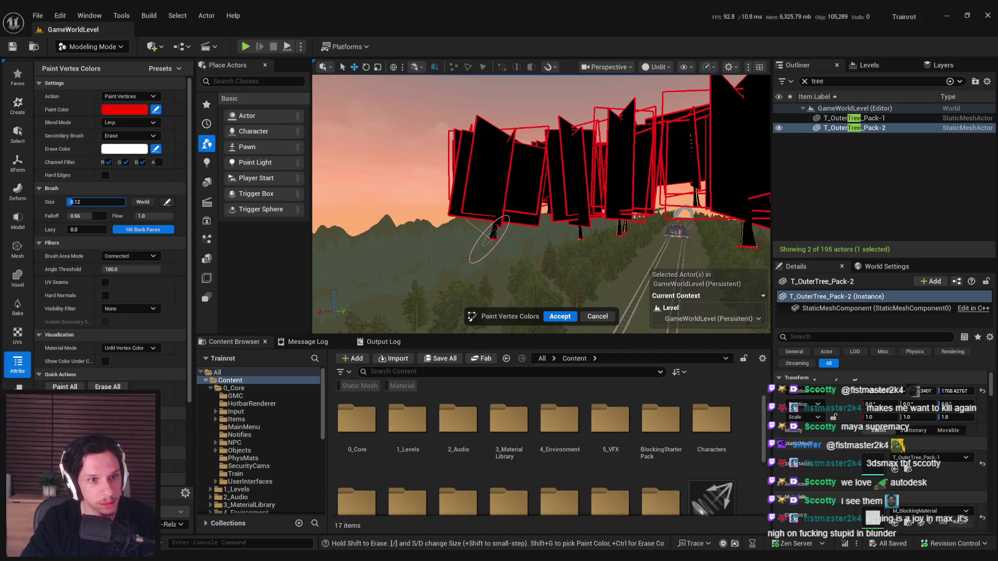
scroll(498, 255, up, 4)
click(143, 202)
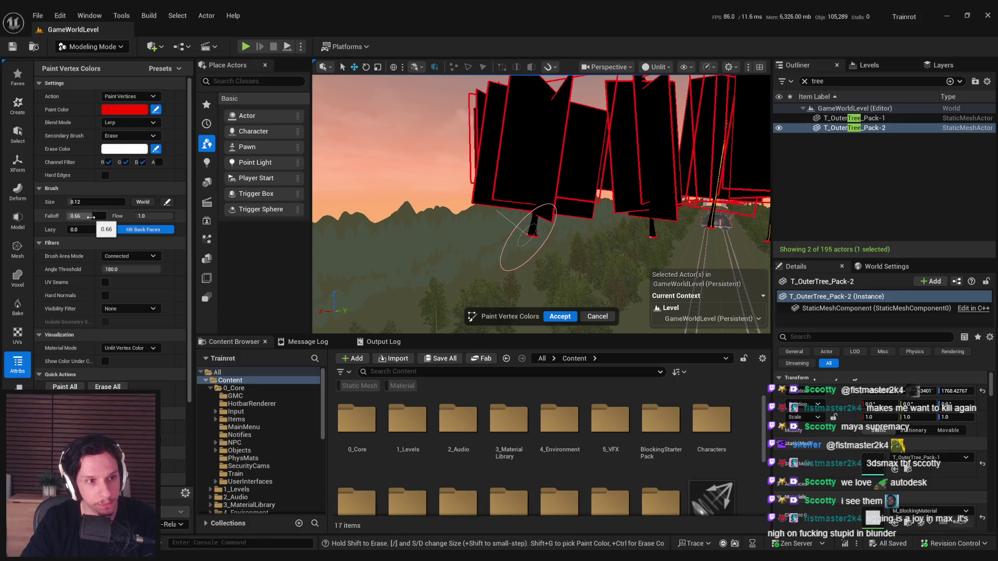
click(136, 256)
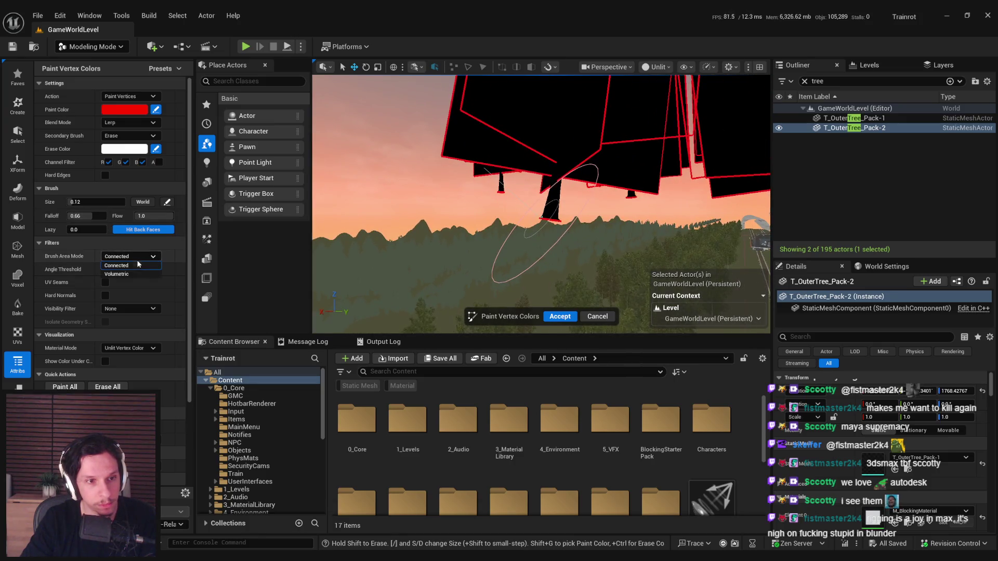
click(86, 262)
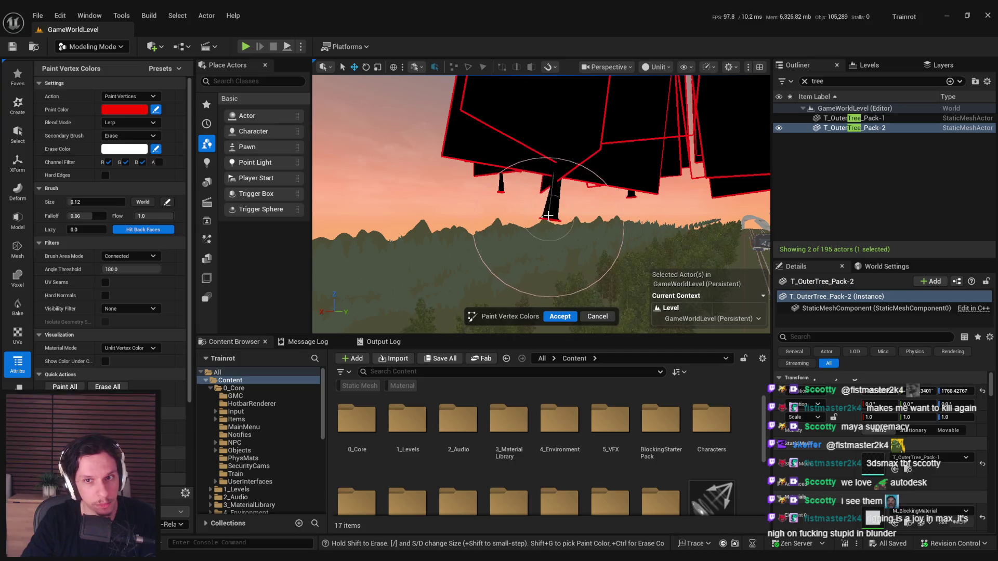
Paint the row of tree trunks red and accept the vertex paint
drag(546, 215, 592, 191)
mouse_move(513, 195)
mouse_down()
mouse_move(561, 183)
mouse_move(519, 139)
mouse_move(630, 184)
mouse_move(636, 201)
mouse_up()
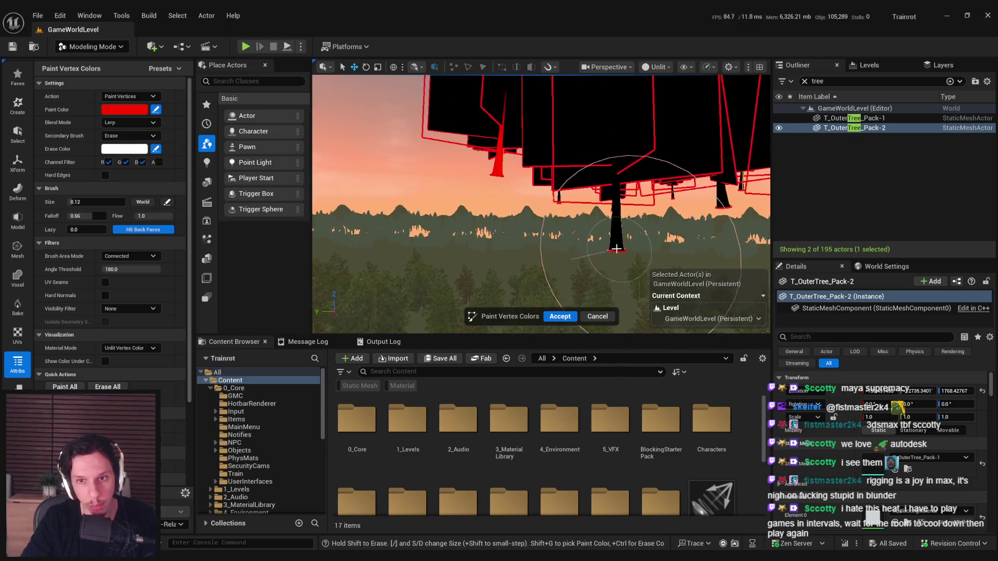
mouse_move(619, 249)
mouse_down()
mouse_move(590, 235)
mouse_move(593, 214)
mouse_move(576, 218)
mouse_up()
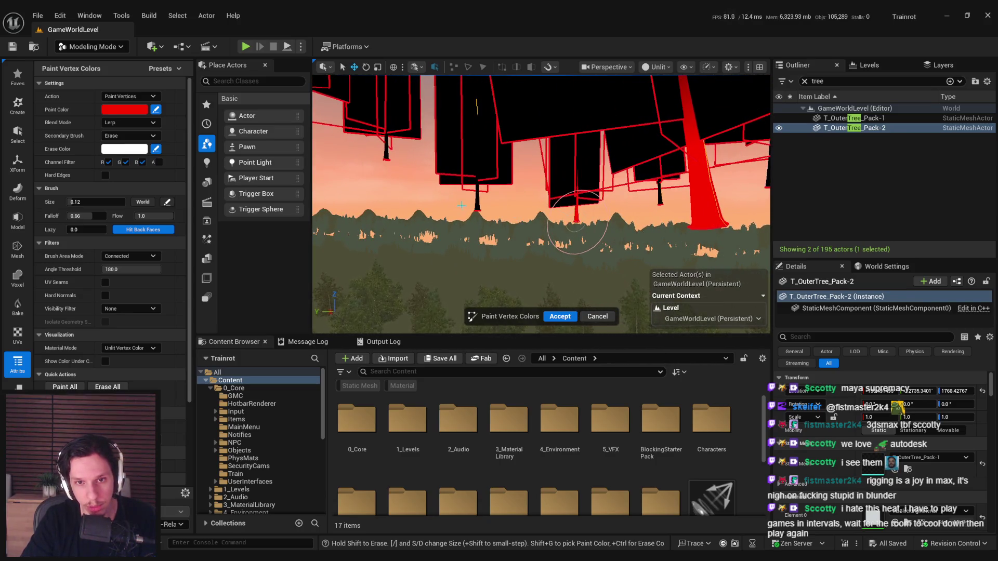
drag(477, 208, 561, 193)
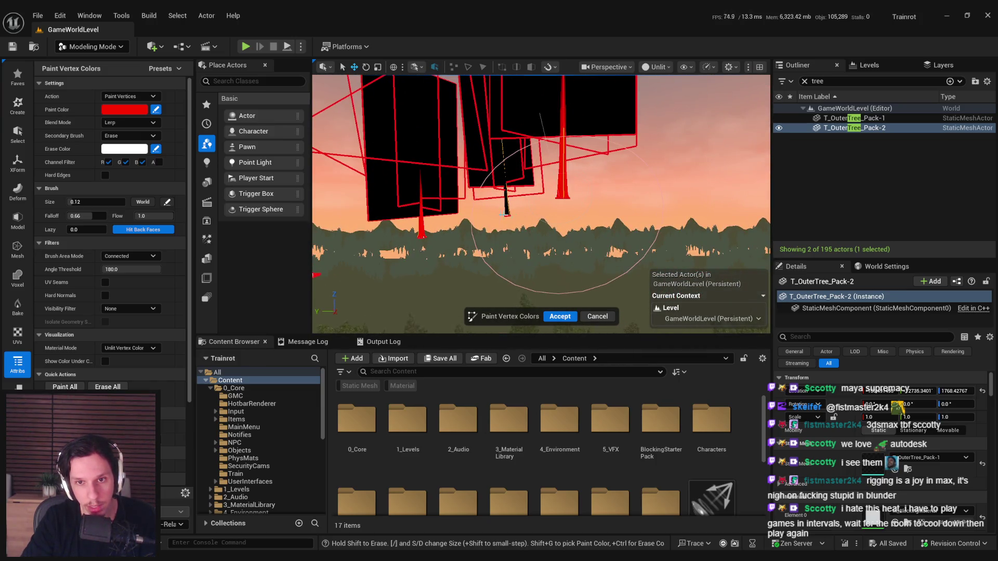
drag(507, 213, 527, 209)
mouse_move(598, 227)
mouse_down()
mouse_move(560, 173)
mouse_move(546, 297)
mouse_up()
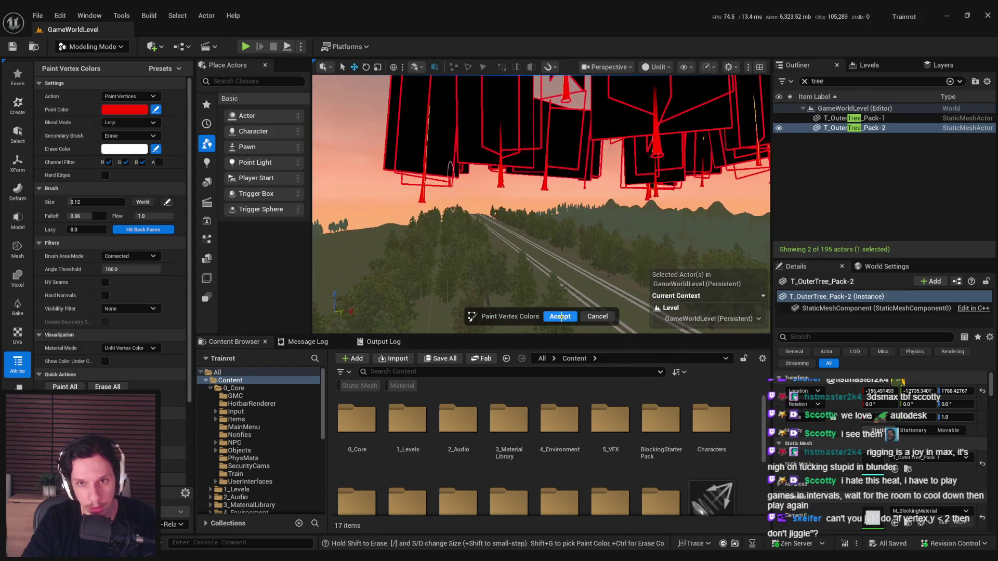
click(560, 316)
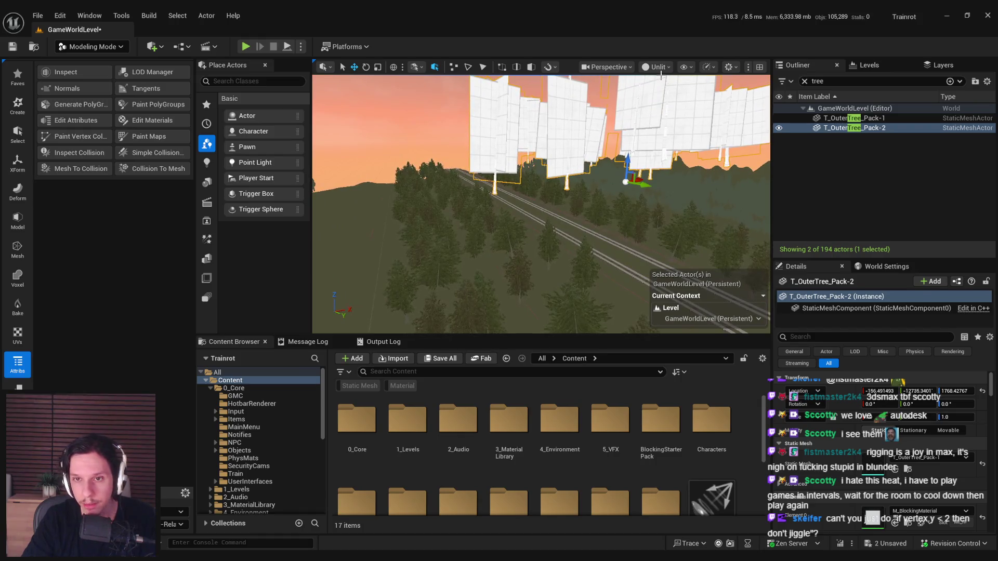
Delete the T_OuterTree_Pack-2 actor and save the level
key(Delete)
click(657, 70)
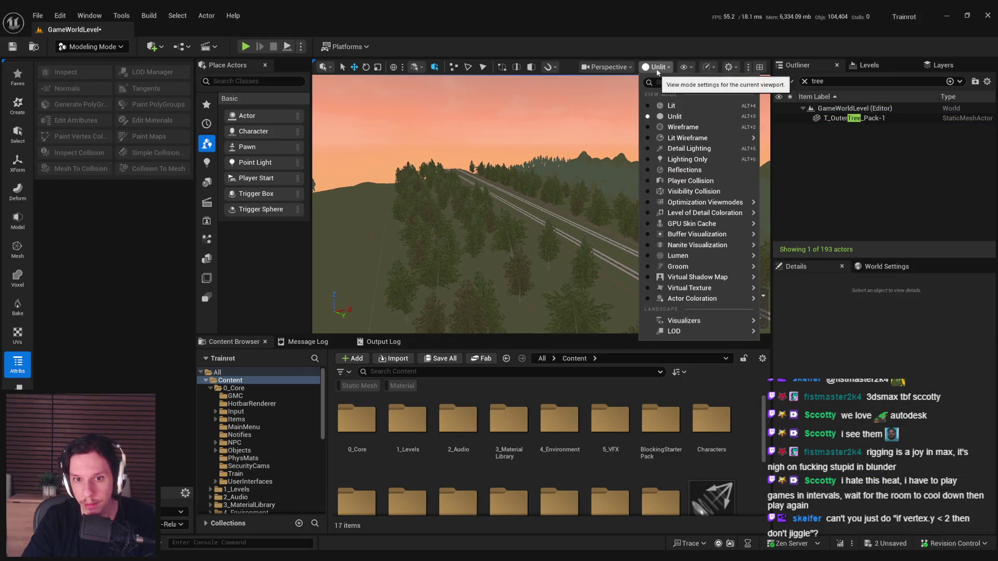
key(ctrl+s)
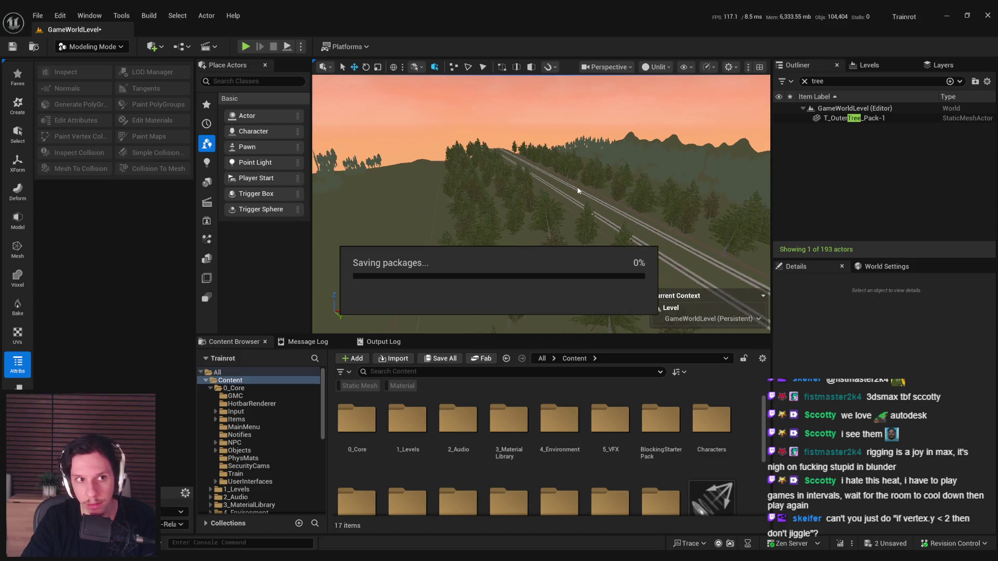
Switch to Selection Mode and select the instanced mesh component of the trees beside the railway
click(91, 46)
click(88, 62)
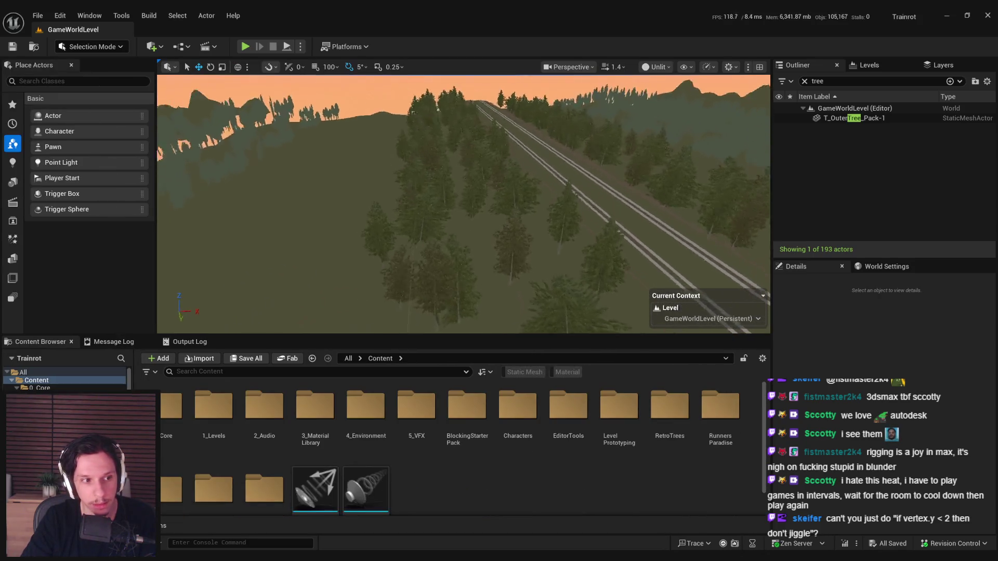
drag(501, 201, 502, 202)
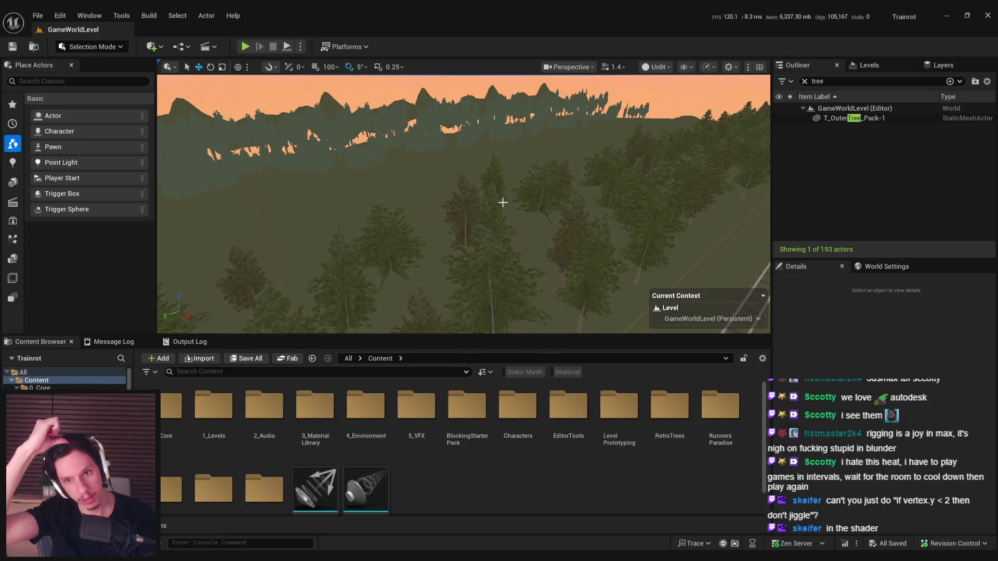
drag(503, 203, 502, 202)
drag(607, 222, 607, 222)
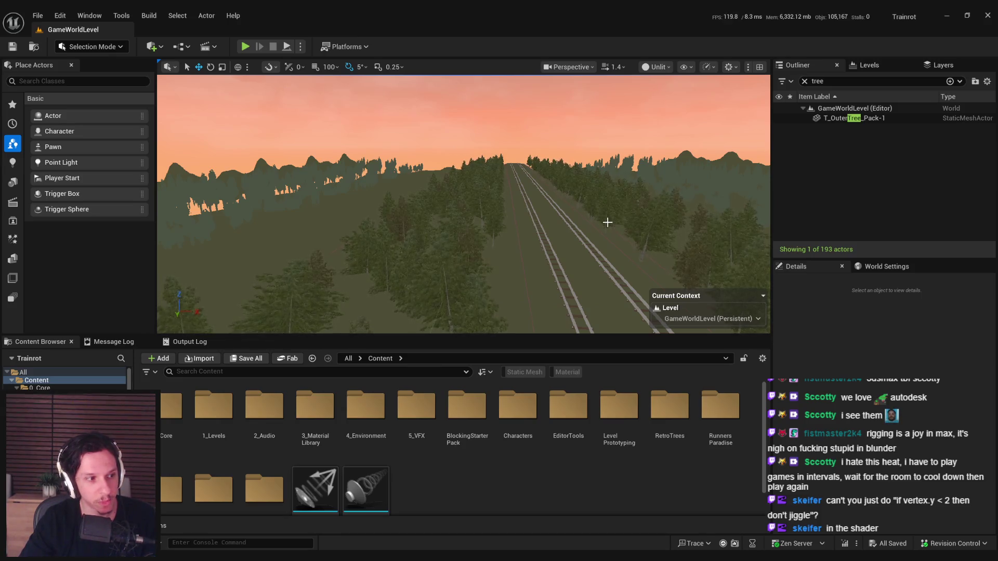
click(448, 275)
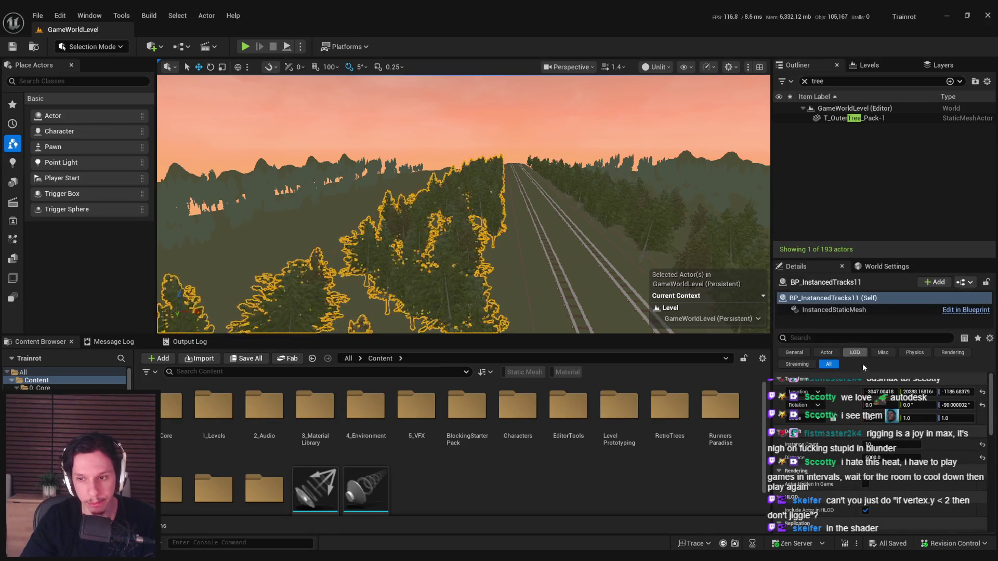
click(822, 310)
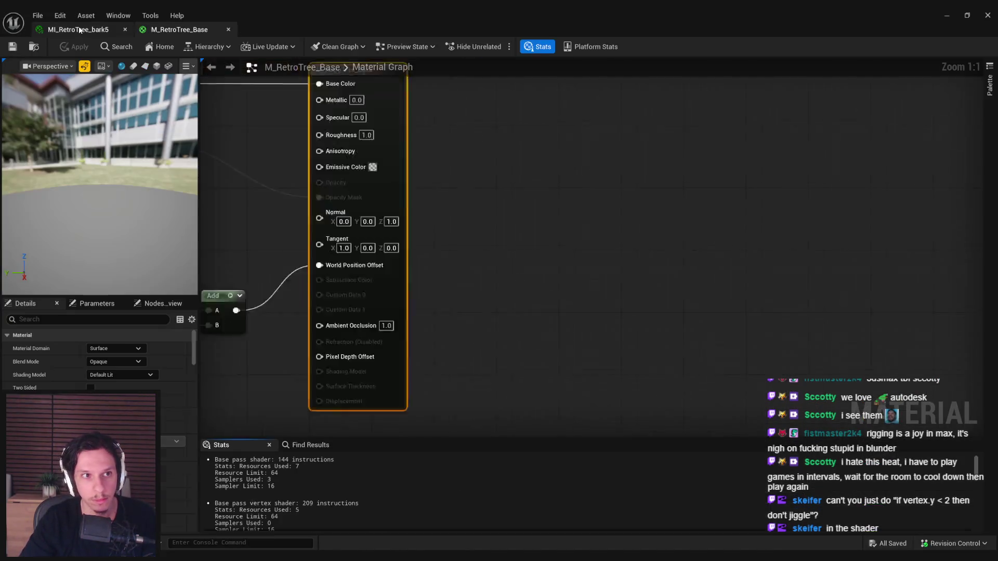
Add a Lerp node fed by the SimpleGrassWind Result
mouse_move(387, 277)
mouse_down()
mouse_move(438, 138)
mouse_move(564, 21)
mouse_move(598, 5)
mouse_up()
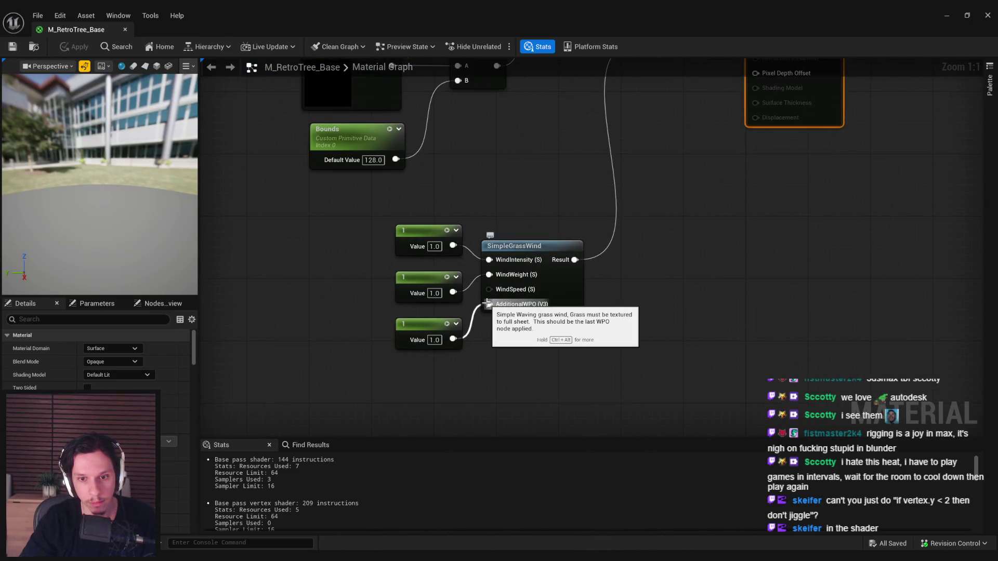
drag(487, 304, 389, 314)
mouse_move(477, 270)
mouse_down()
mouse_move(522, 274)
mouse_move(524, 304)
mouse_move(576, 242)
mouse_move(551, 156)
mouse_up()
text(ler)
key(Return)
Add a Vertex Color node, wire its R to the Lerp Alpha, and set Lerp B to 0.0
right_click(516, 322)
text(vertex)
click(563, 357)
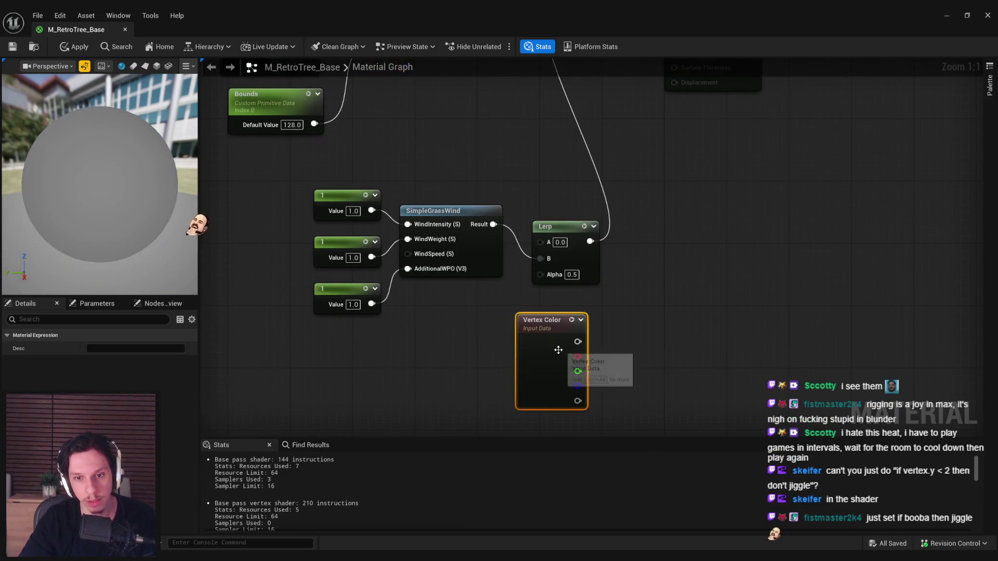
drag(551, 314, 480, 314)
mouse_move(507, 349)
mouse_down()
mouse_move(542, 295)
mouse_move(550, 340)
mouse_move(527, 256)
mouse_move(540, 242)
mouse_up()
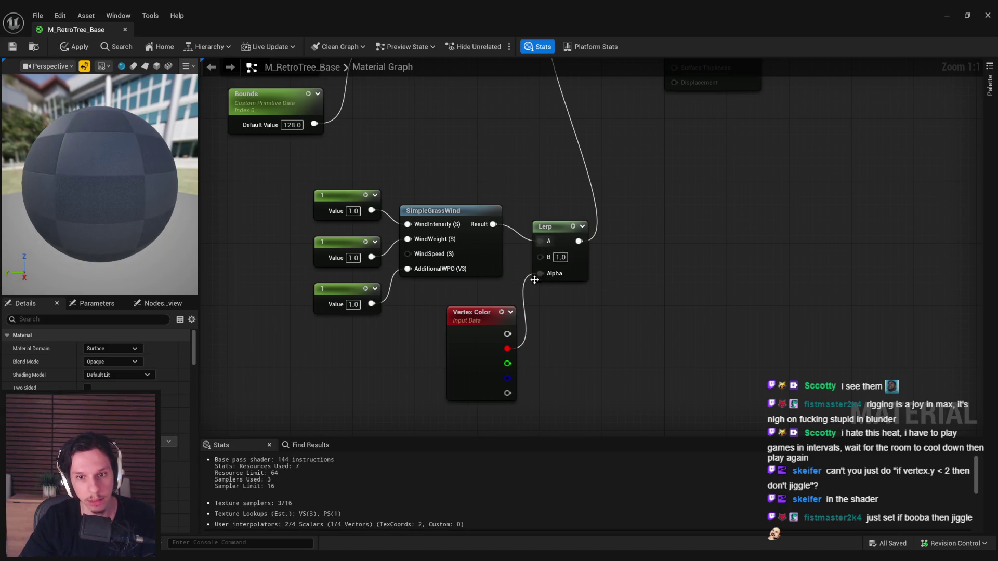
click(560, 257)
text(0)
key(Return)
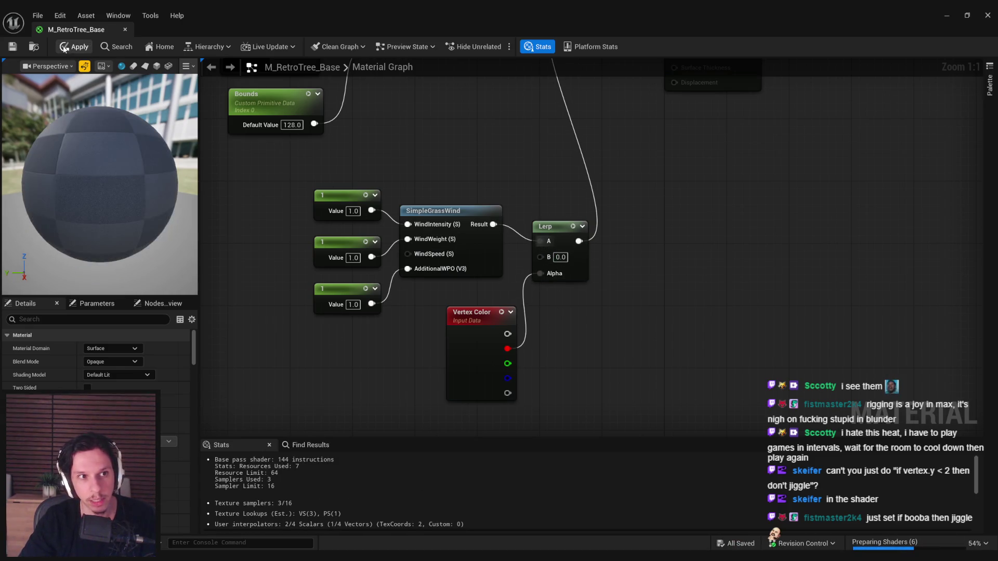
Apply the M_RetroTree_Base changes and close the material editor
click(64, 48)
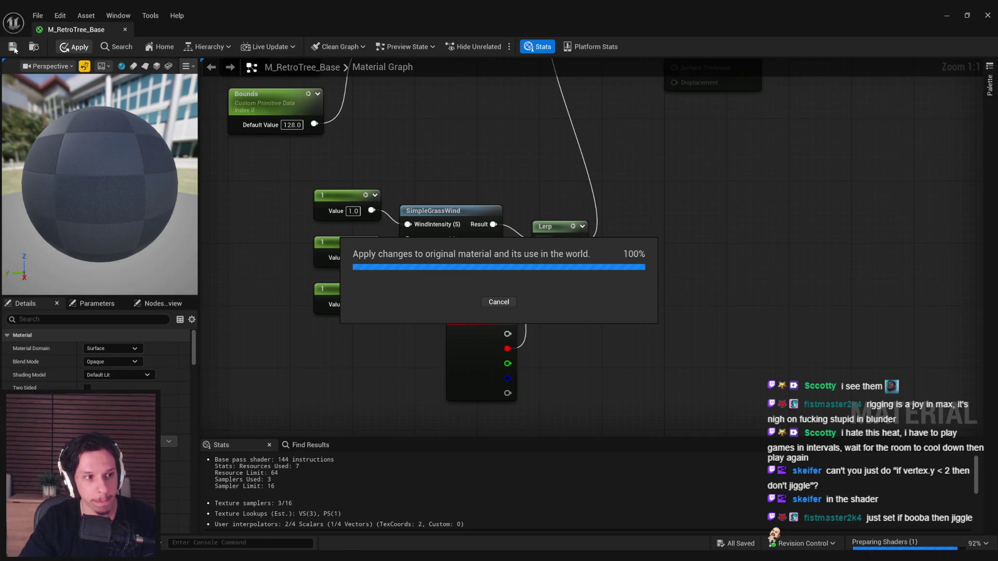
click(946, 15)
scroll(540, 238, up, 10)
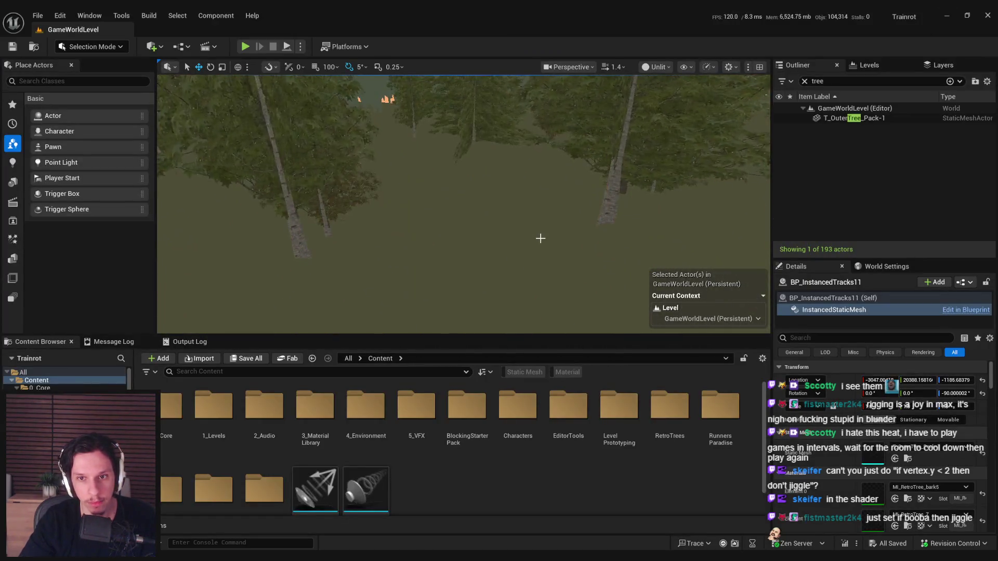
Tilt the view over the trees and bring the level editor back in front of the material window
mouse_move(540, 238)
mouse_down()
mouse_move(528, 238)
mouse_move(503, 288)
mouse_up()
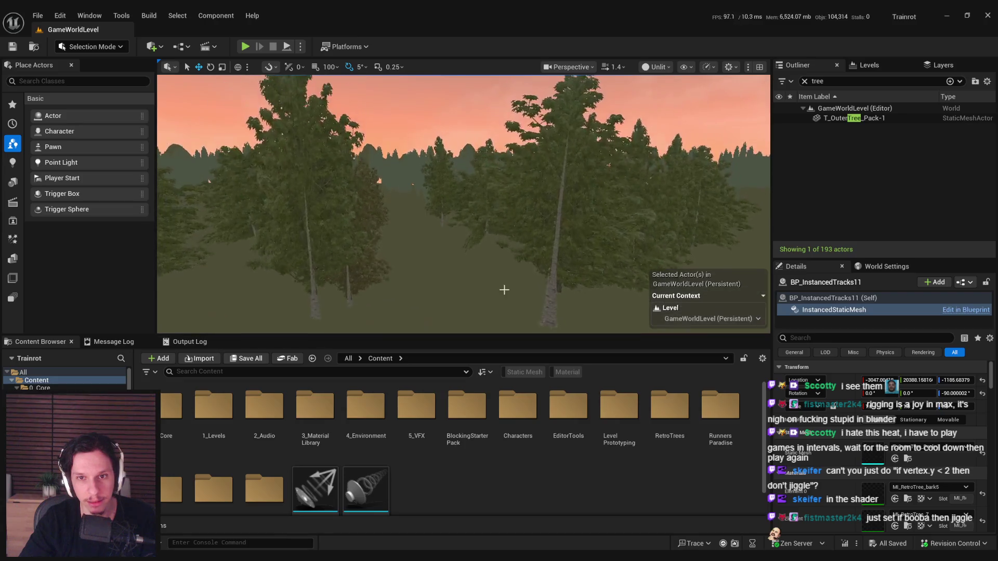
mouse_move(327, 558)
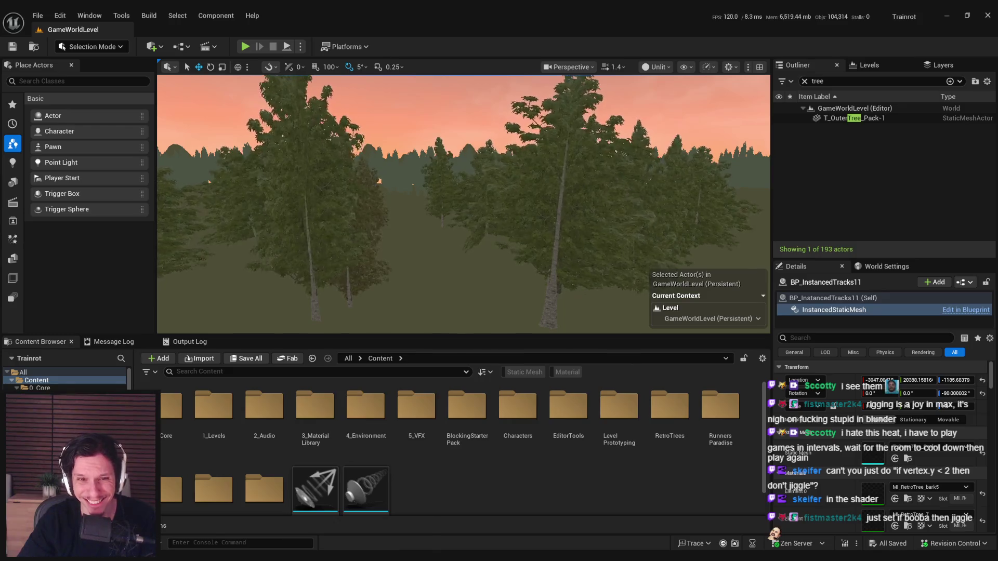
click(379, 512)
click(374, 112)
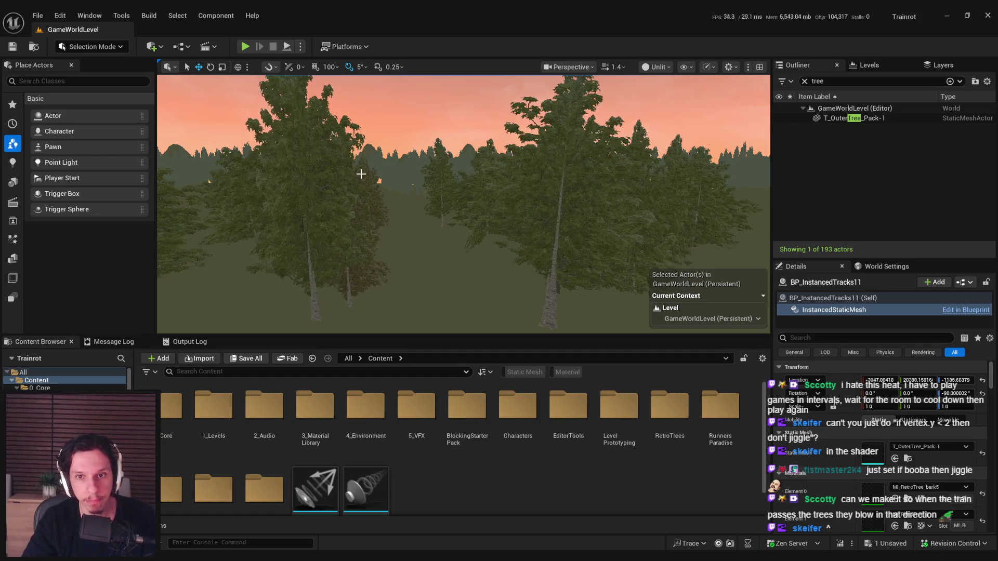
Switch the viewport from Unlit to Lit and fly down onto the train's walkway
click(572, 67)
click(665, 75)
click(658, 67)
click(662, 92)
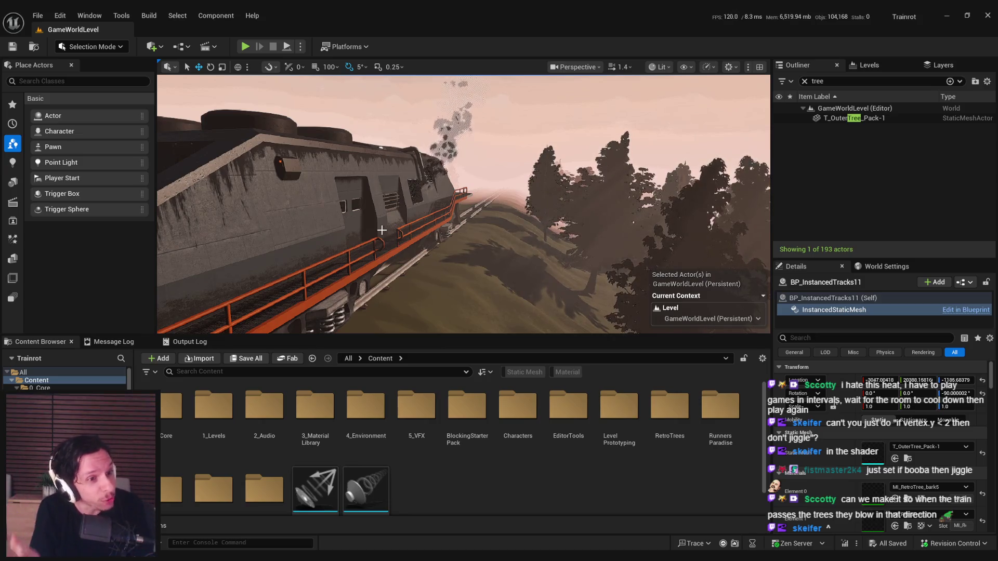
drag(381, 230, 257, 57)
Start a Play-In-Editor session and walk beside the train, briefly detaching with F8 to inspect the scene
click(244, 47)
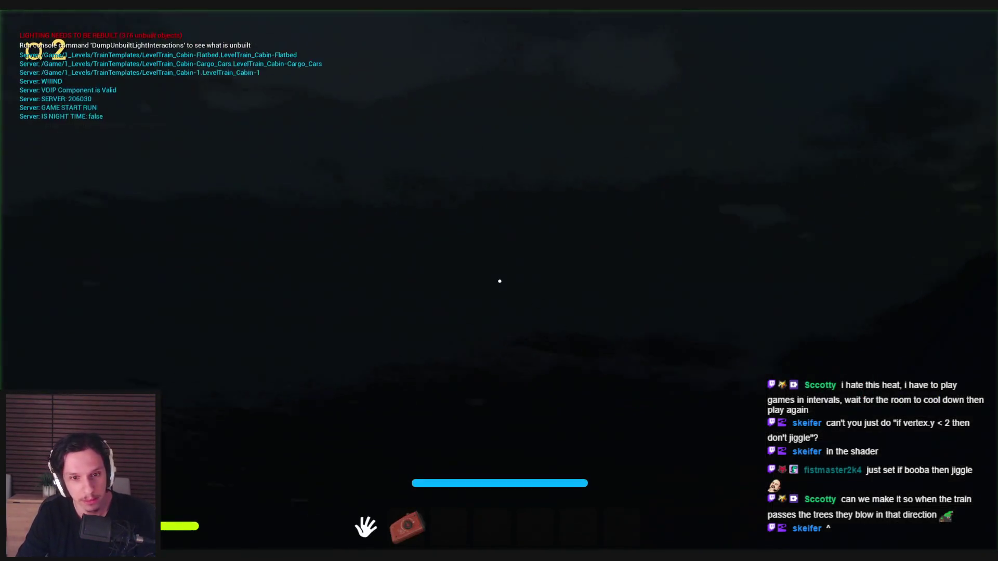
key(w)
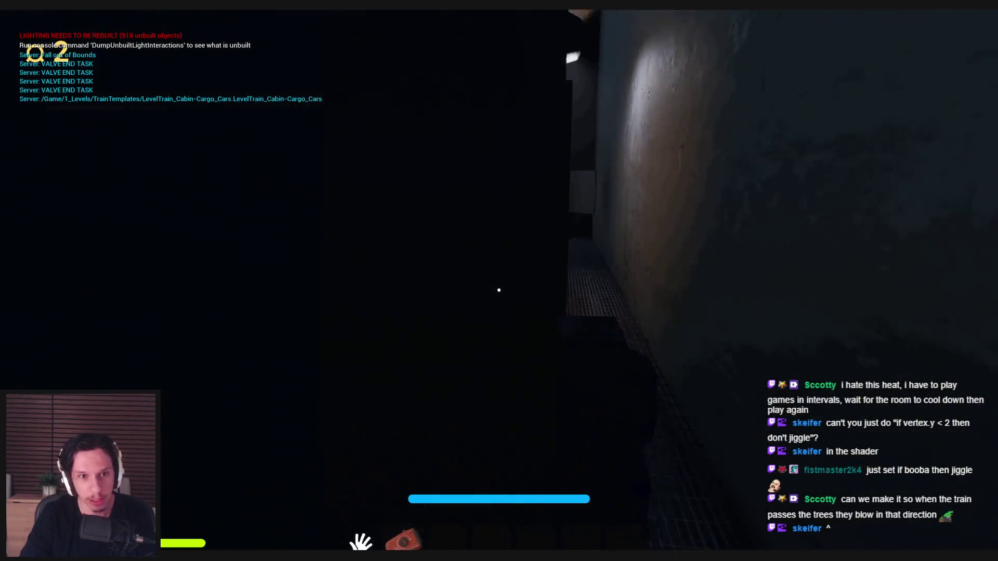
key(w)
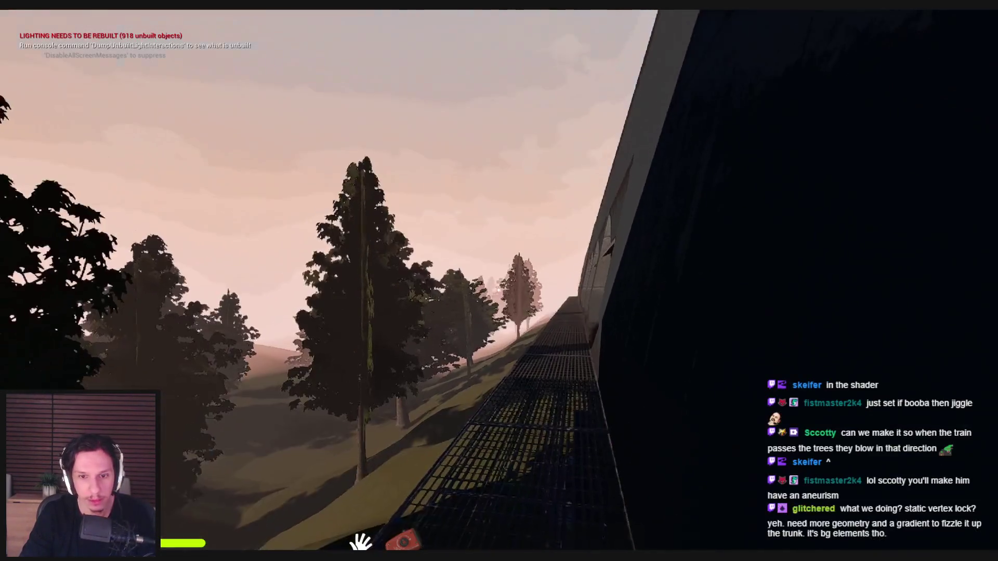
key(shift+F1)
key(F8)
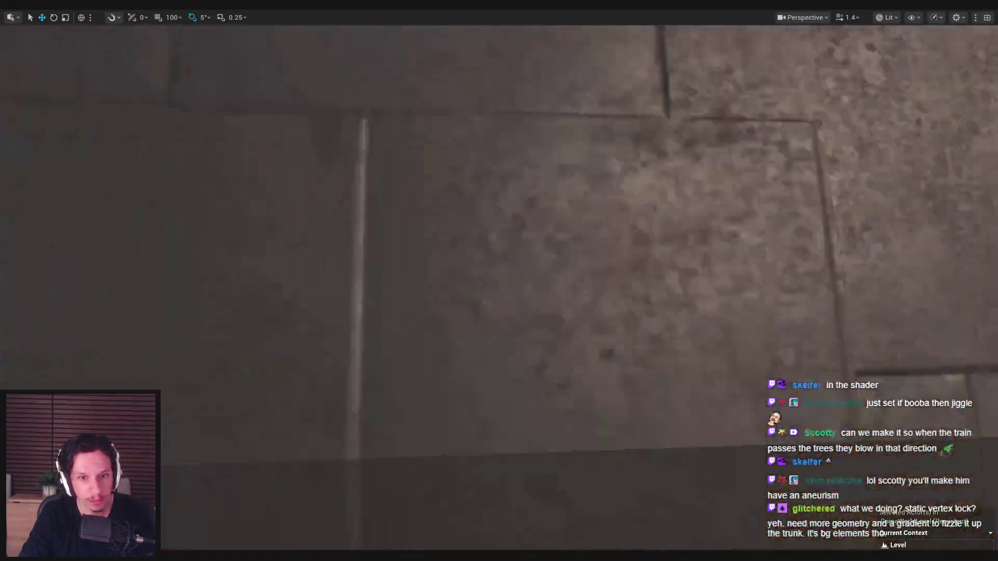
key(F8)
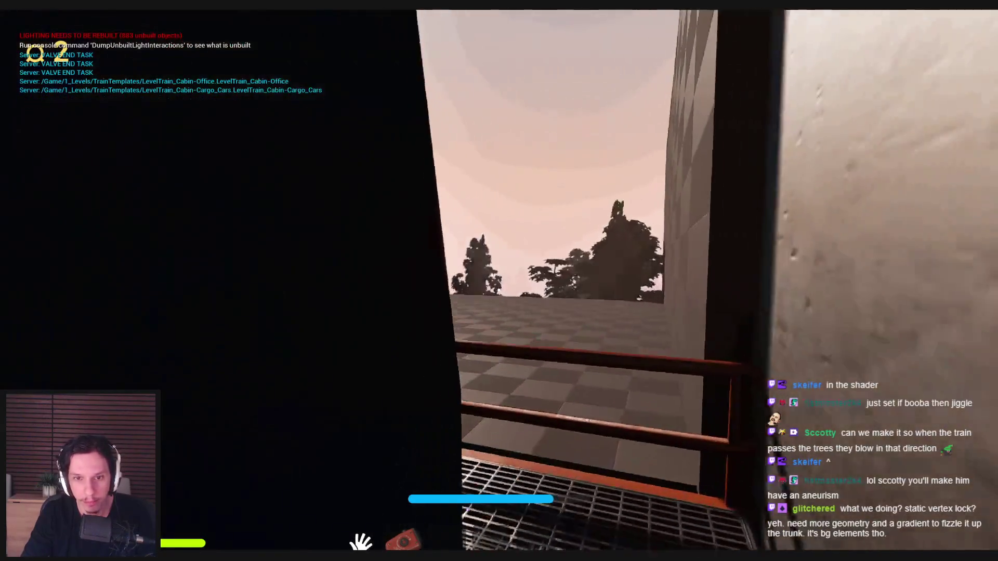
Enter the cab, press START/STOP, then stop the session and restore the full editor layout
key(w)
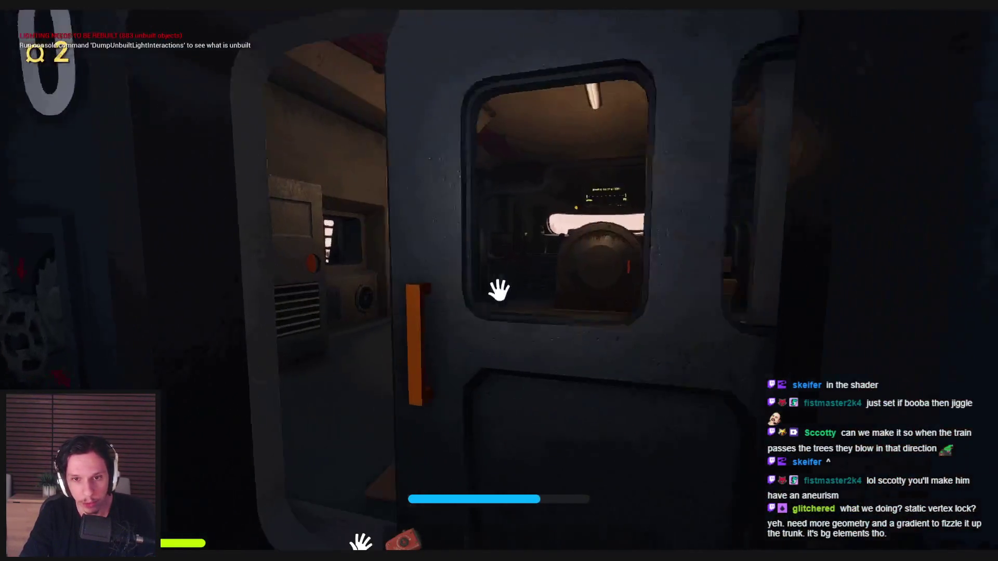
click(499, 290)
key(w)
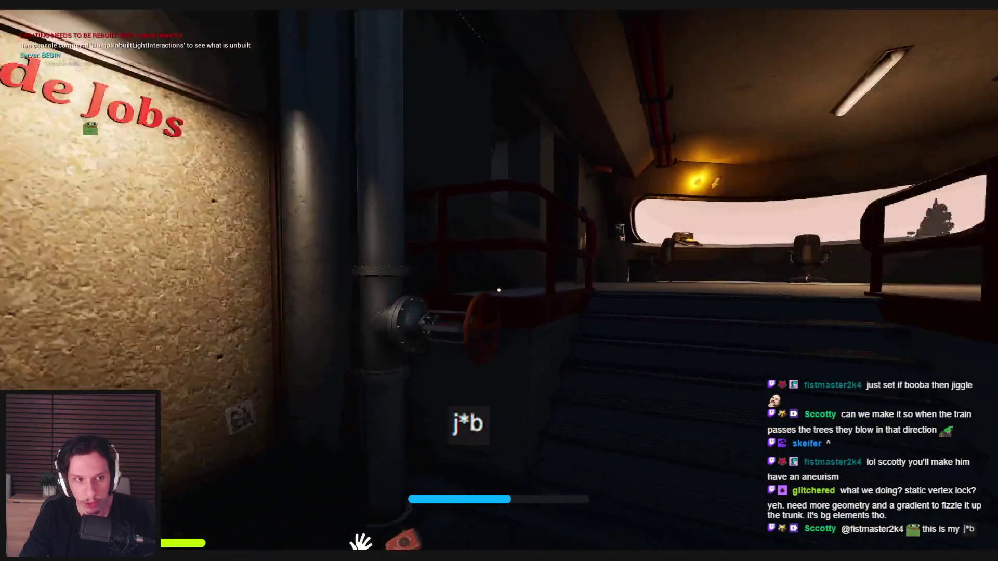
key(w)
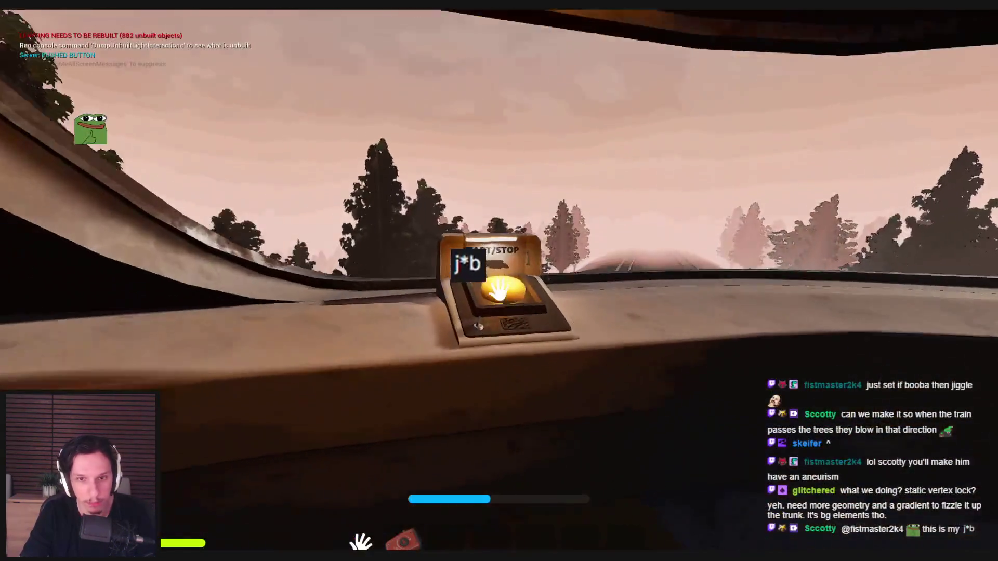
click(499, 290)
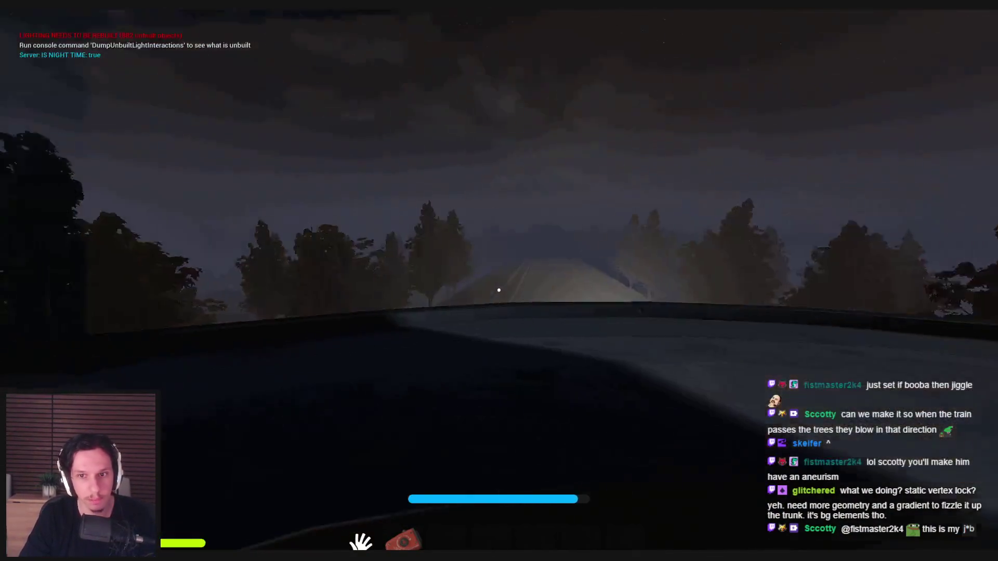
key(w)
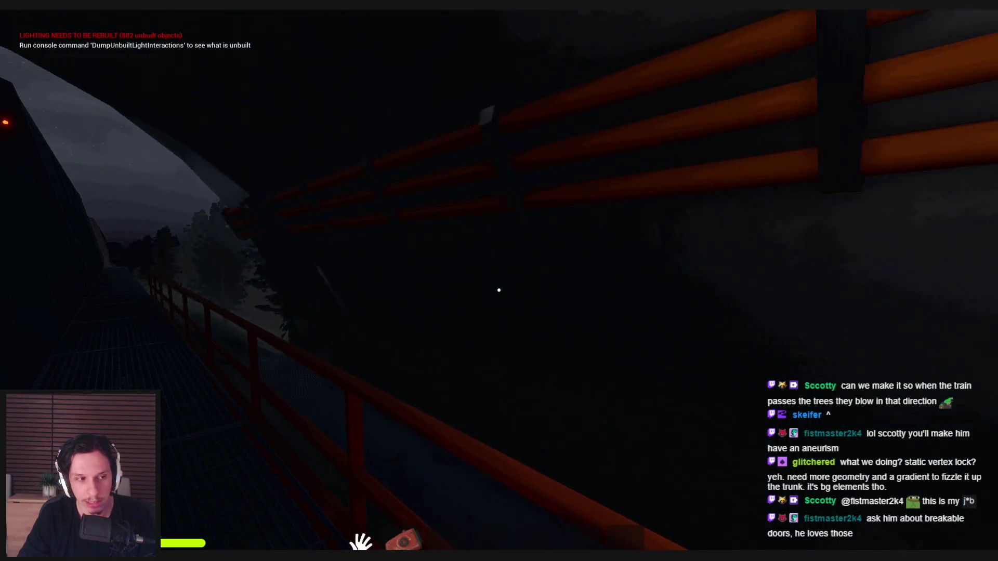
key(F8)
key(F11)
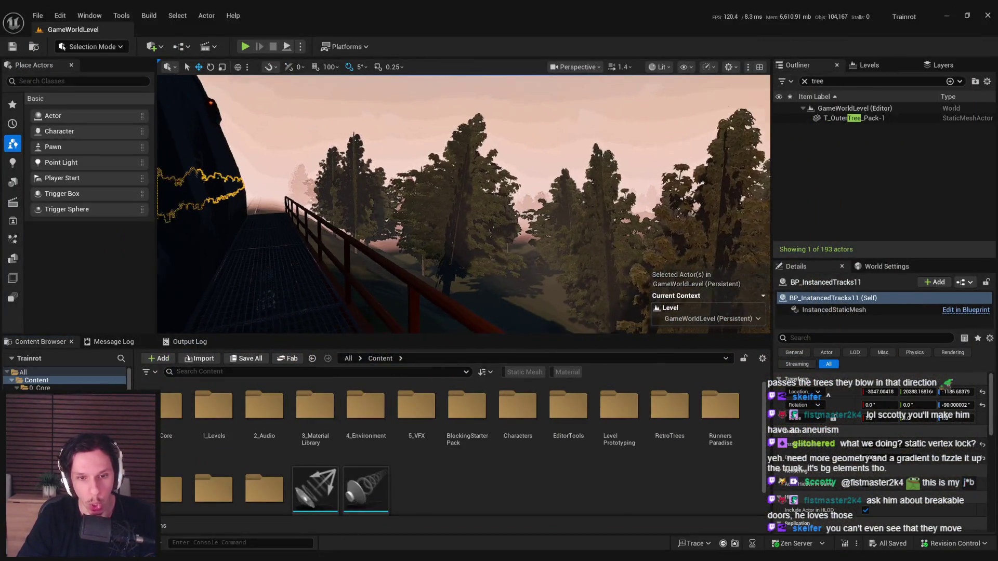
Select BP_InstancedTracks10's trees, move the camera along the walkway, and start a fullscreen play session
click(475, 205)
click(872, 497)
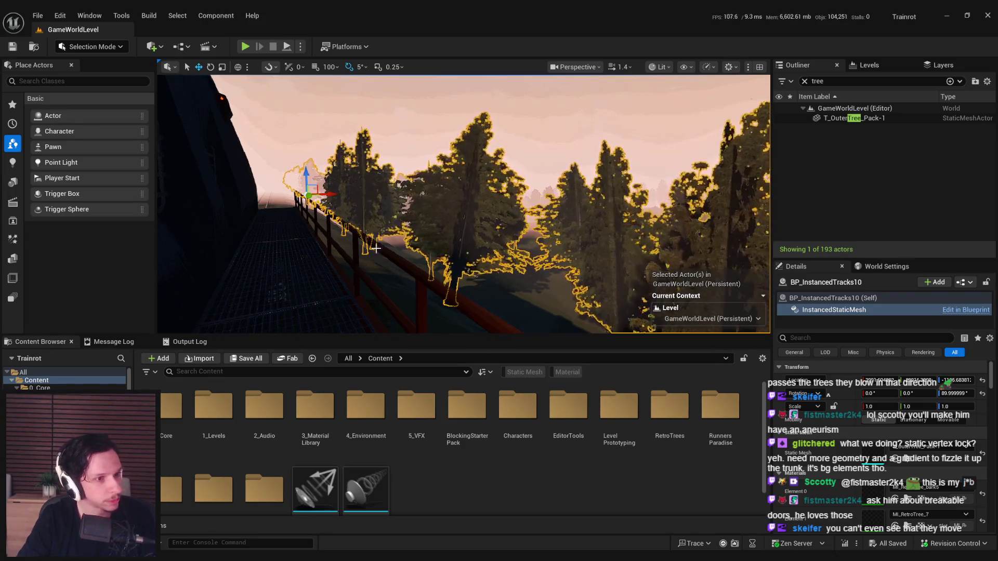
drag(375, 248, 304, 70)
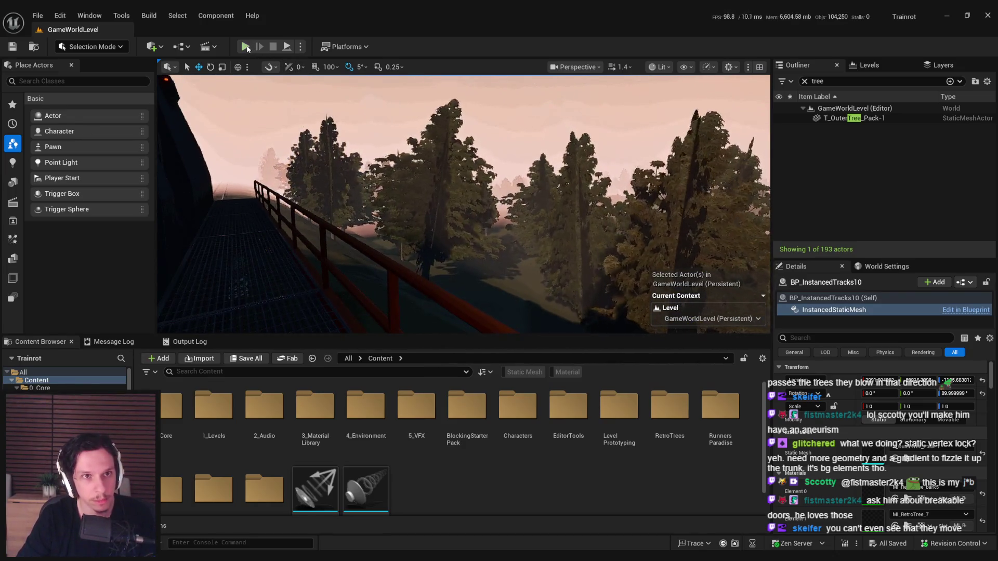
click(245, 47)
key(F11)
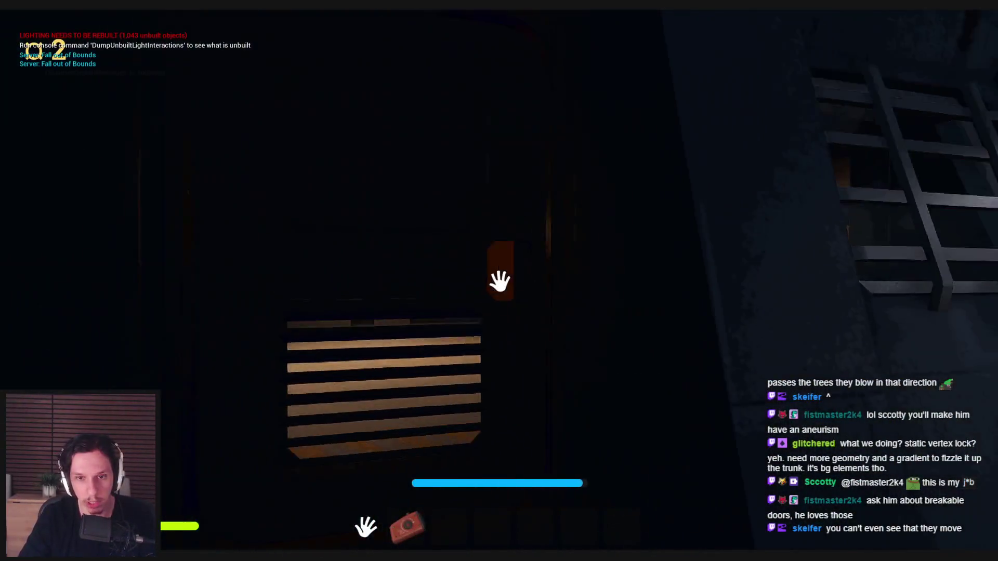
Open the cab door, start the train, ride until ending with Esc, then raise the camera over the trees
click(499, 281)
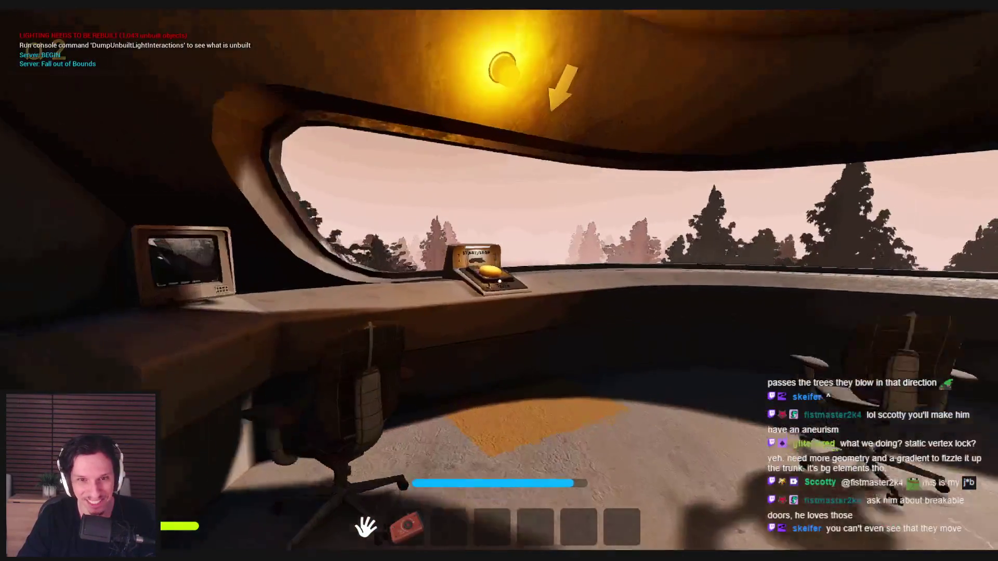
click(499, 281)
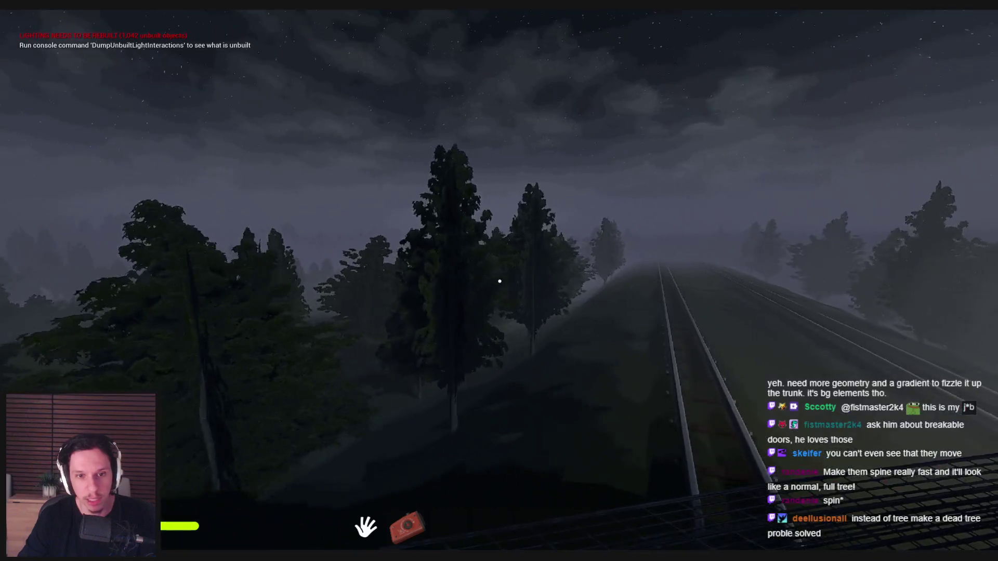
key(Escape)
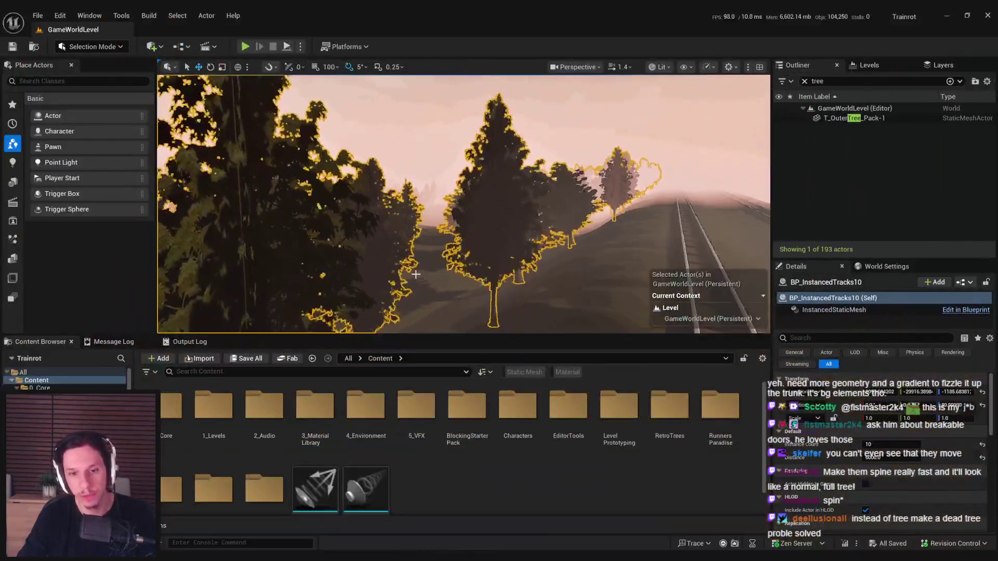
mouse_move(415, 274)
mouse_down()
mouse_move(441, 277)
mouse_move(572, 239)
mouse_move(655, 202)
mouse_up()
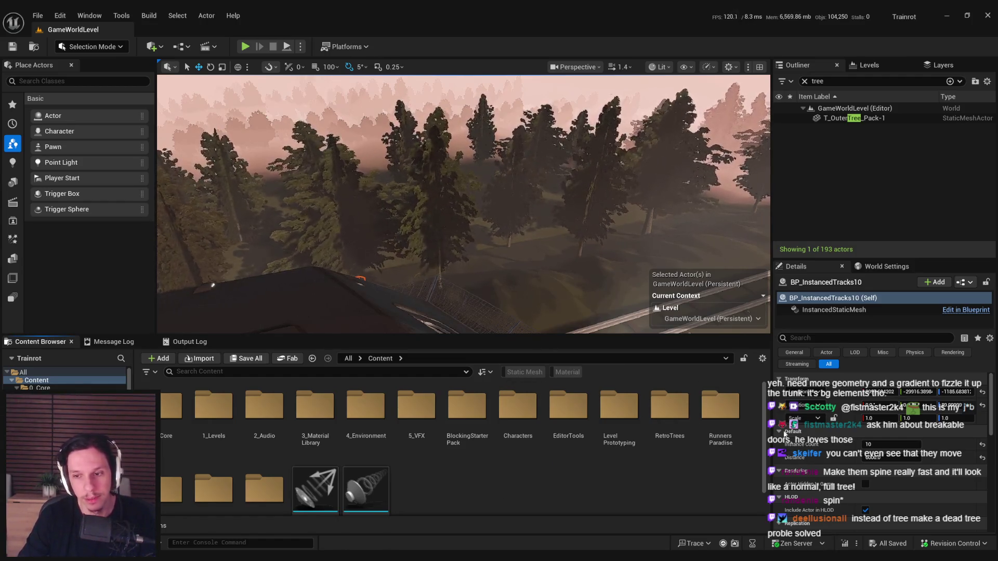
Select the InstancedStaticMesh component, fly around the train cab, and open M_RetroTree_Base
click(831, 309)
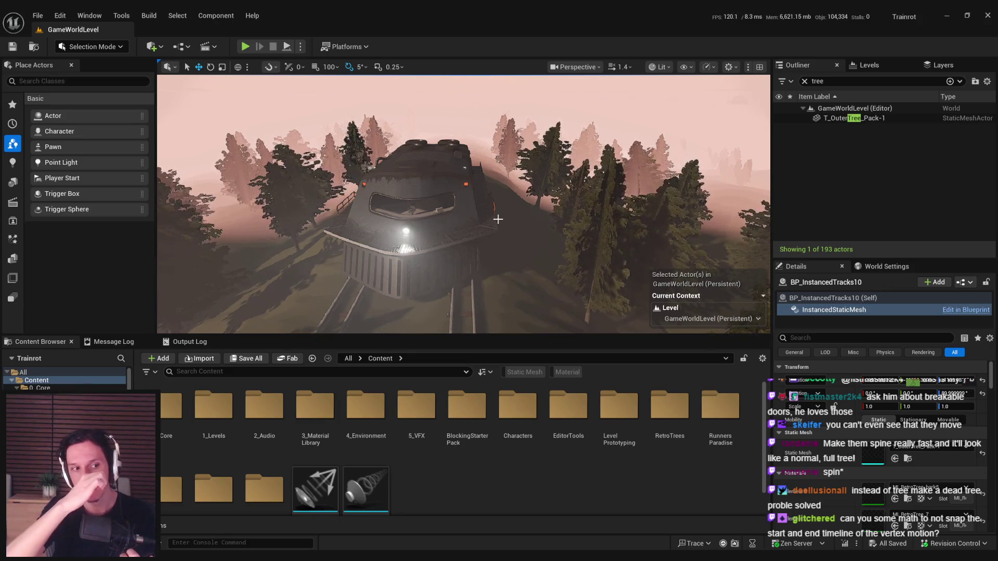
mouse_move(498, 219)
mouse_down()
mouse_move(447, 232)
mouse_move(498, 219)
mouse_up()
mouse_move(552, 119)
mouse_down()
mouse_move(518, 226)
mouse_move(504, 229)
mouse_move(519, 228)
mouse_up()
drag(446, 252, 446, 253)
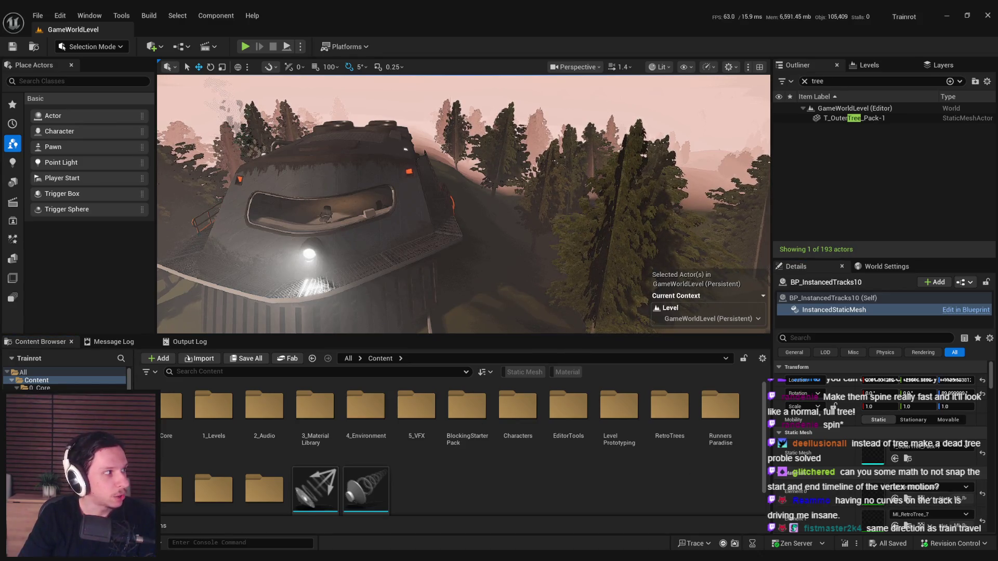
double_click(475, 204)
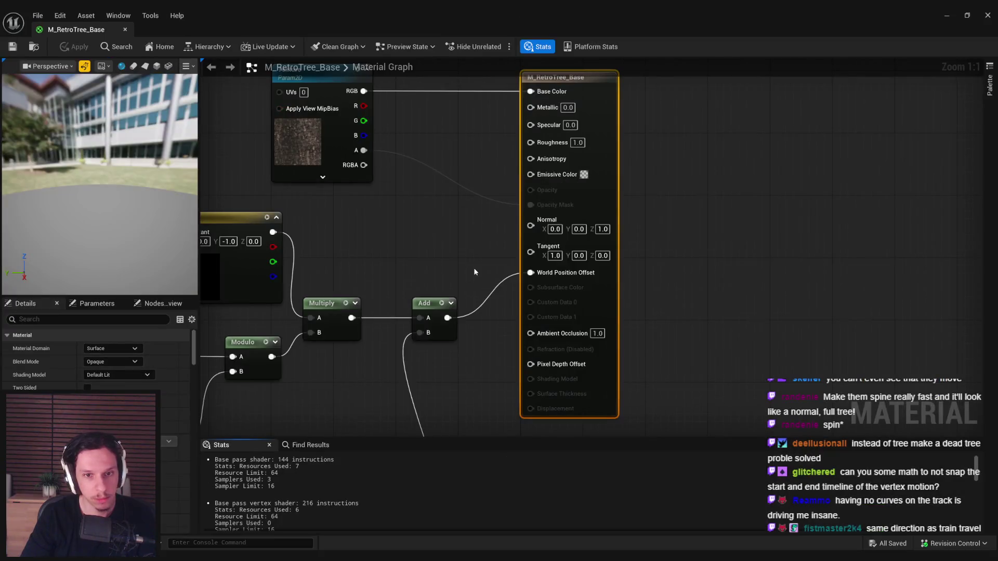
Move the four wind constant nodes feeding SimpleGrassWind up slightly
scroll(541, 336, down, 1)
mouse_move(542, 336)
mouse_down()
mouse_move(533, 284)
mouse_move(479, 207)
mouse_up()
mouse_move(489, 303)
mouse_down()
mouse_move(458, 379)
mouse_move(419, 351)
mouse_up()
mouse_move(437, 395)
mouse_down()
mouse_move(458, 267)
mouse_move(427, 275)
mouse_up()
Inspect the SimpleGrassWind function graph, then apply the material and close its editor
click(491, 288)
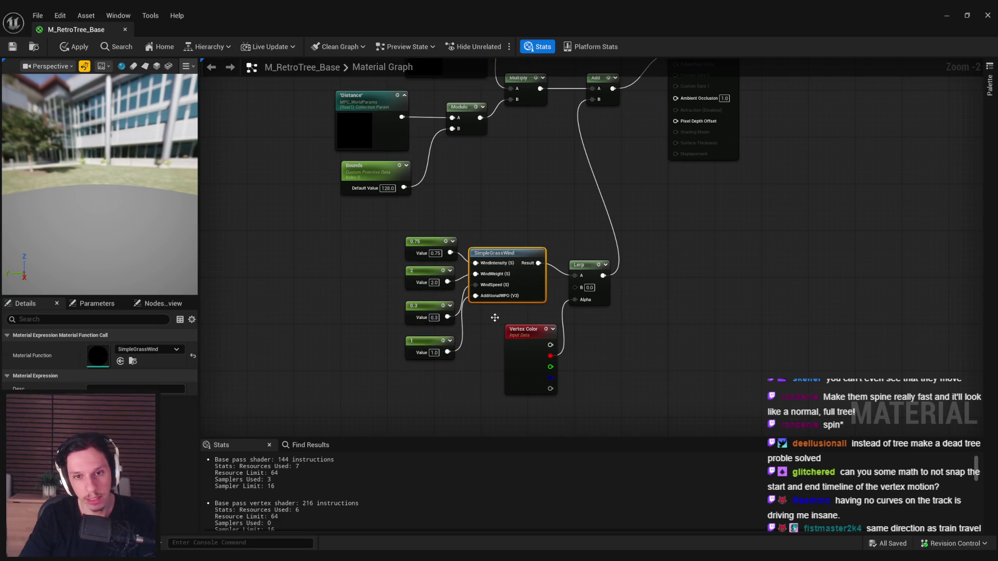
double_click(506, 273)
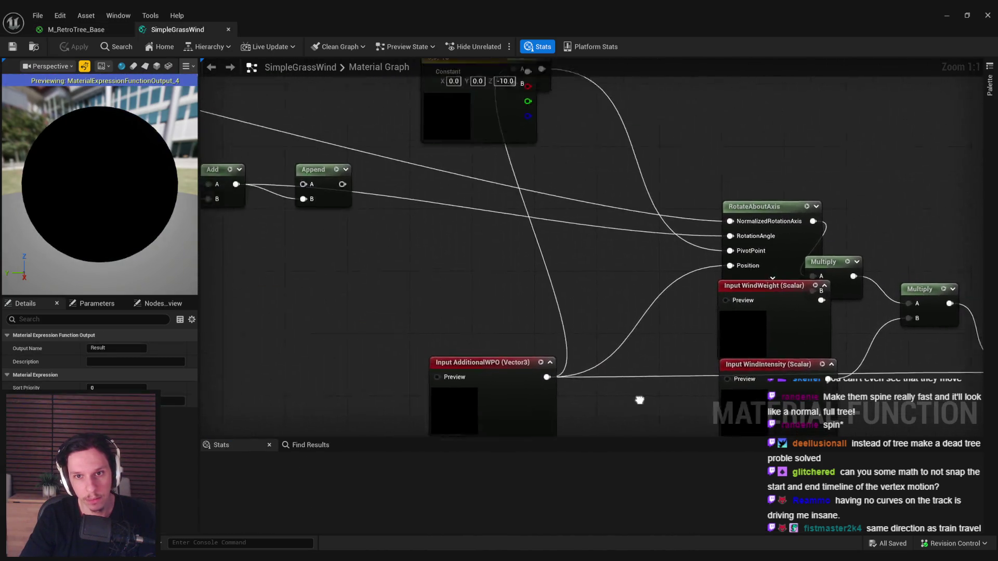
scroll(497, 324, down, 1)
mouse_move(475, 331)
mouse_down()
mouse_move(579, 342)
mouse_move(734, 330)
mouse_move(822, 346)
mouse_up()
scroll(678, 335, down, 1)
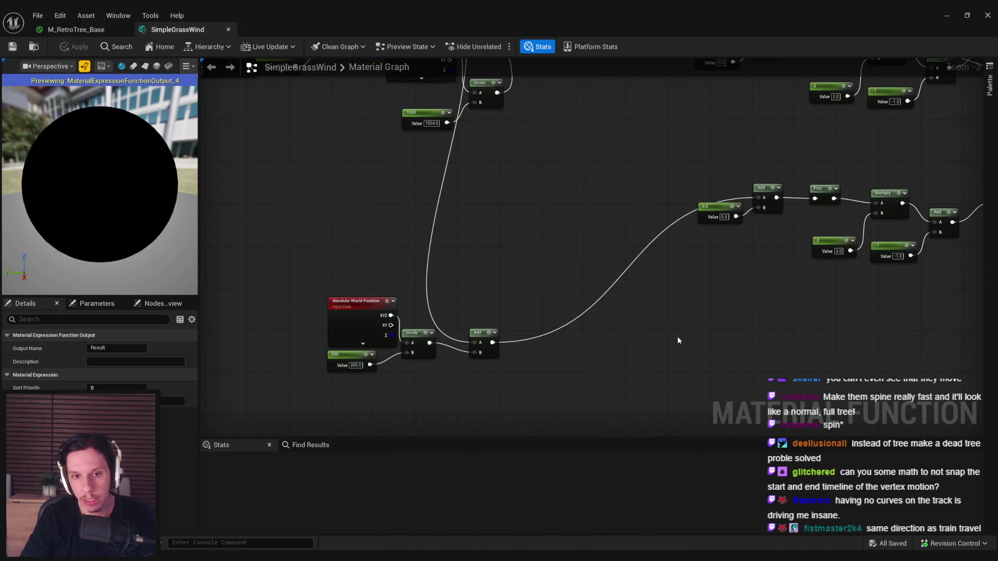
scroll(588, 343, up, 1)
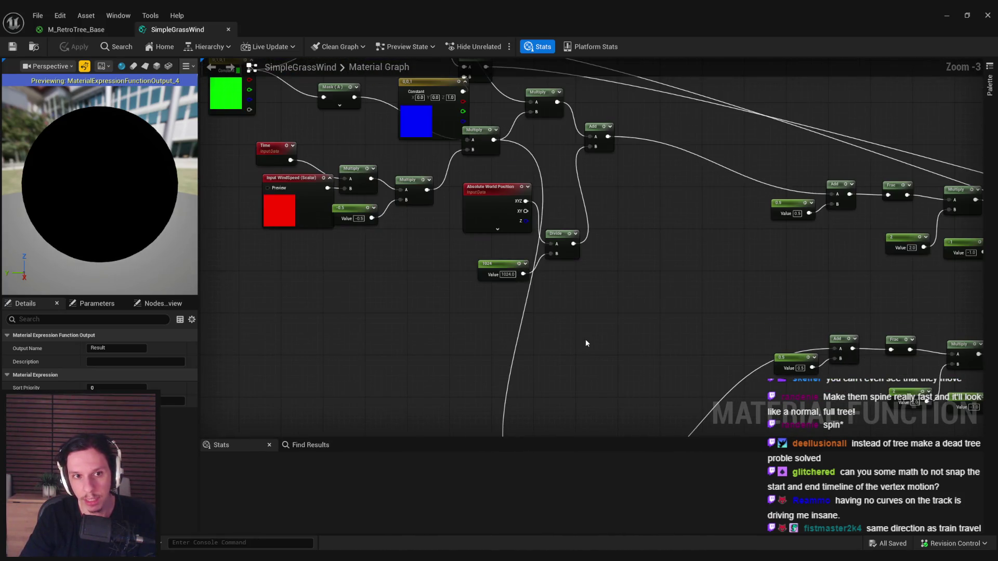
middle_click(175, 29)
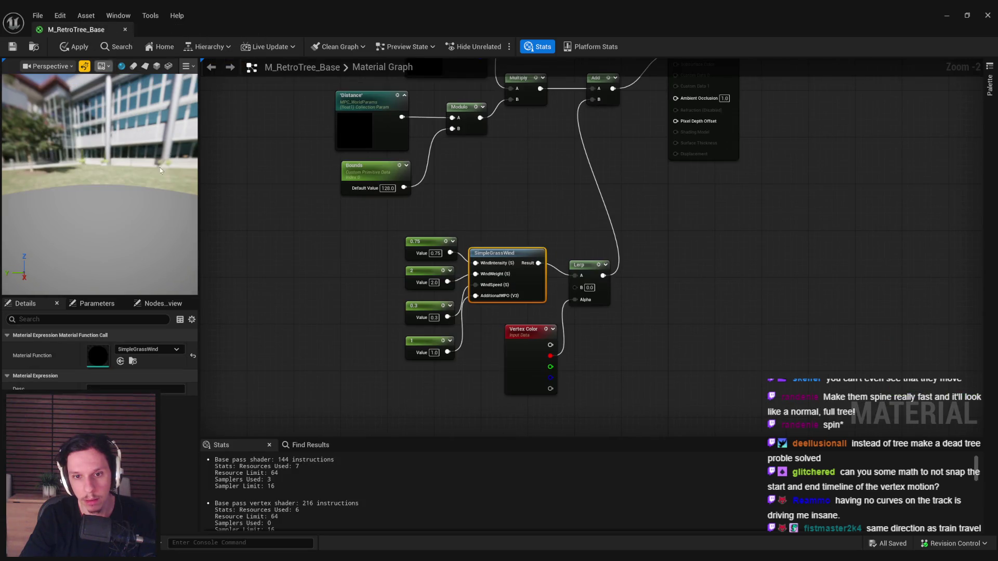
click(313, 277)
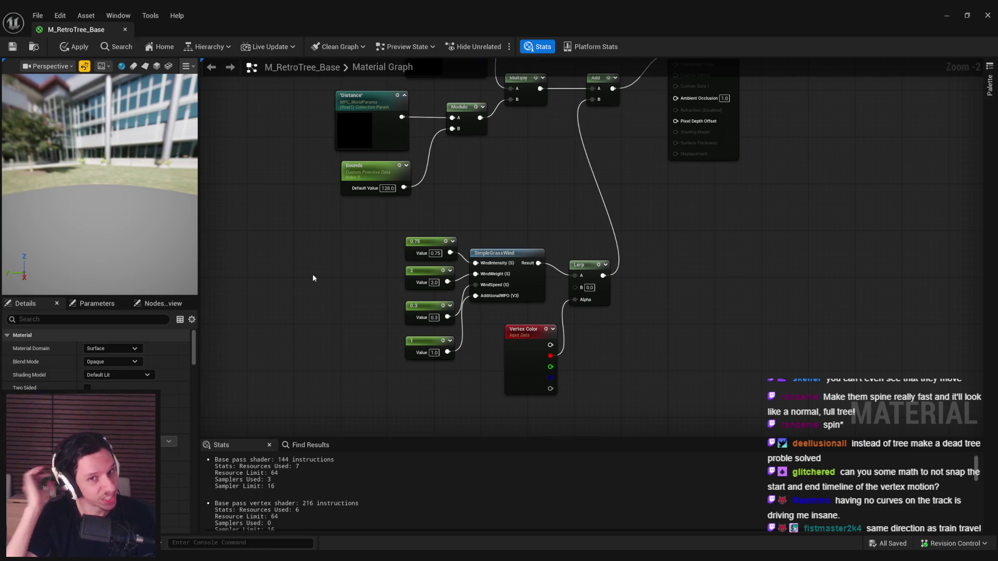
click(77, 47)
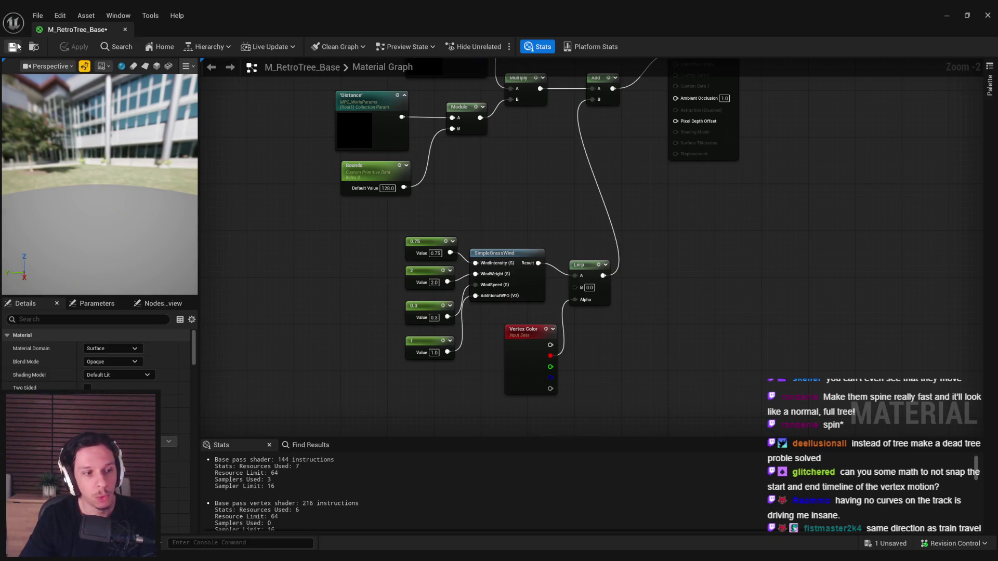
middle_click(73, 31)
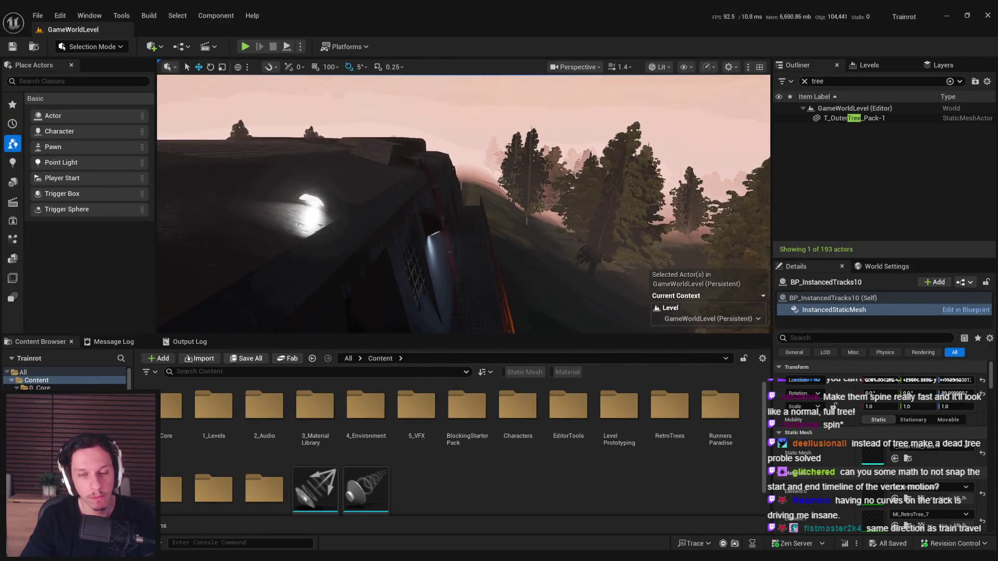
Play the level fullscreen, start the train from the cab button, and walk the walkway to a carriage door
click(245, 47)
key(F11)
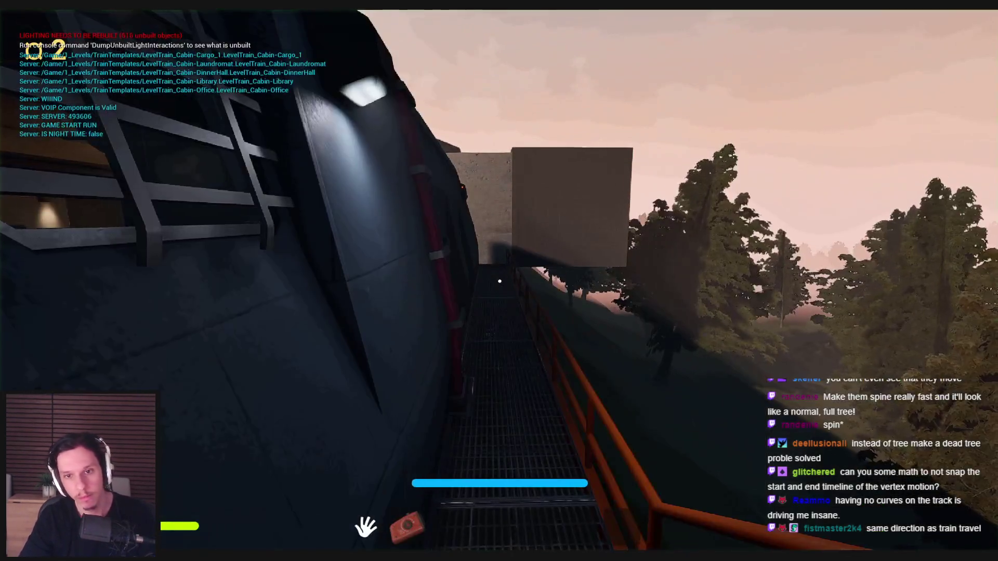
click(545, 278)
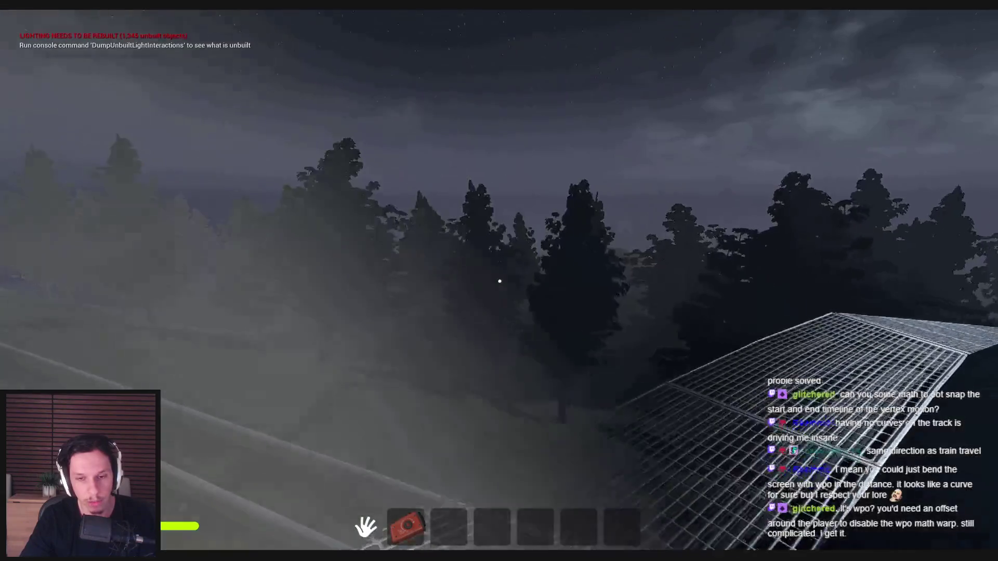
key(shift+w)
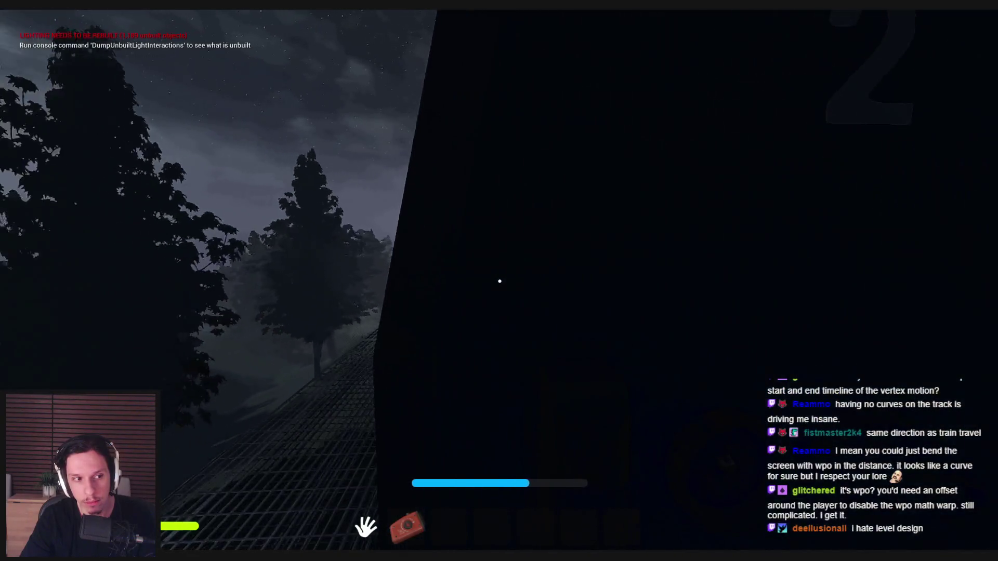
key(w)
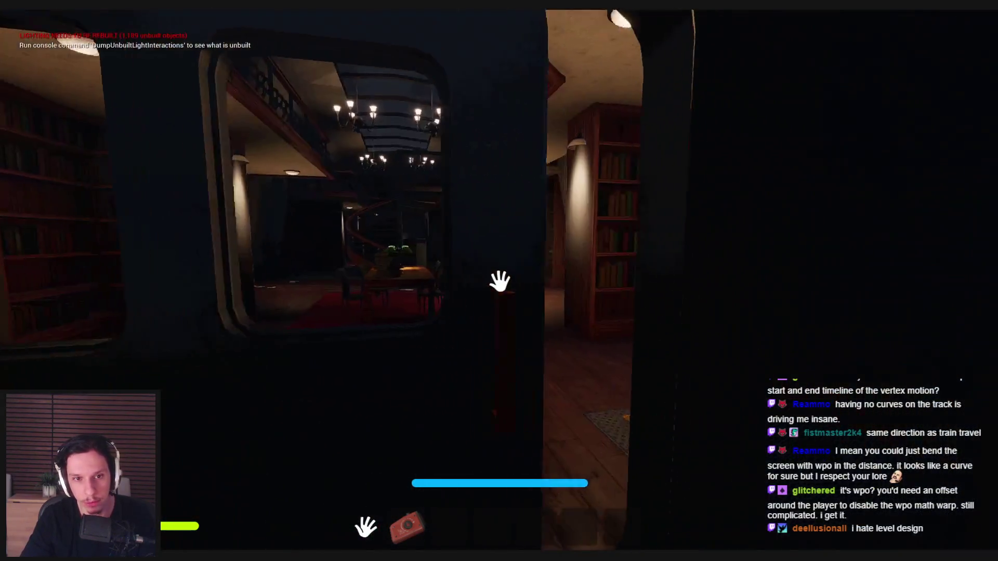
Enter the library carriage and walk across it past the bookshelf and safe
click(499, 281)
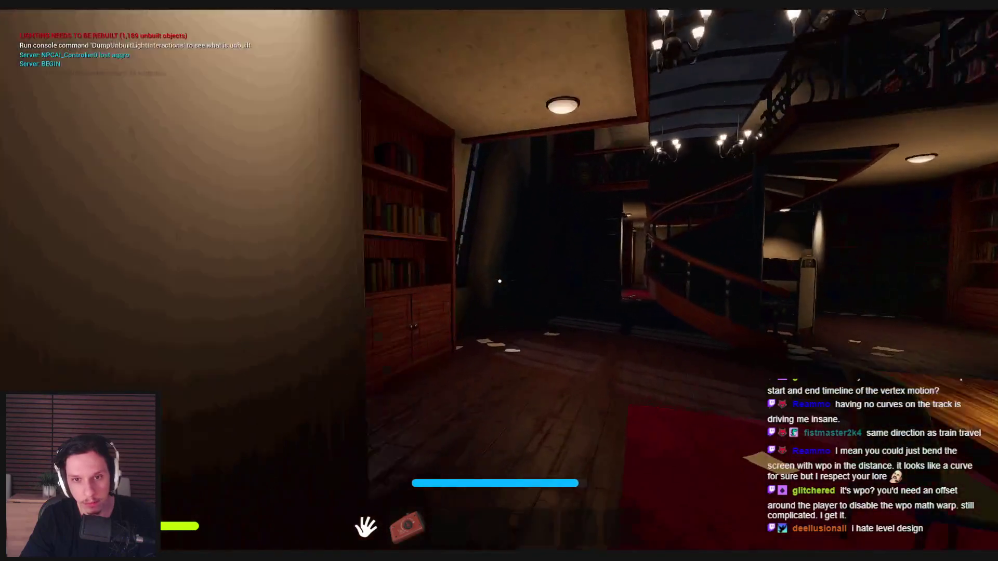
key(w)
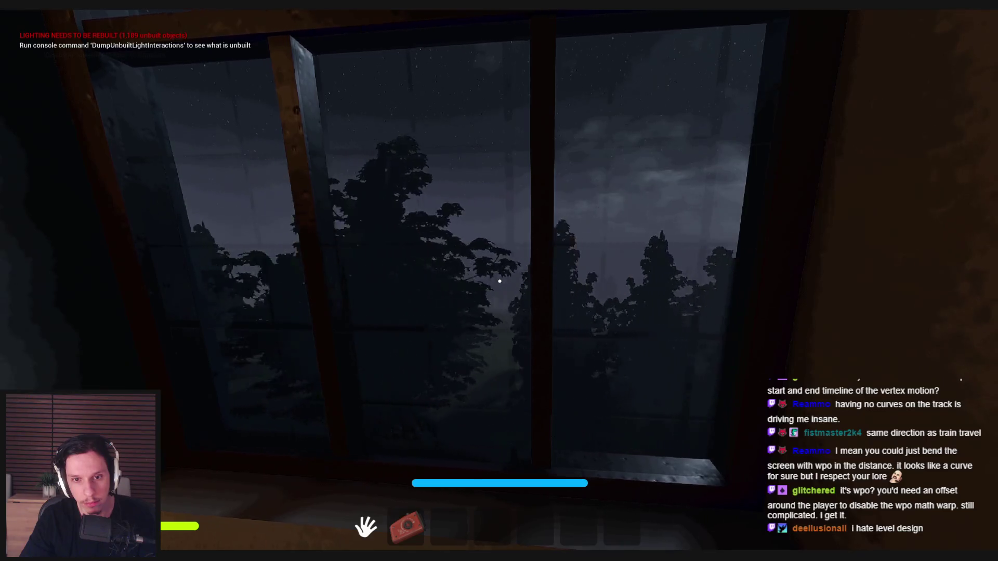
mouse_move(500, 281)
key(w)
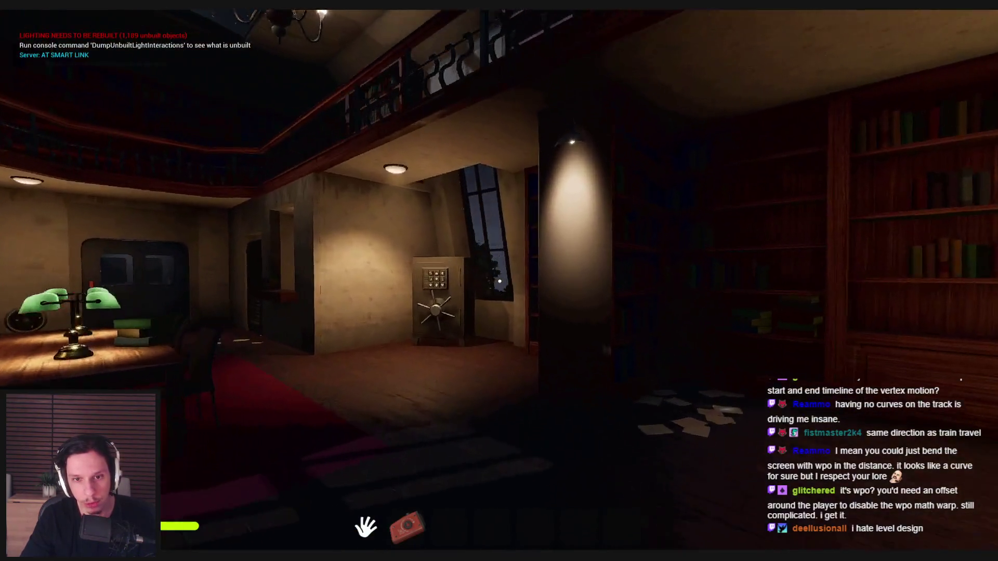
key(w)
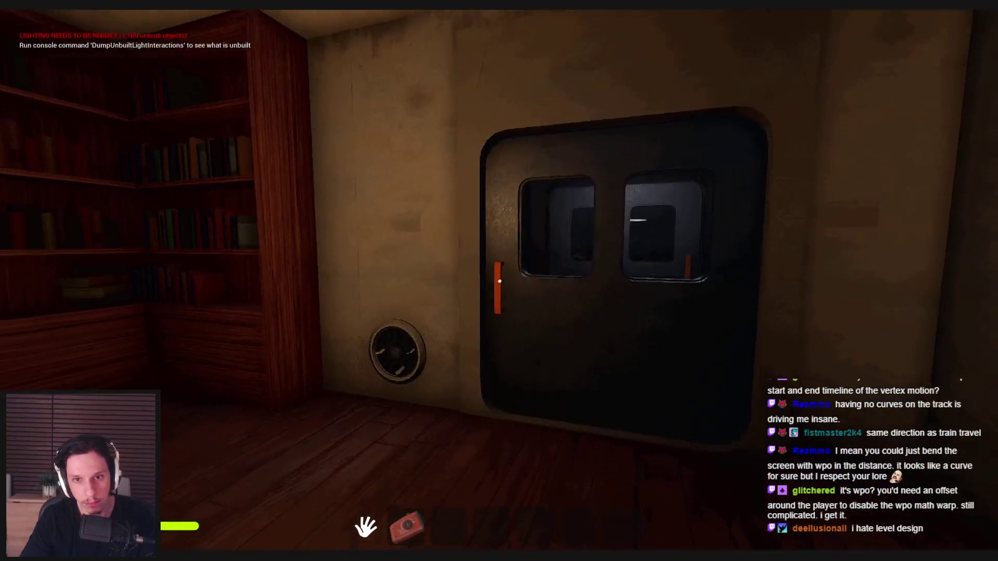
Cross the walkway, open the next car's door, and move up to its window
key(w)
click(500, 281)
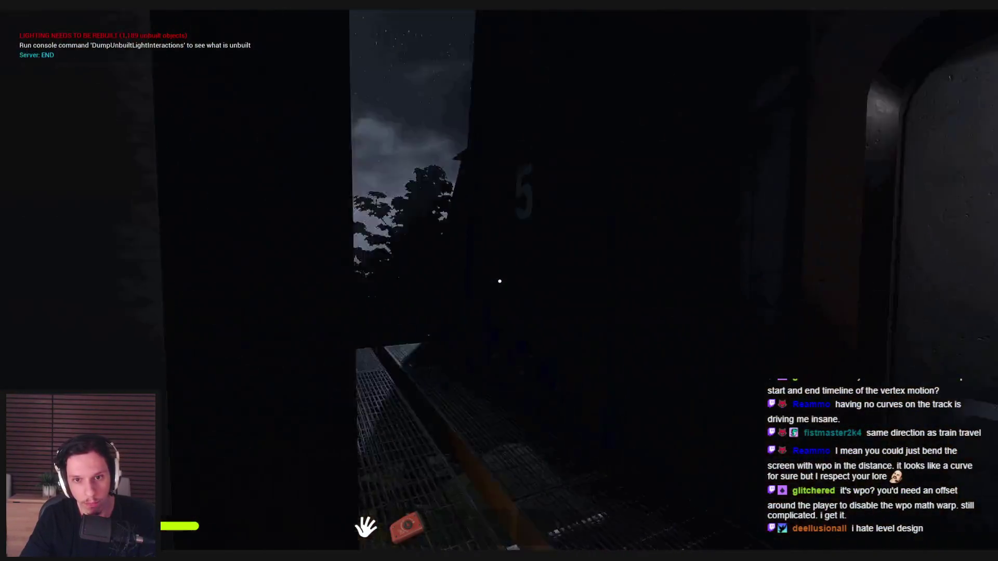
key(w)
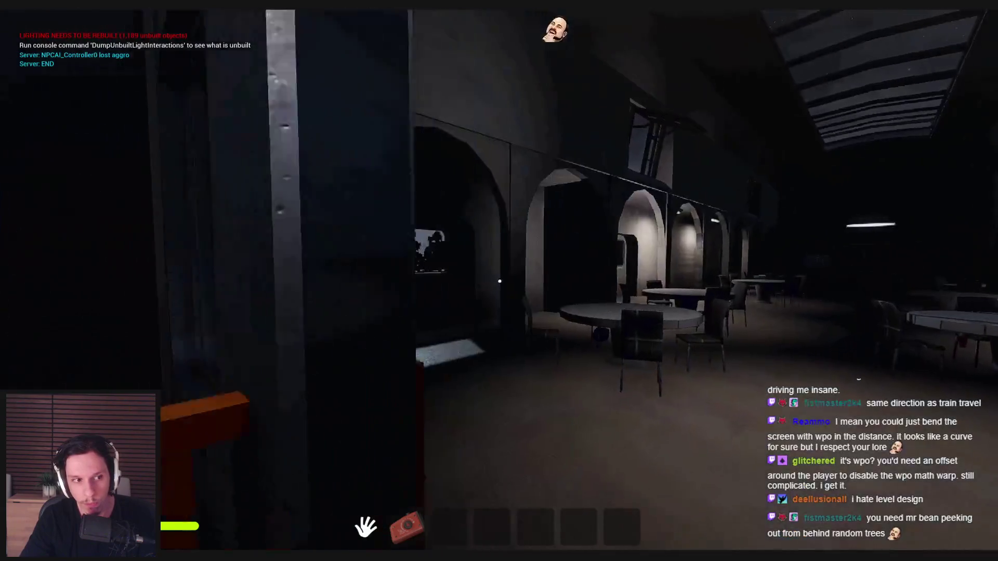
mouse_move(530, 266)
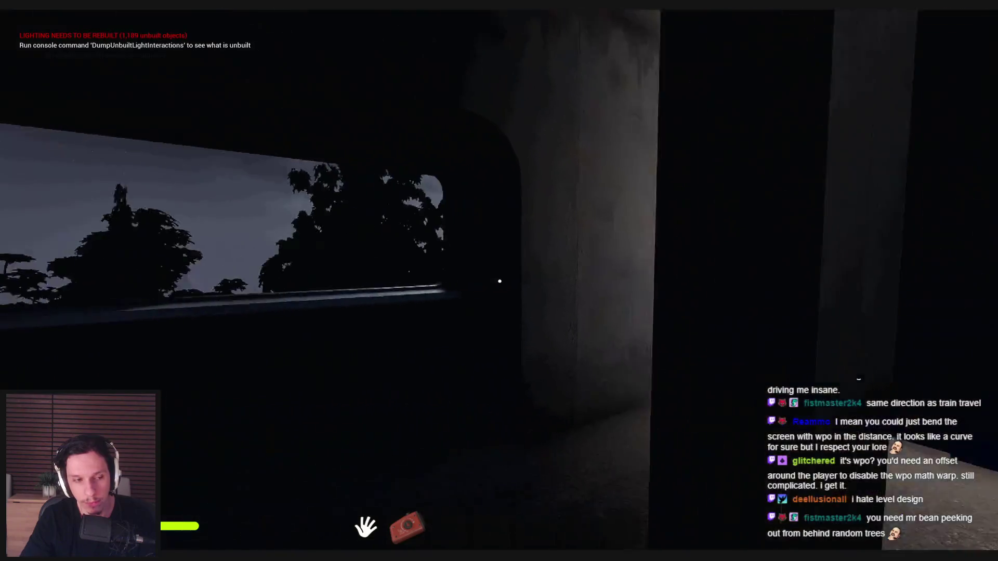
key(w)
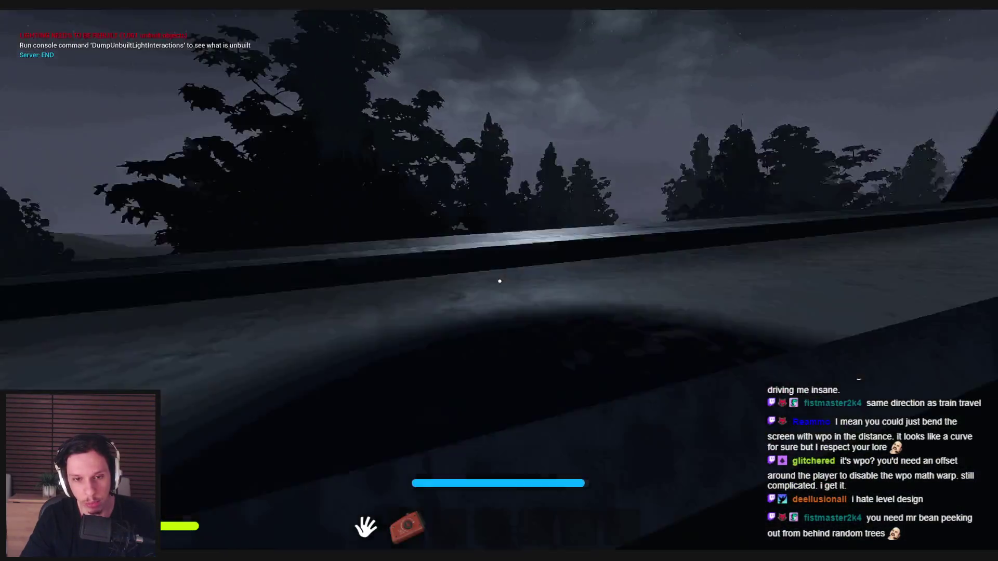
mouse_move(500, 281)
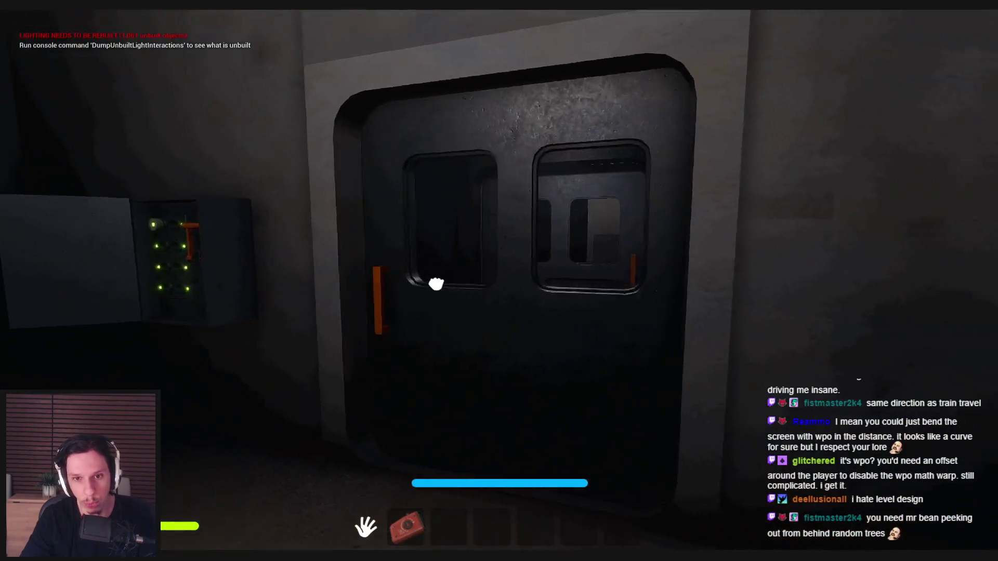
Open the door and walk down the flooded car, climbing over the ledge
click(436, 284)
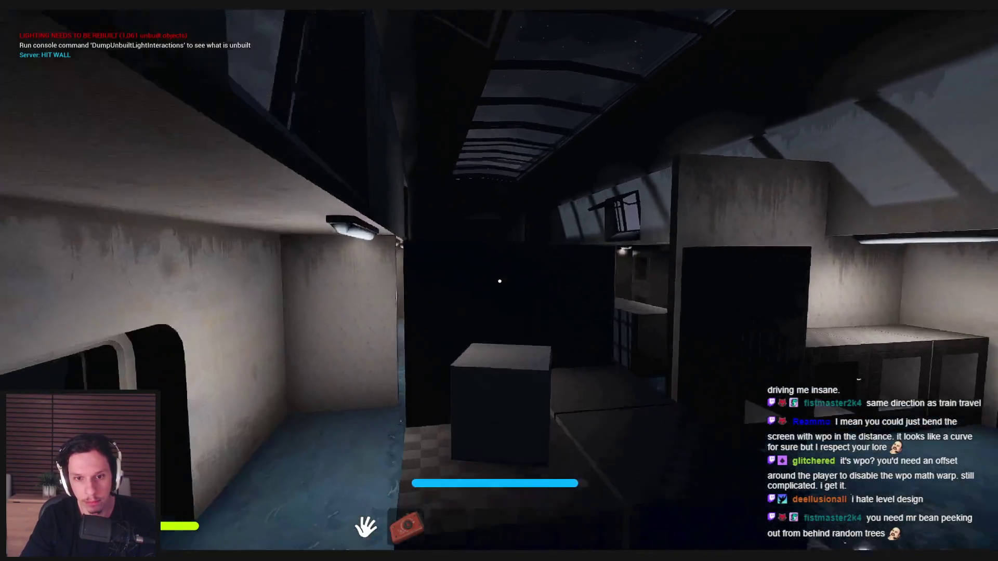
mouse_move(499, 282)
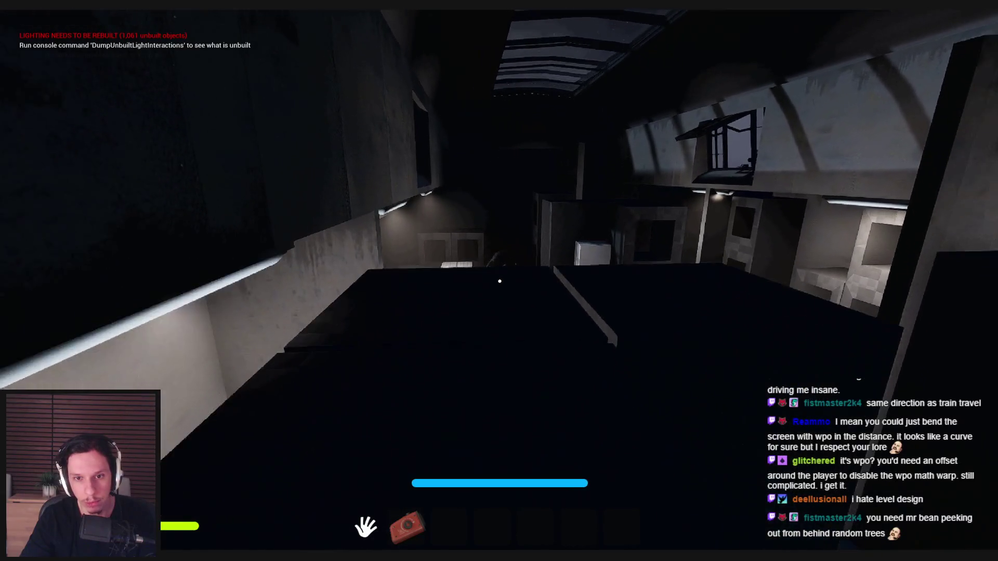
key(w)
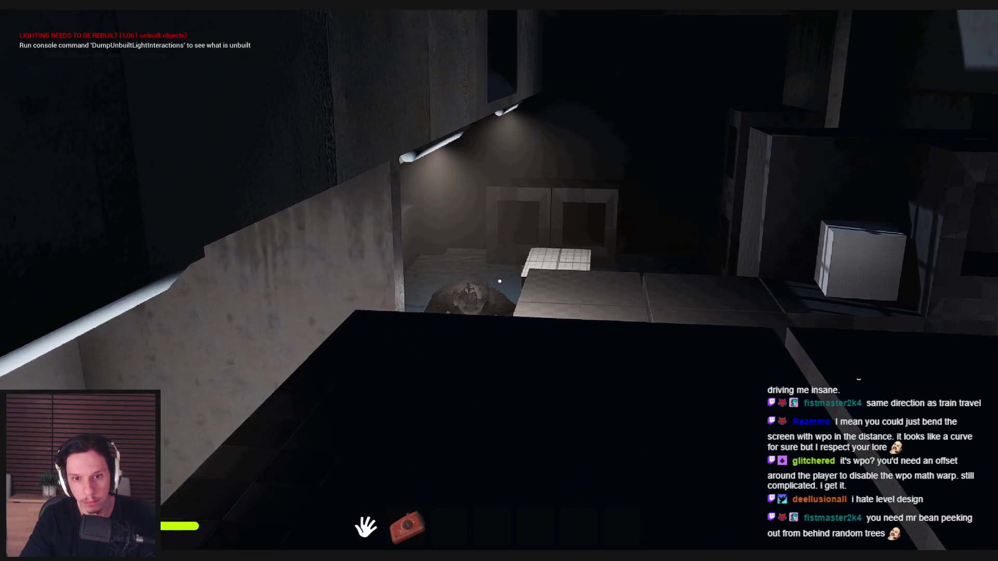
key(w)
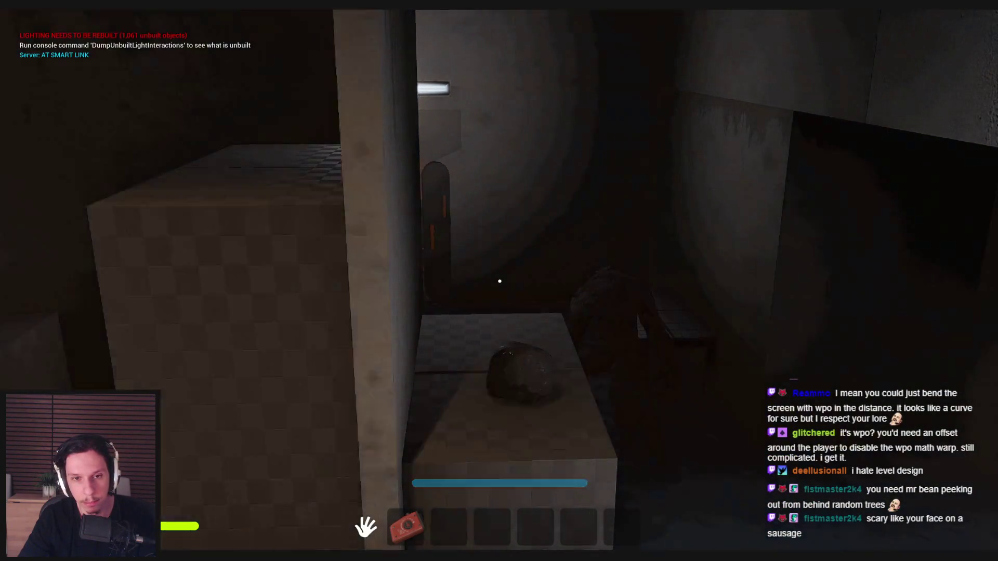
Back away from the creature around the box and pillar, then use the held grey device
key(s)
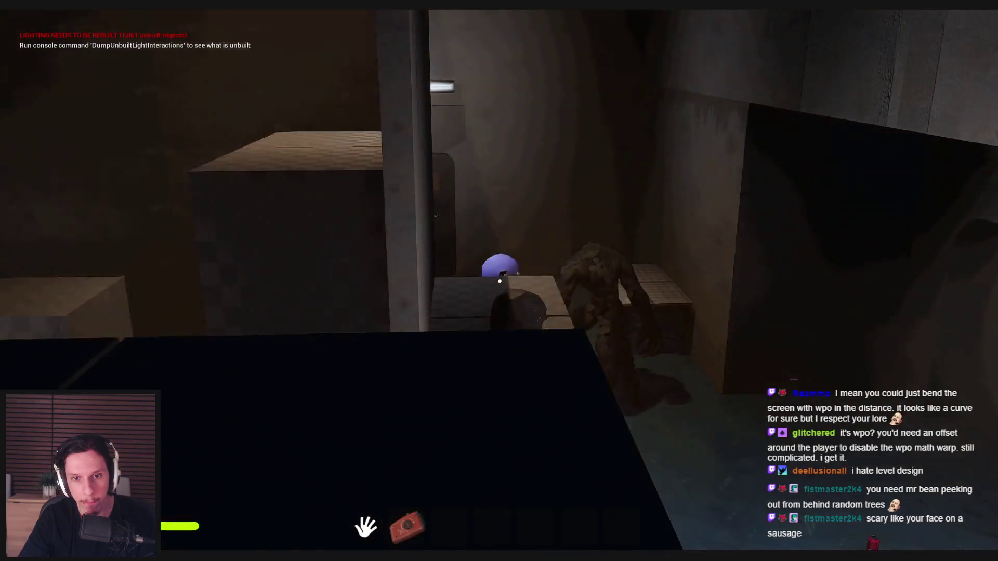
key(a)
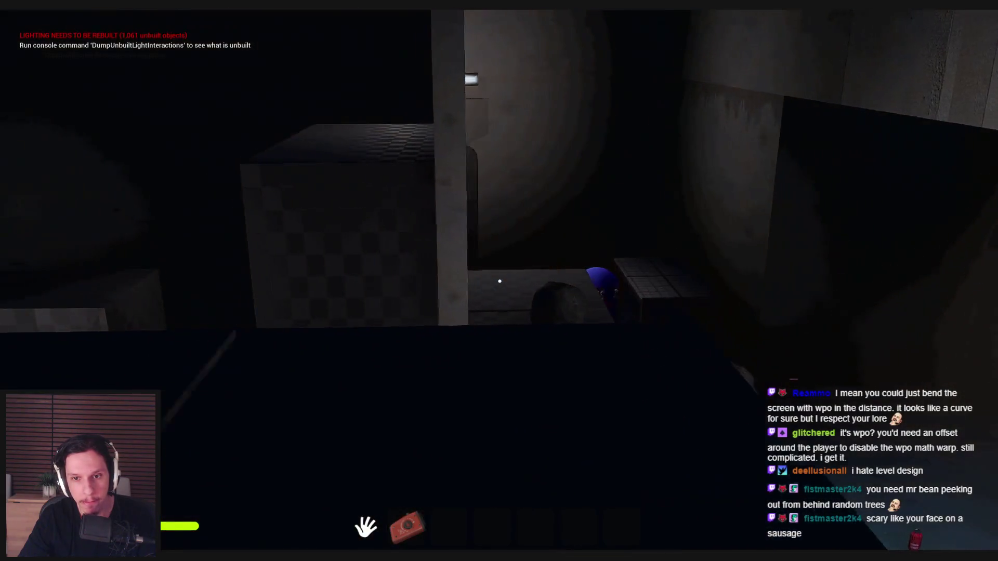
key(s)
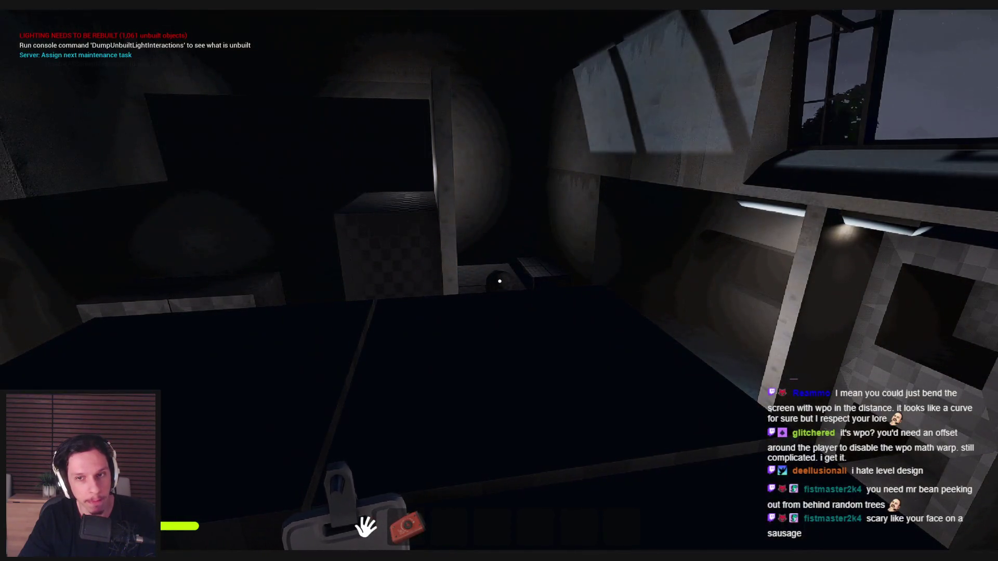
click(500, 281)
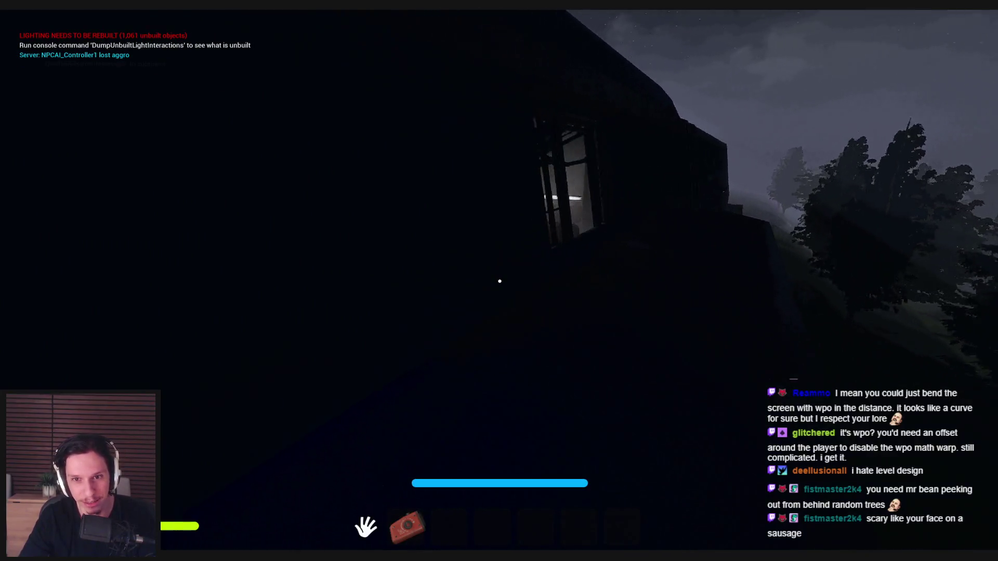
Climb in through the window and look past the blue capsule NPC and the caged creature
key(w)
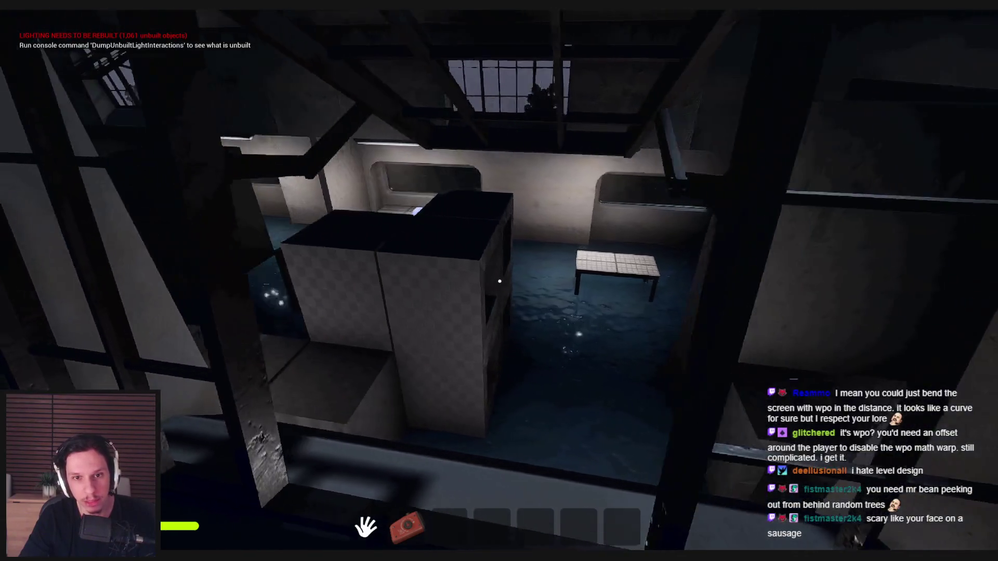
key(space)
key(space)
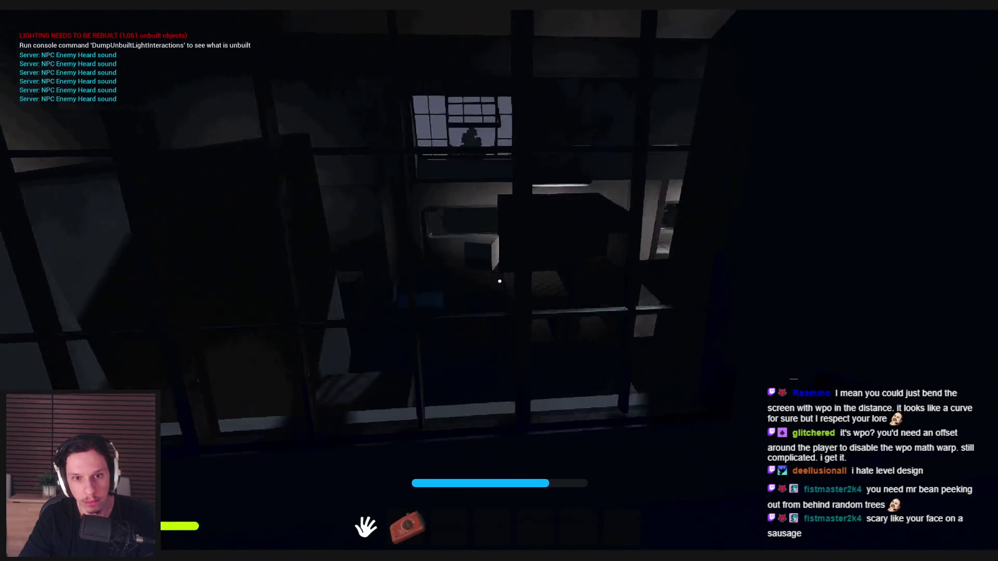
key(w)
key(w)
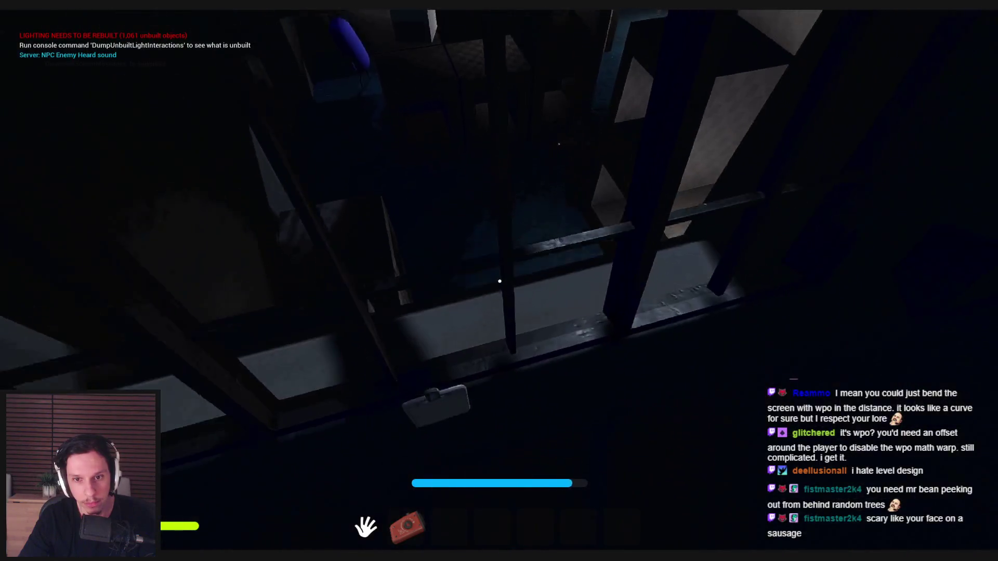
key(w)
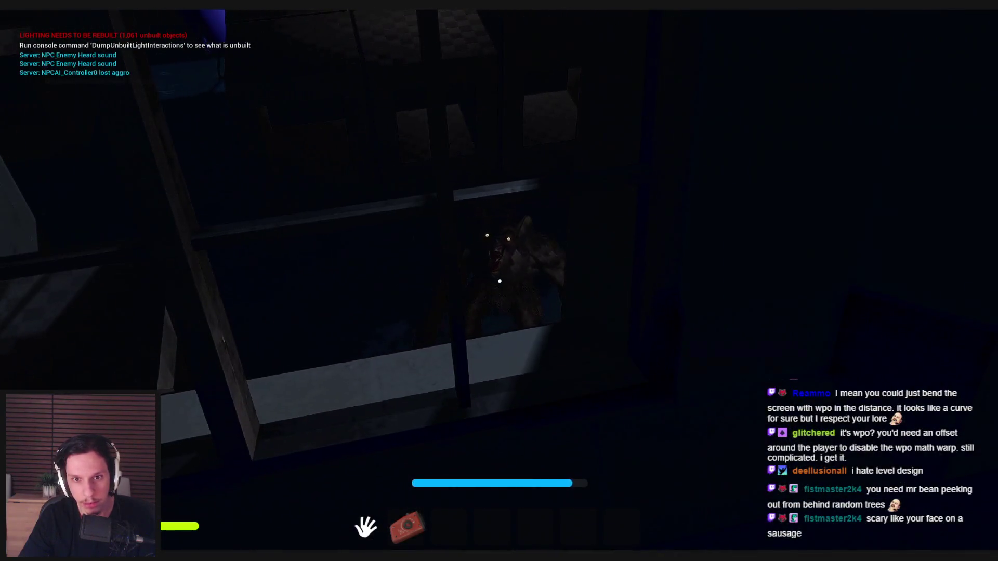
key(w)
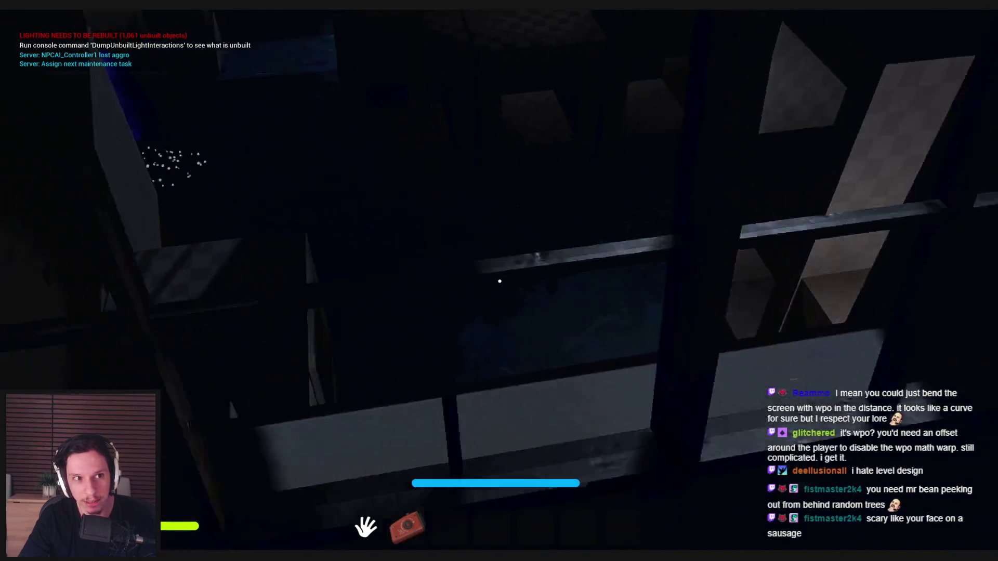
key(w)
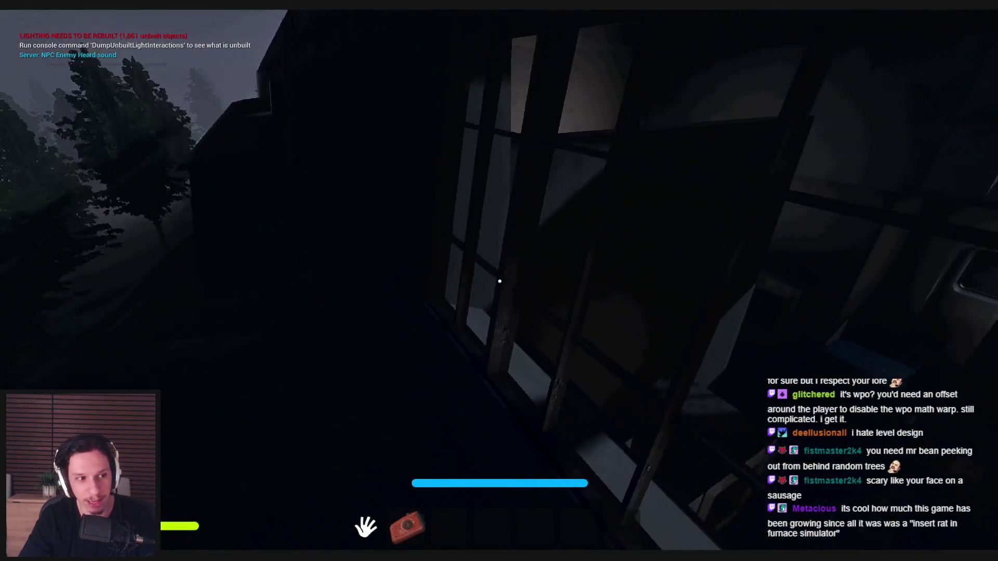
key(w)
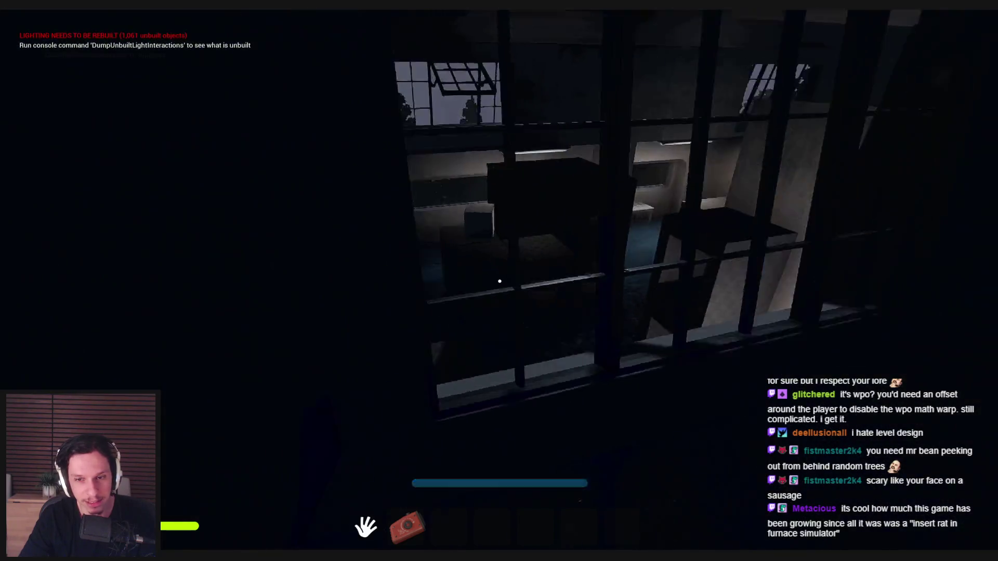
key(w)
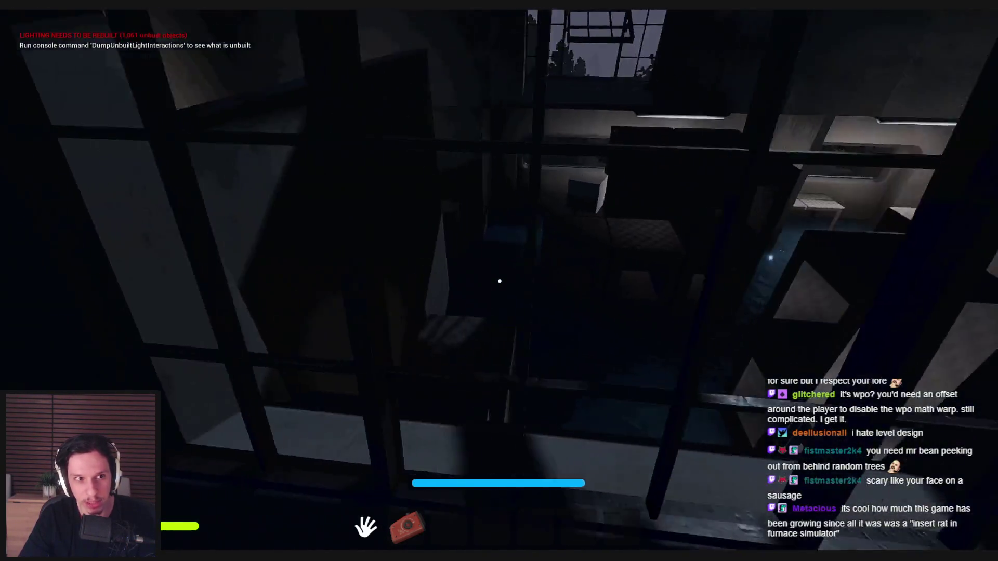
key(w)
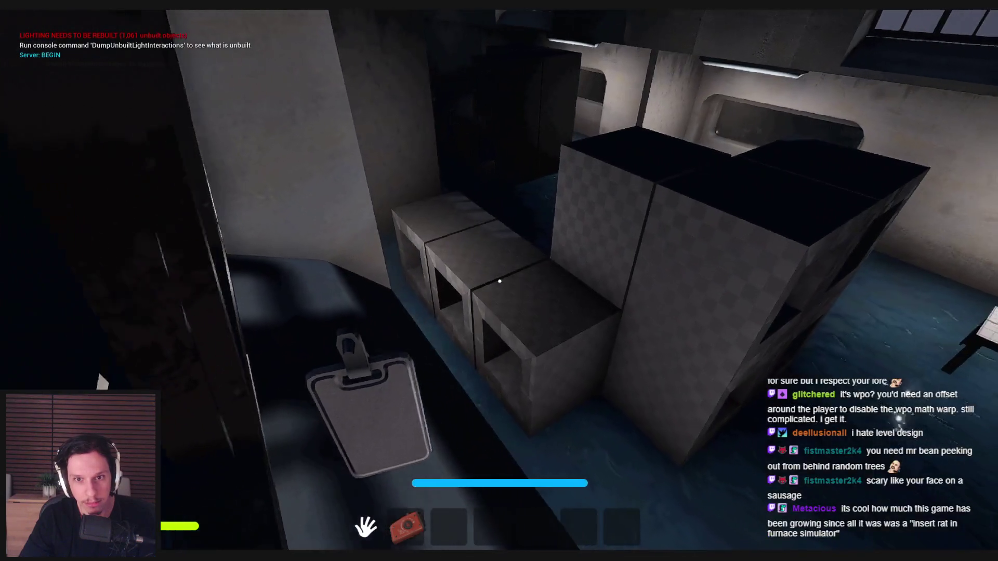
Walk past the boxes, charge a leap, and open the sliding door into the lit car
key(w)
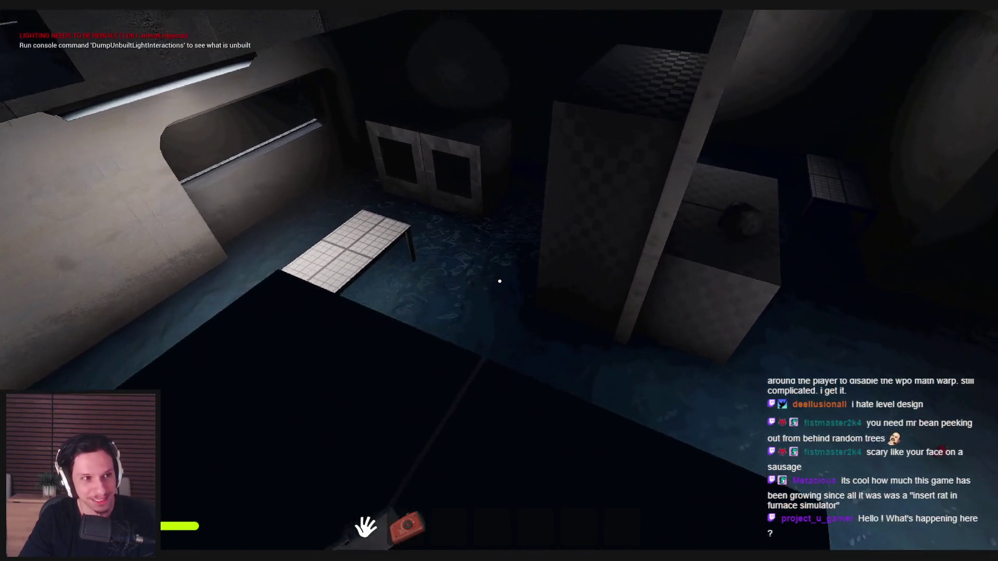
key(space)
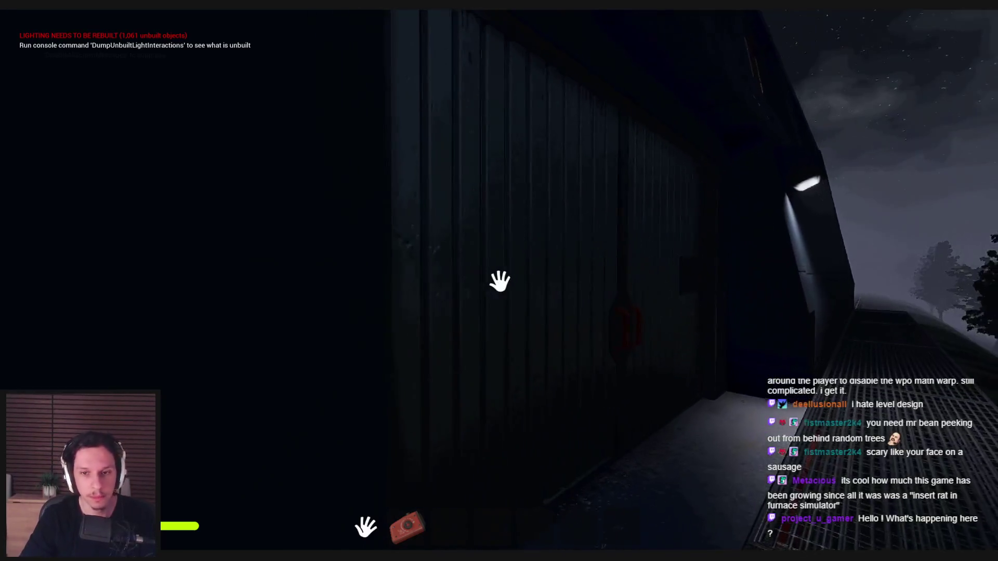
click(500, 281)
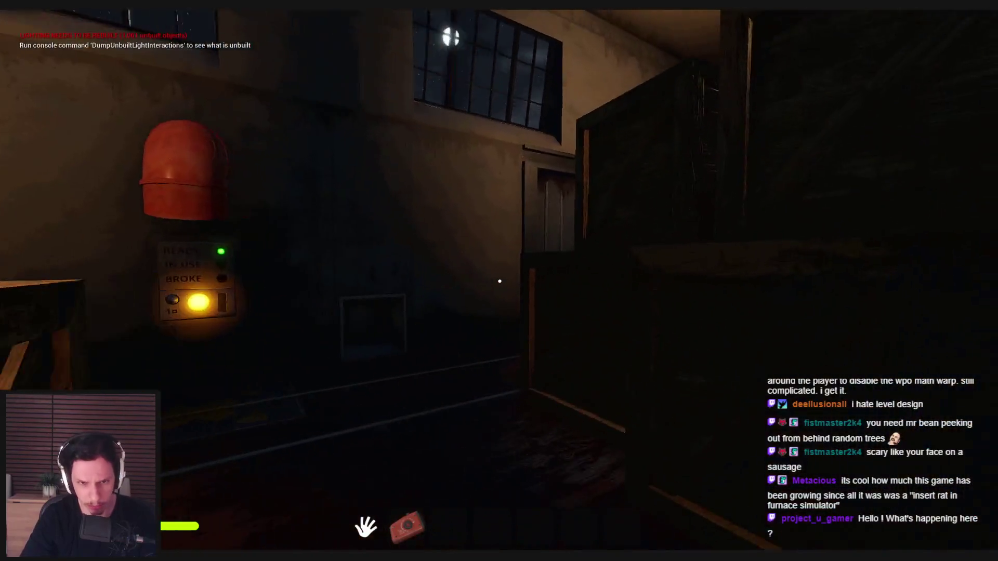
Ring the red bell panel and move the chest onto the wooden crate
click(499, 281)
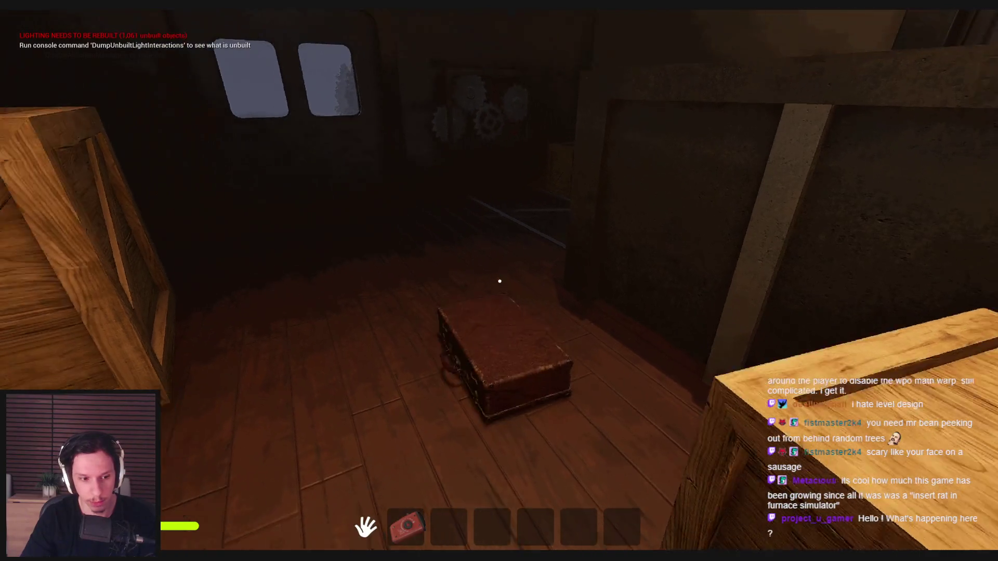
mouse_move(499, 288)
mouse_down()
mouse_move(630, 433)
mouse_move(779, 364)
mouse_move(499, 332)
mouse_move(464, 492)
mouse_up()
drag(664, 413, 499, 290)
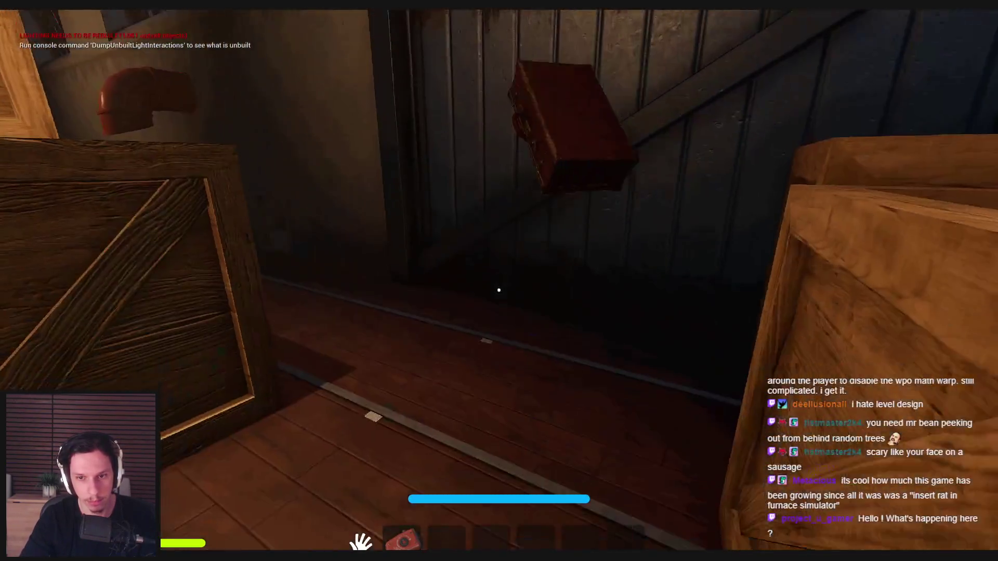
Open the chest, carry the lit bomb, and pick the red item into the hotbar
click(499, 290)
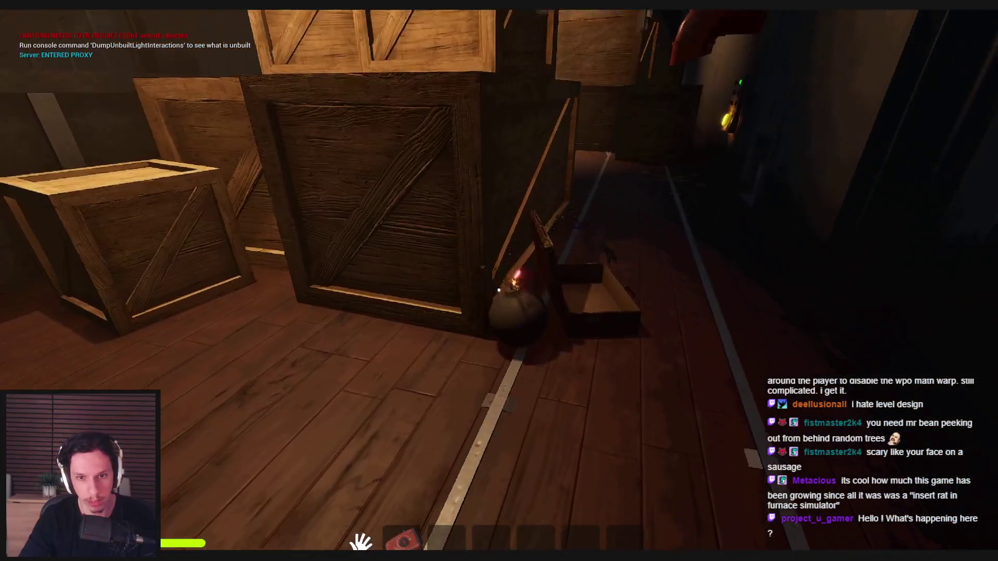
drag(498, 290, 499, 290)
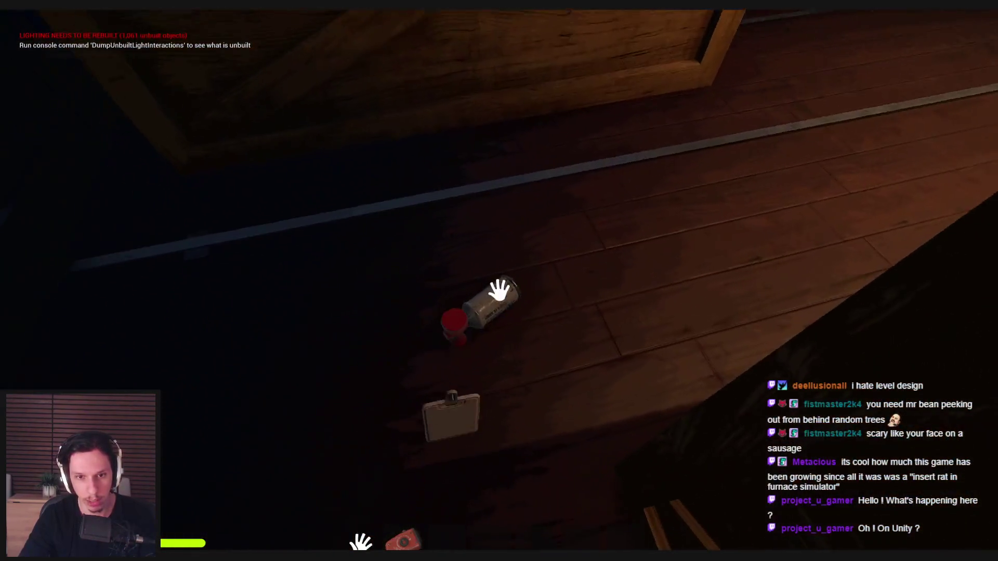
key(e)
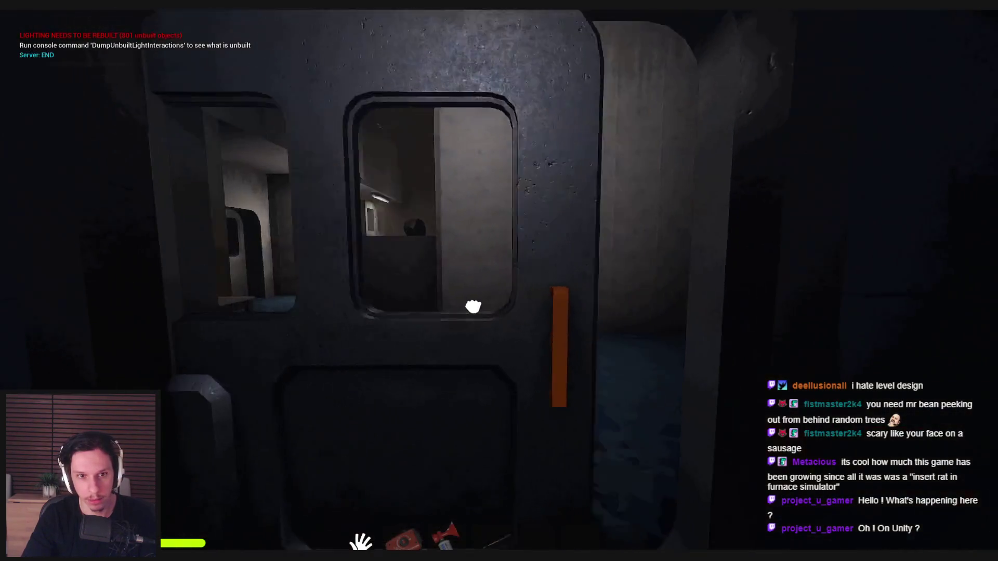
Open the door, pick up the red can, and carry the boulder down the flooded corridor
click(473, 306)
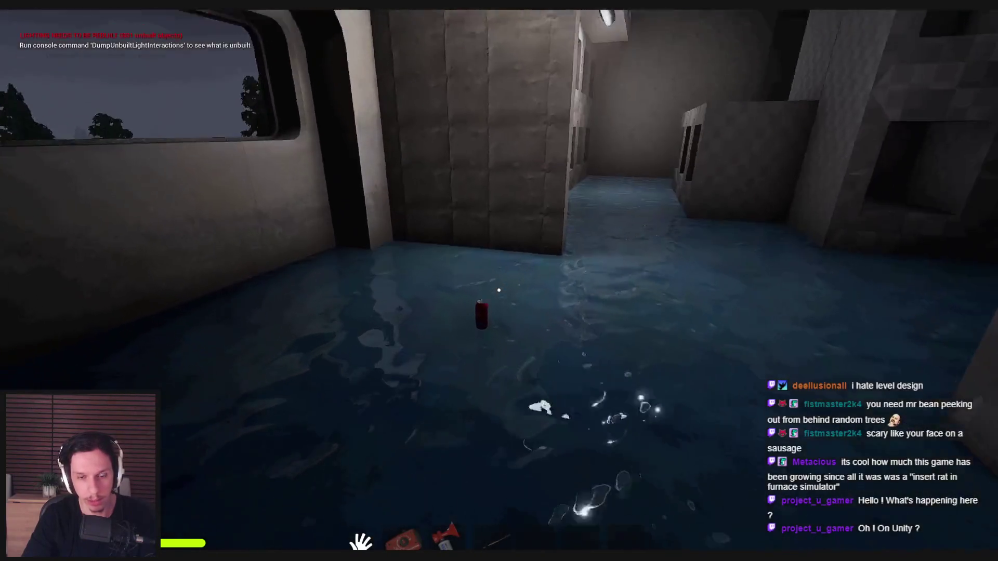
click(499, 290)
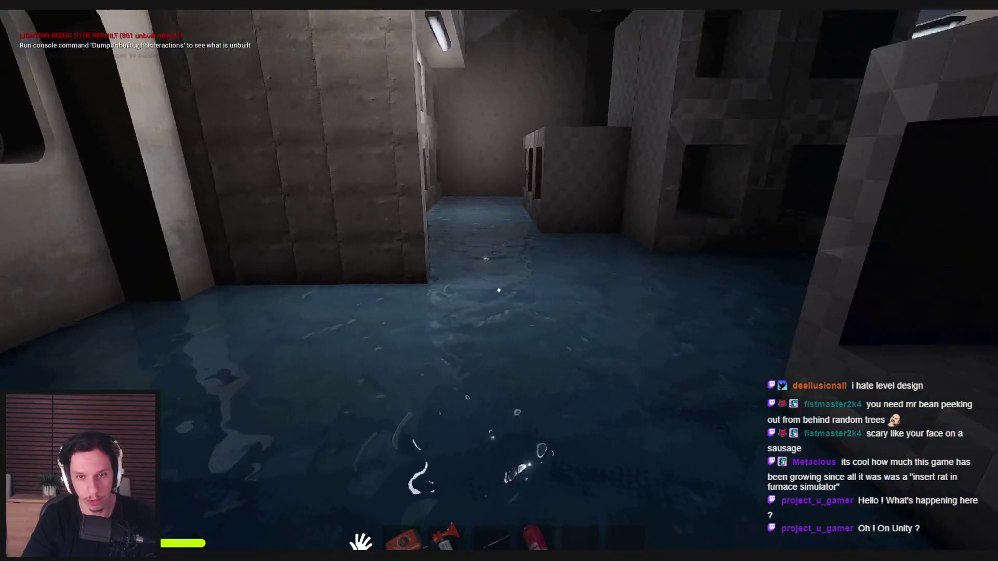
key(w)
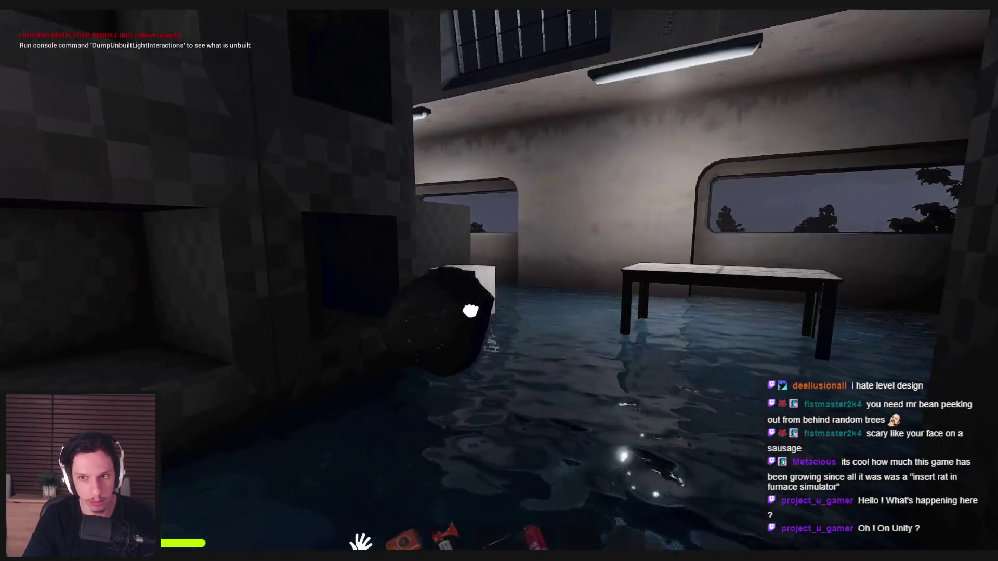
key(w)
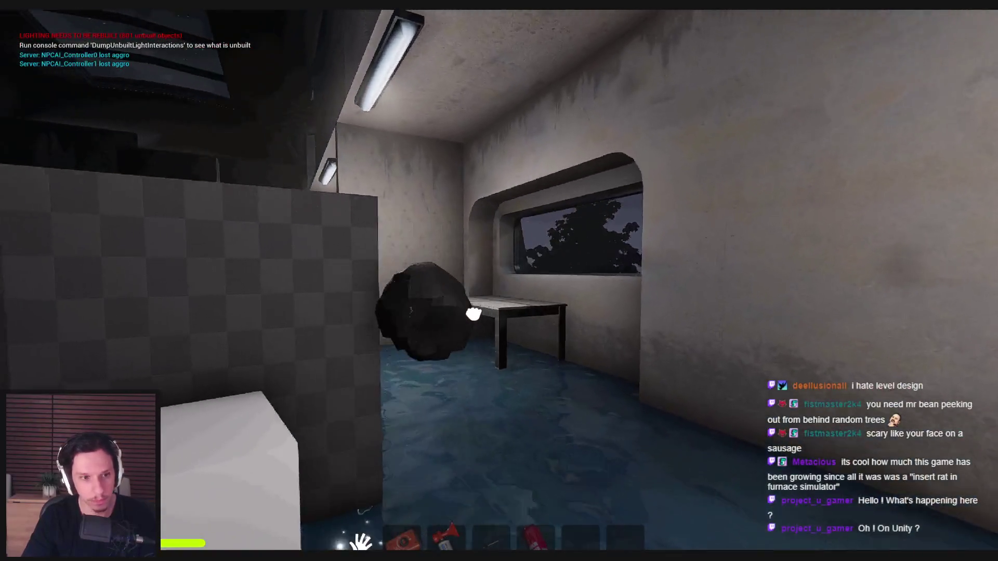
key(w)
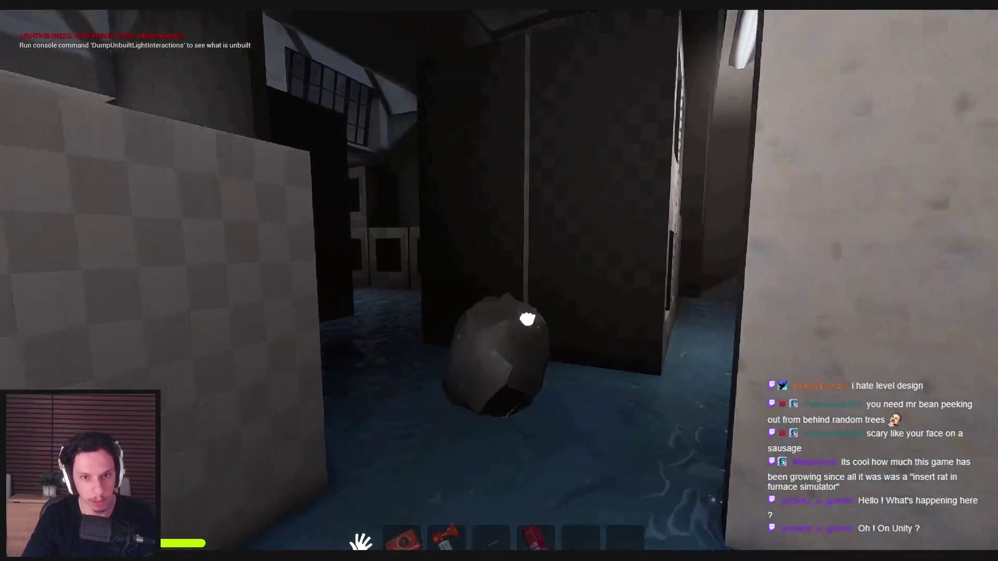
key(w)
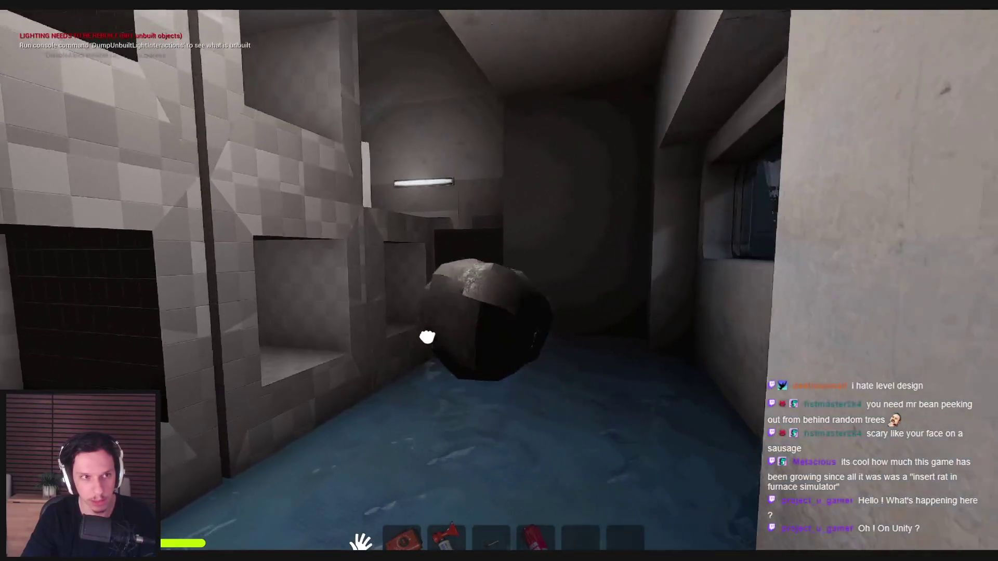
key(w)
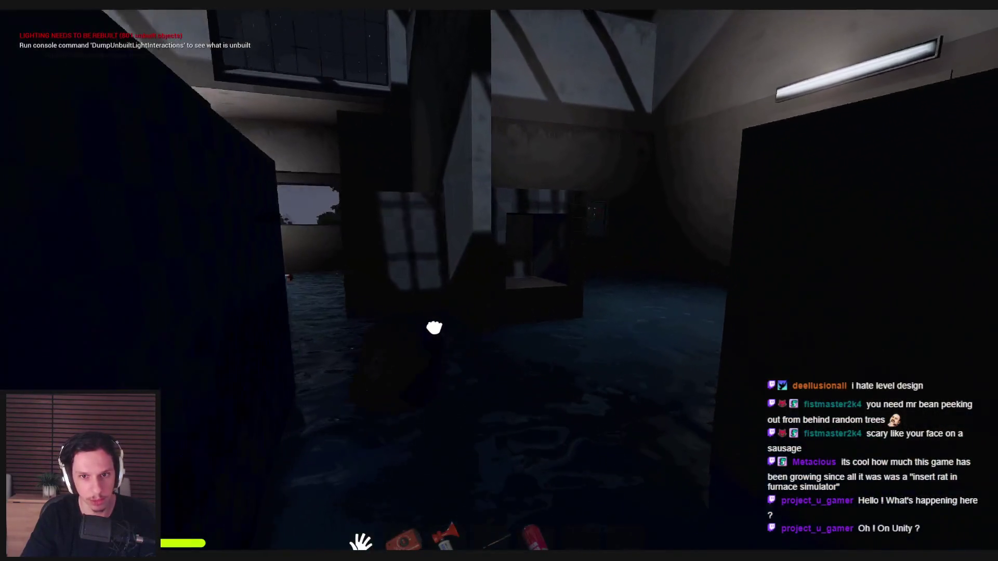
key(w)
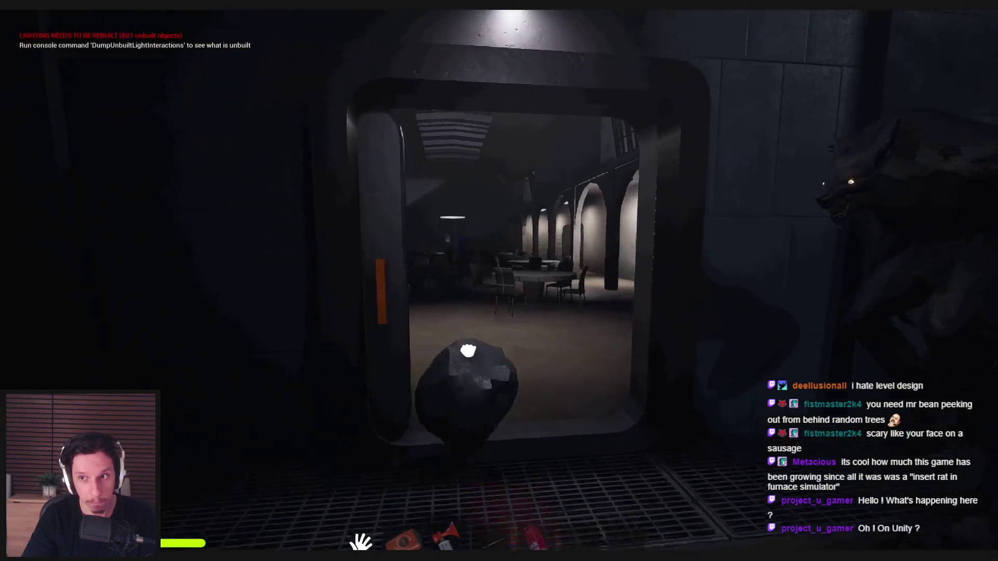
Throw the boulder into the doorway, approach the shelving unit, and head into the hall
click(468, 351)
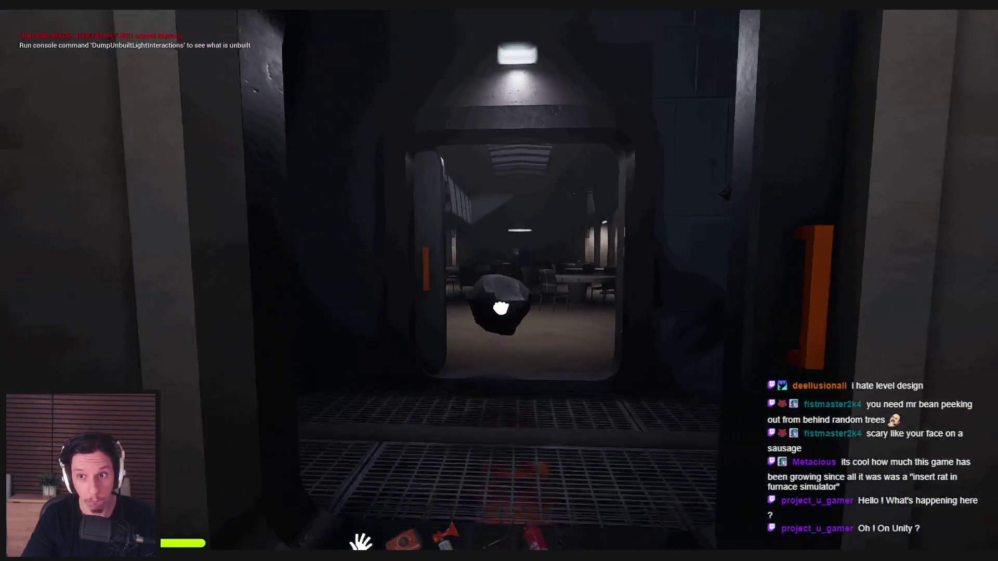
key(w)
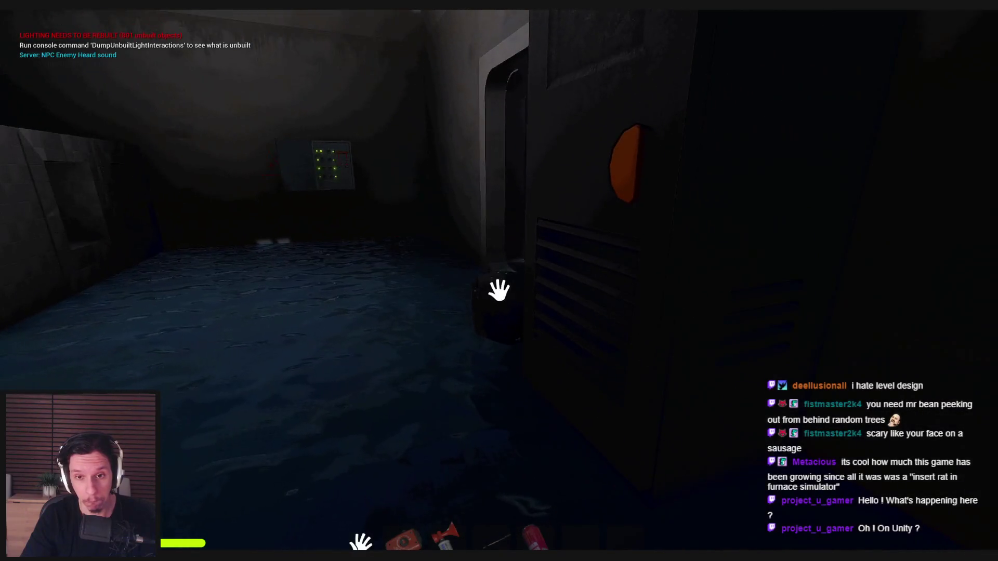
key(w)
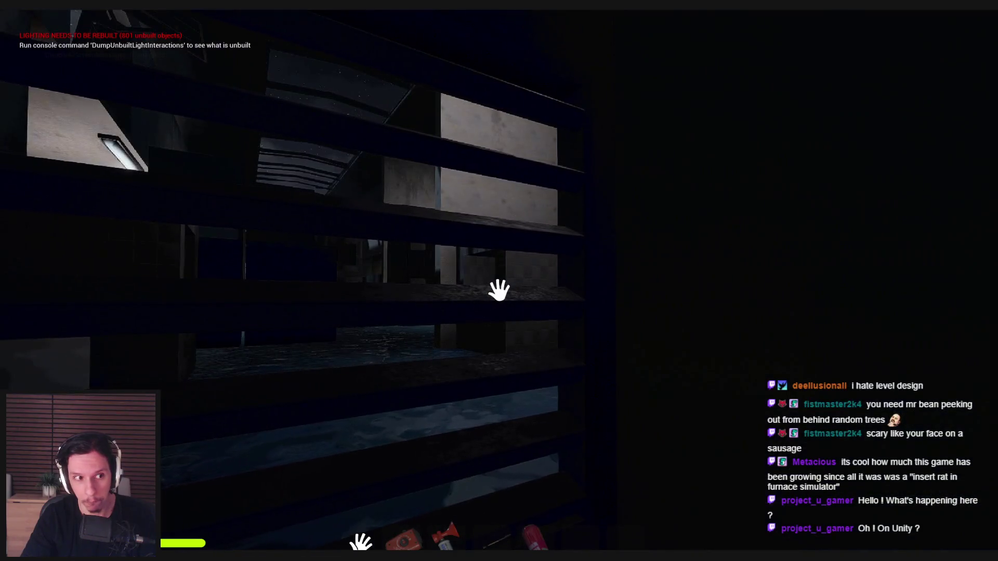
key(w)
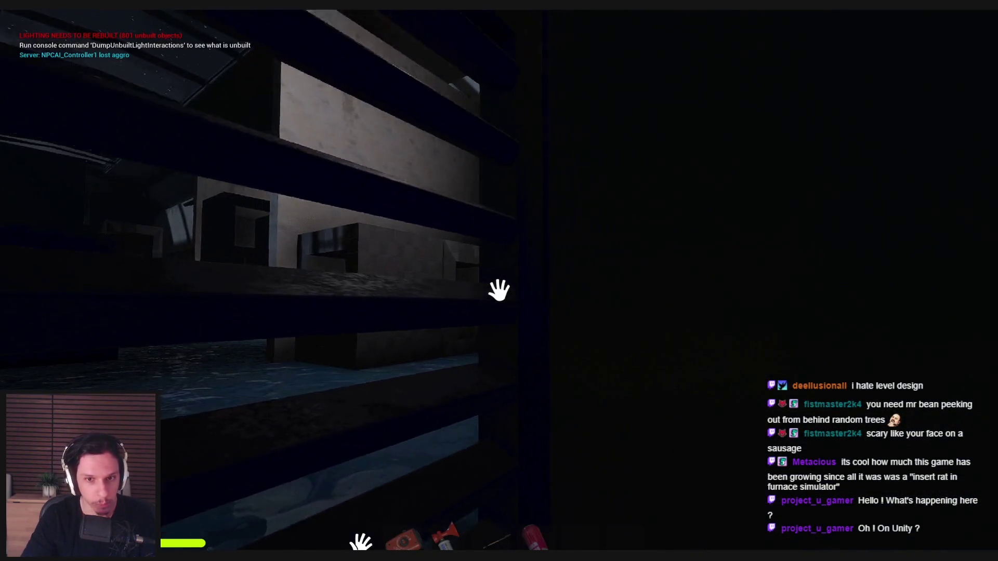
key(w)
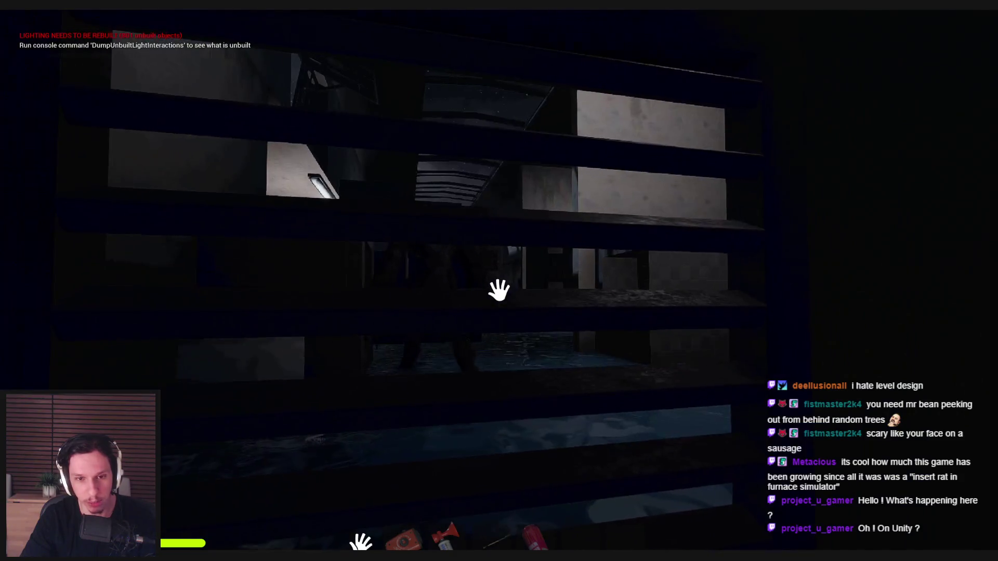
Cross the water, pick up the black bag, and walk past the pillar into the dark room
key(a)
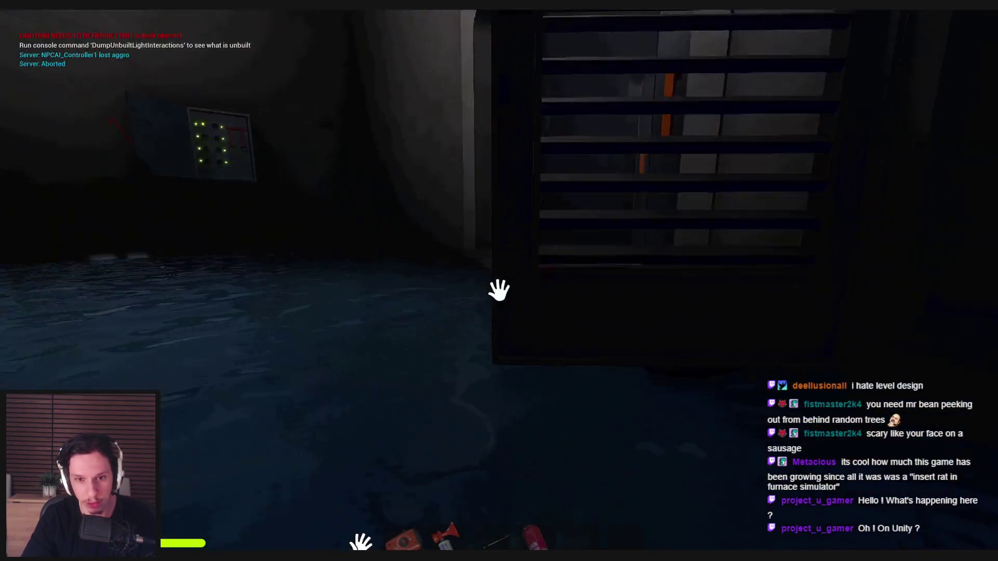
key(w)
key(w)
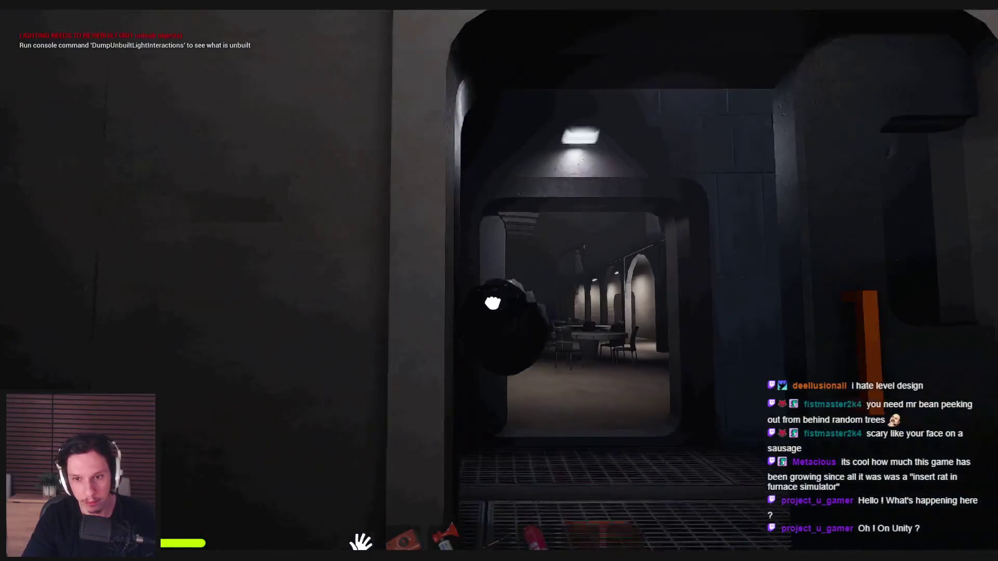
click(499, 290)
key(w)
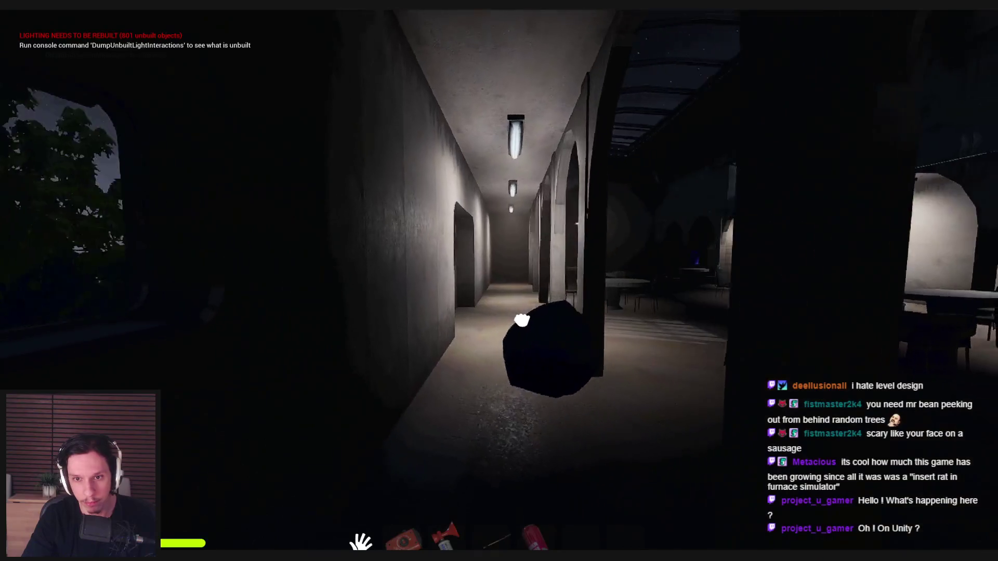
key(w)
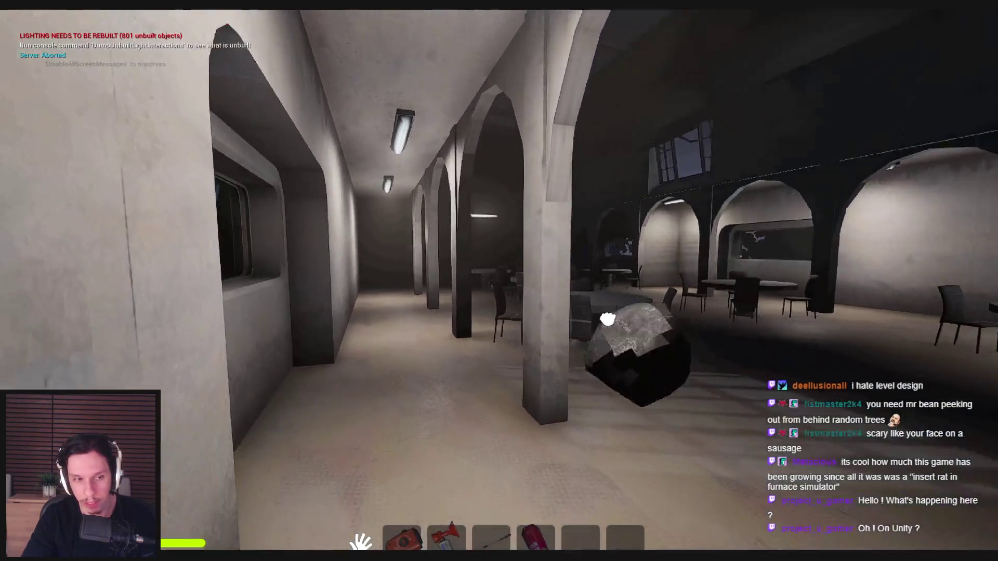
key(w)
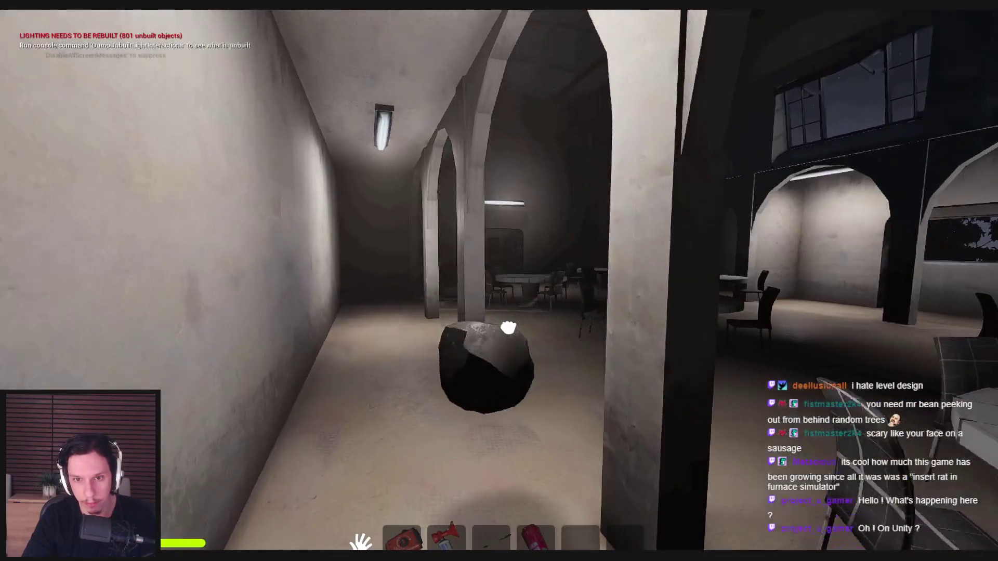
key(w)
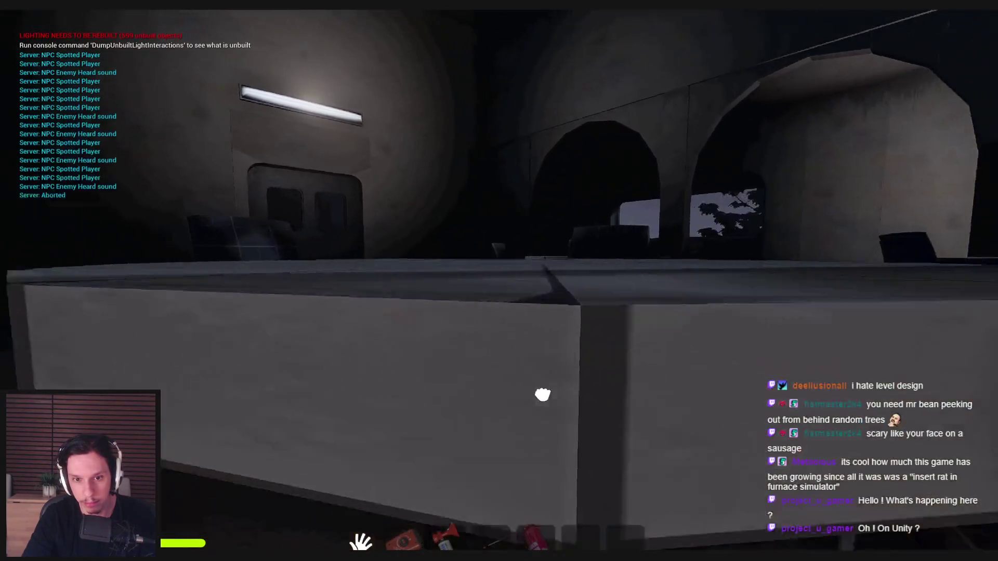
key(w)
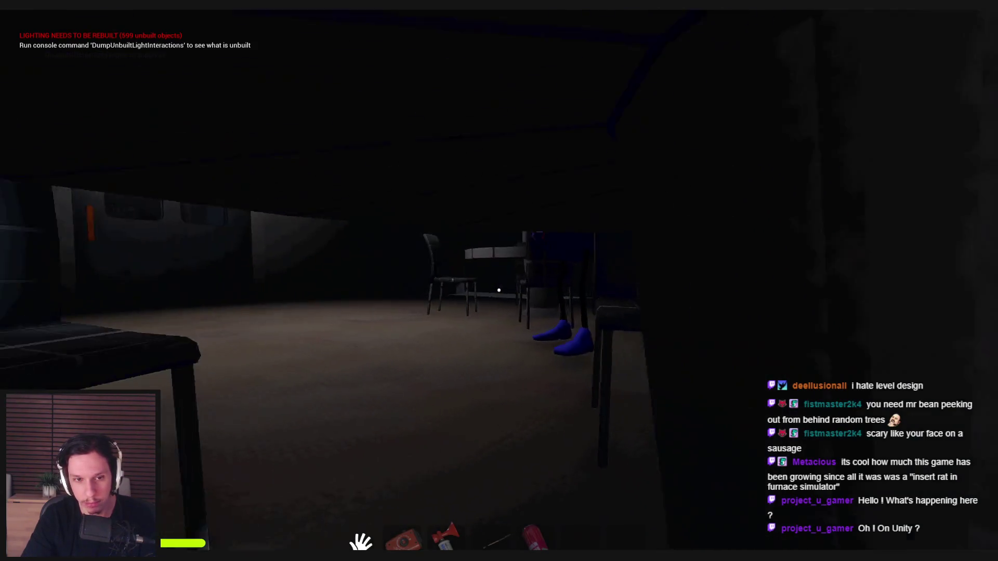
Look around the chairs and tables, then back away from the blue character
key(w)
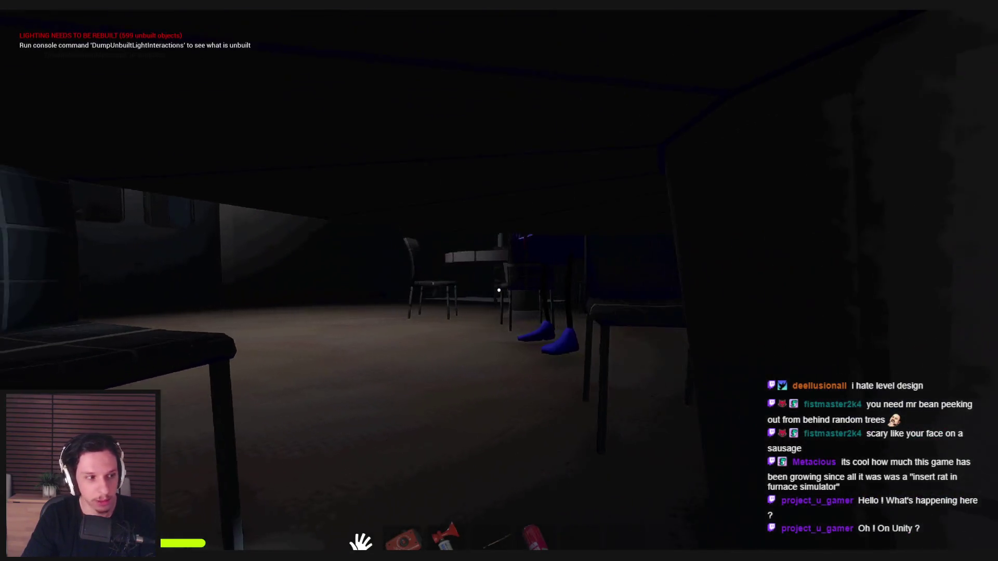
key(w)
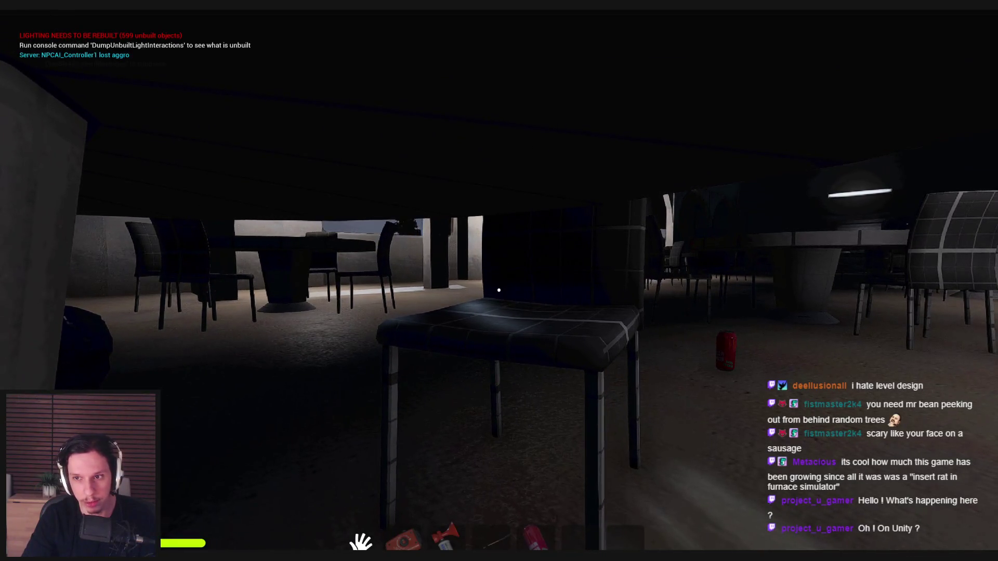
key(w)
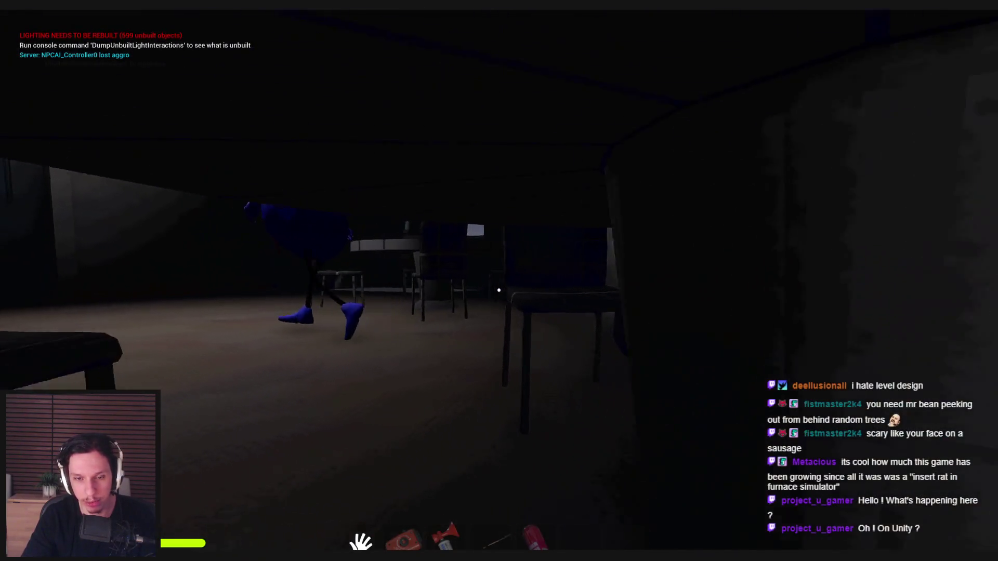
key(w)
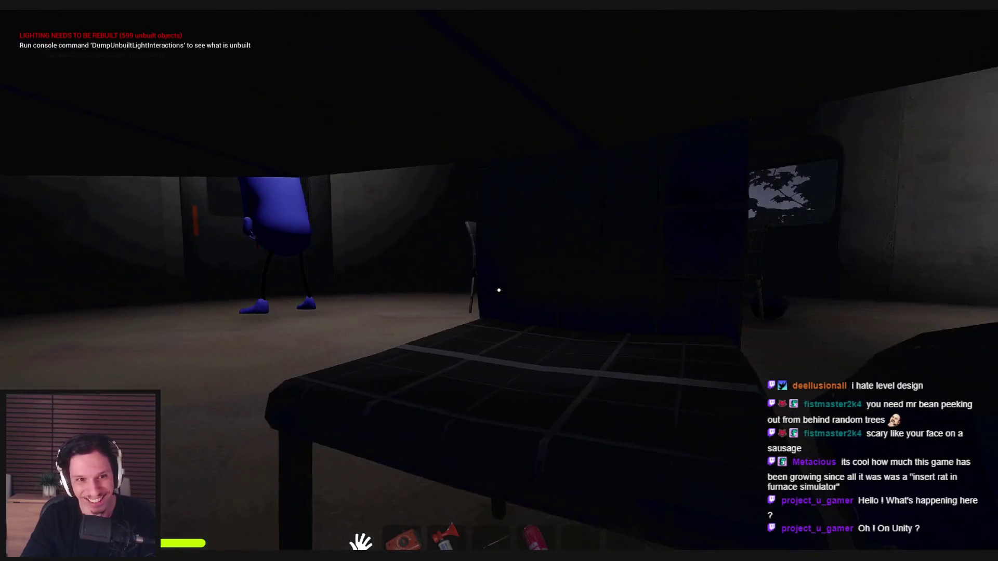
key(w)
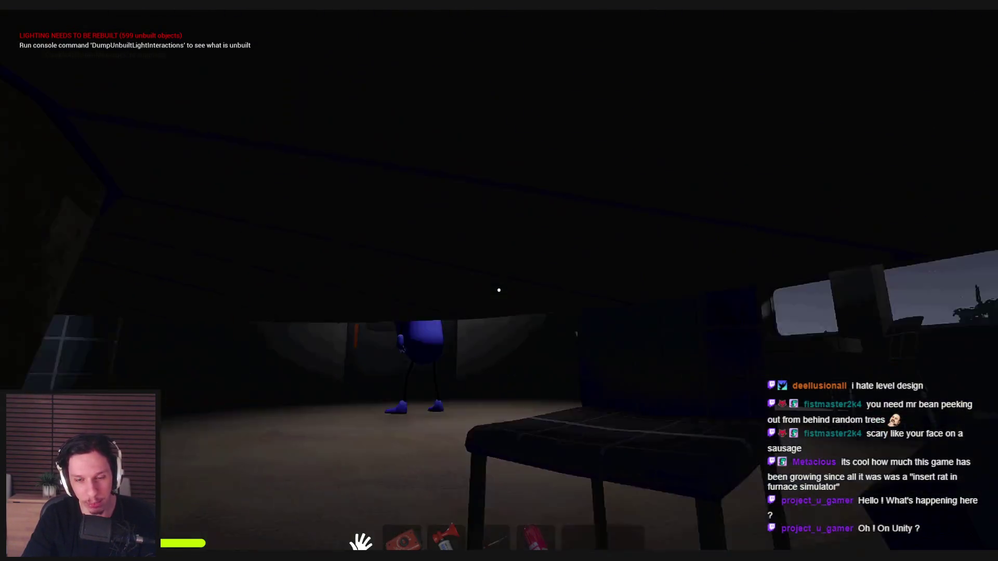
key(s)
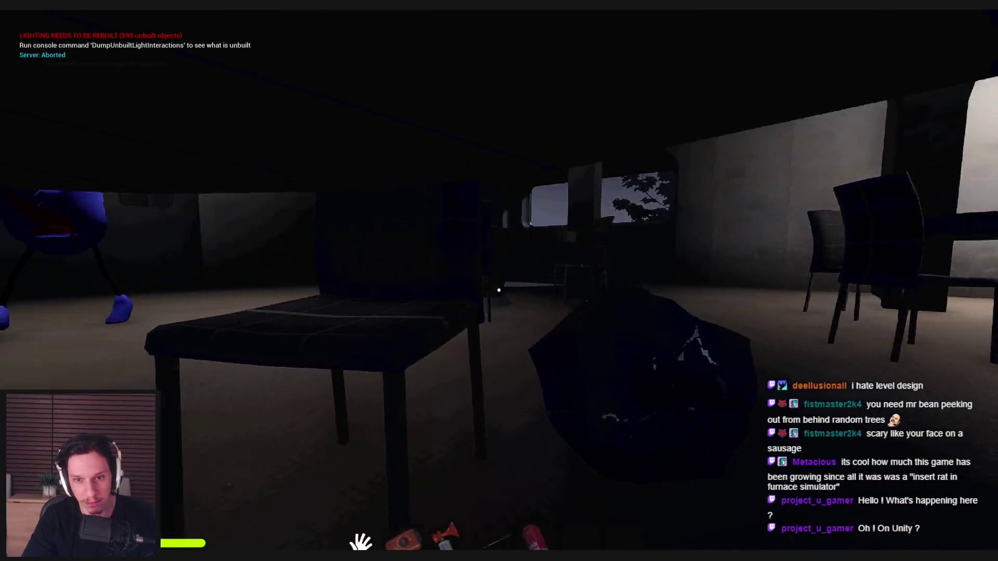
Move up to the chairs in the arched room and throw the red can onto the floor
key(w)
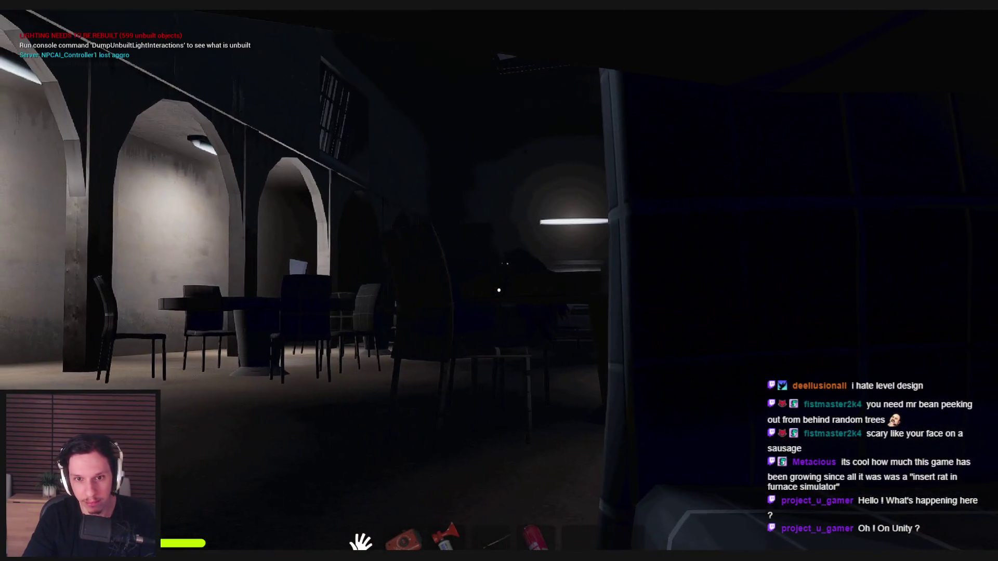
key(w)
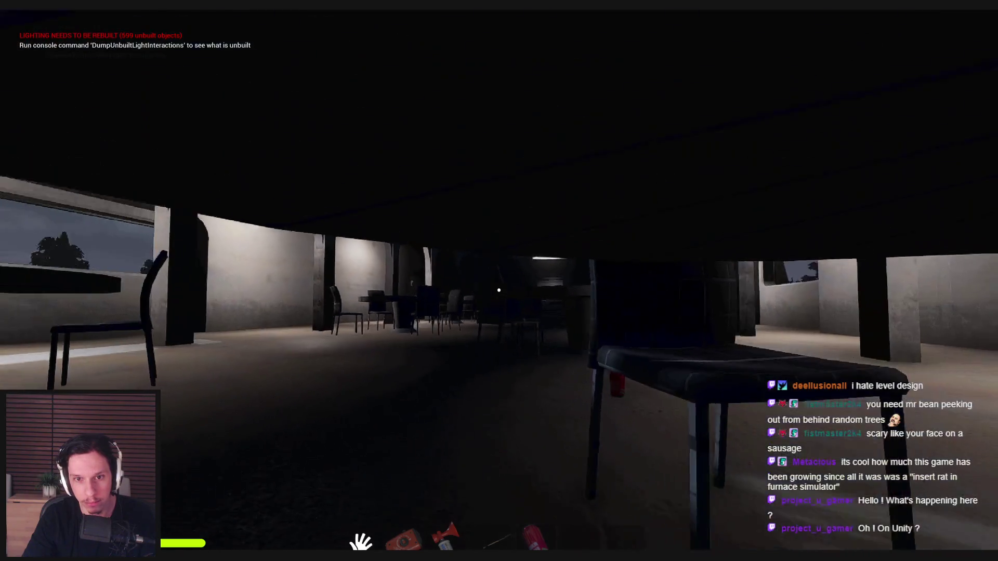
key(w)
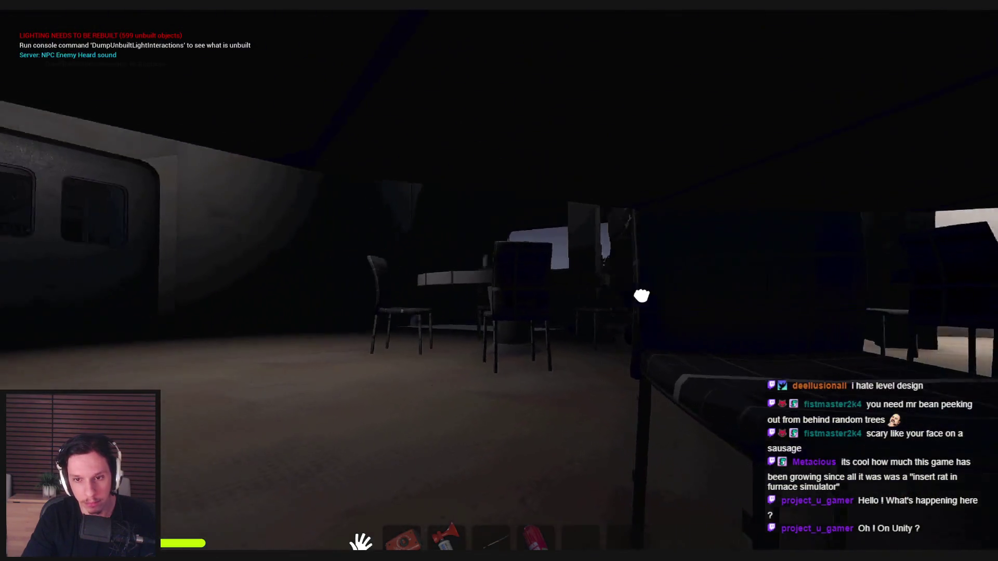
key(w)
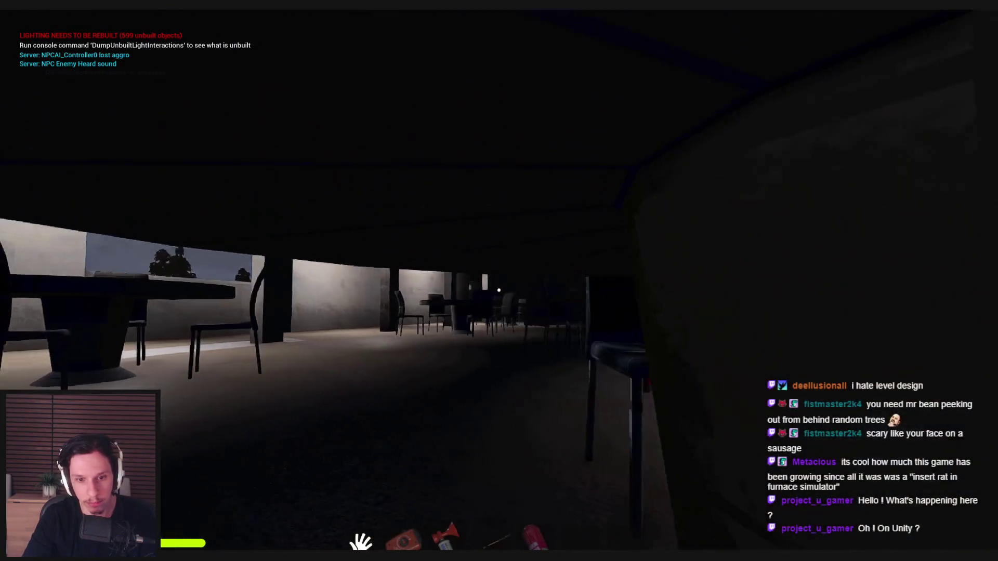
key(w)
click(499, 290)
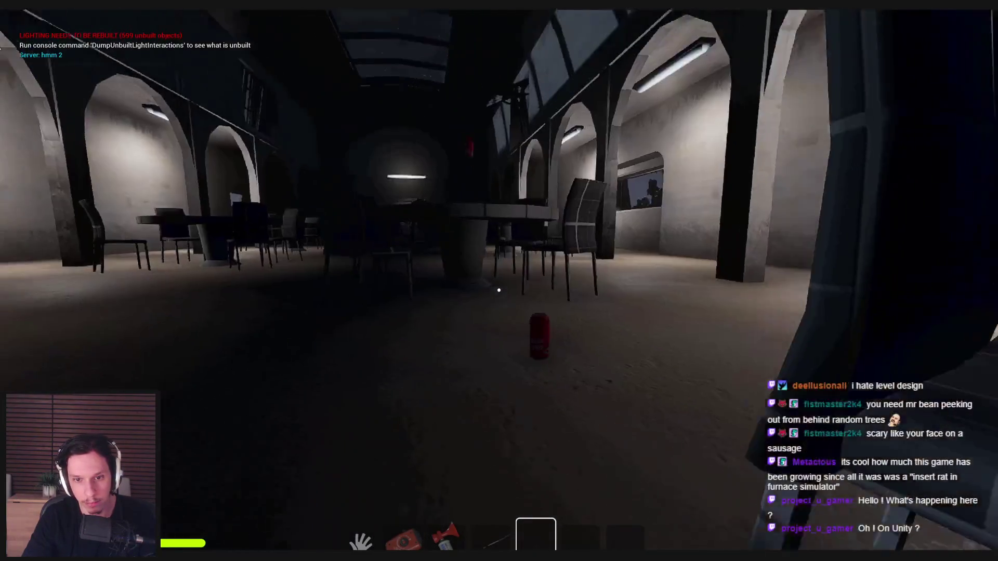
Pick the red can back up, hide under the dining table, then drop the can
key(w)
click(499, 290)
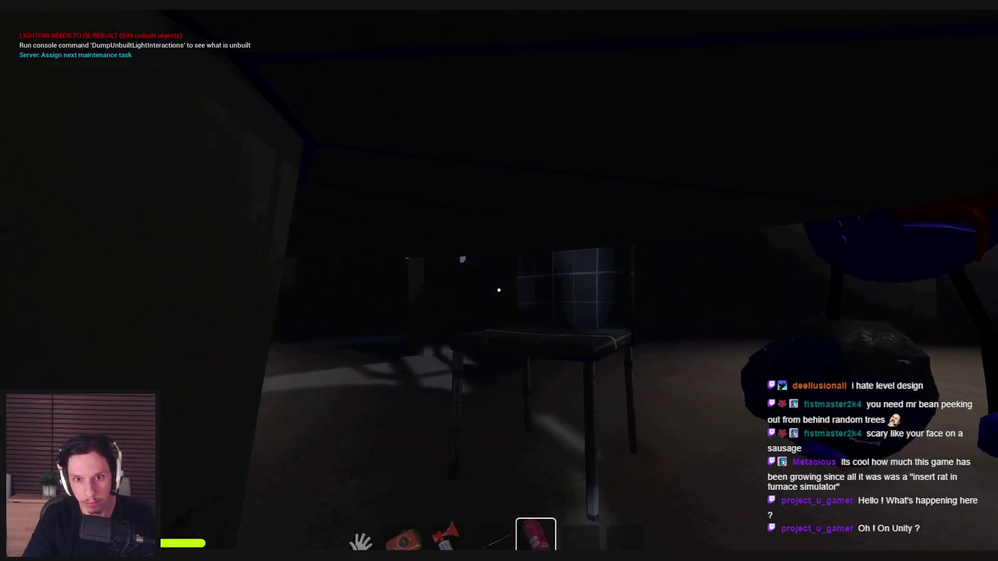
key(w)
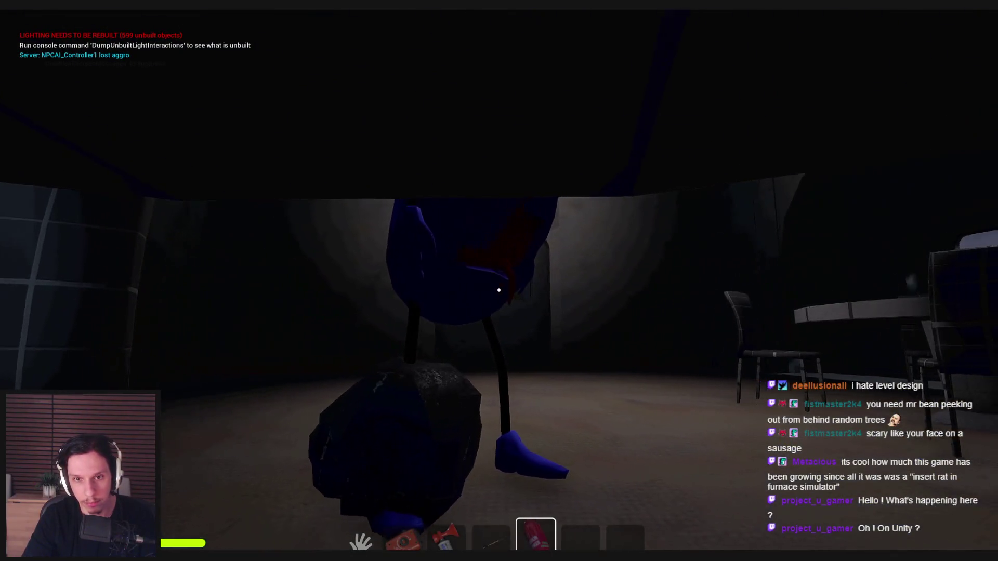
key(w)
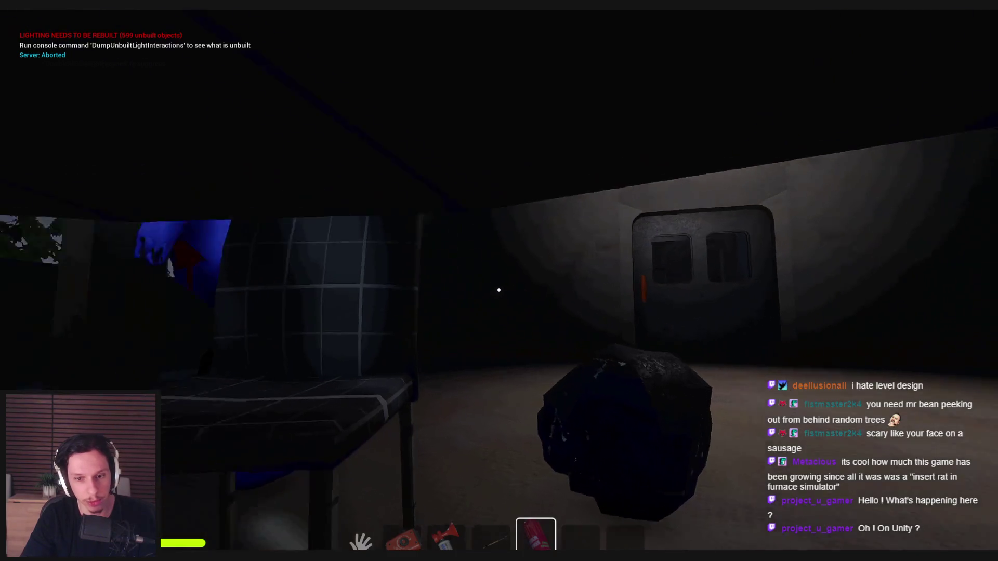
key(w)
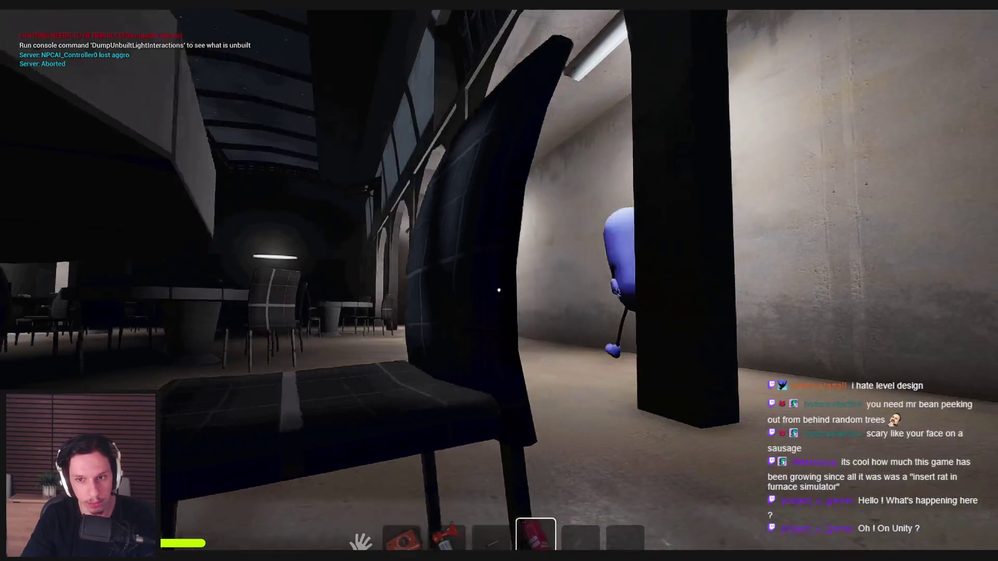
click(499, 290)
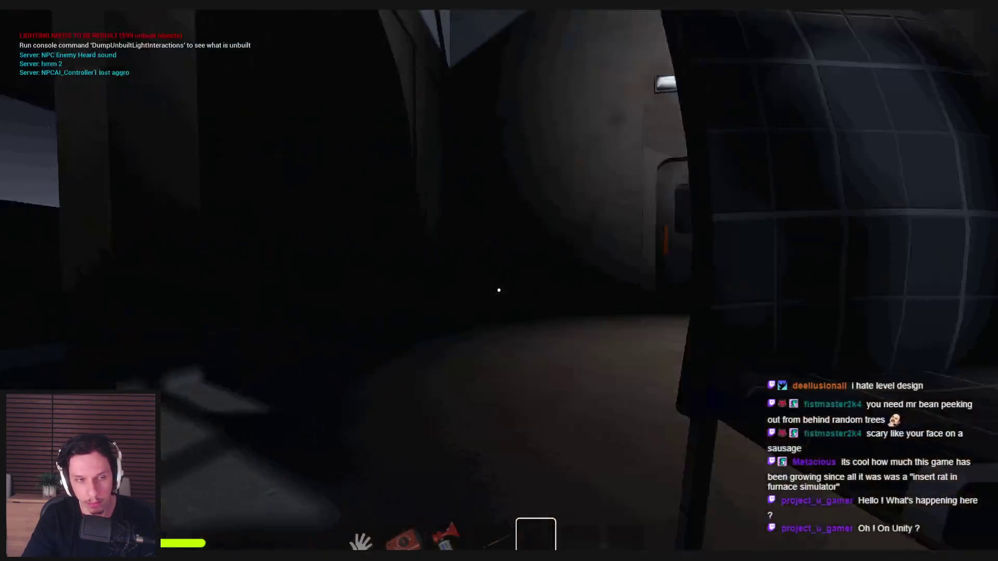
Carry the coal lump through the door, along the catwalks, into the dark room
key(w)
key(w)
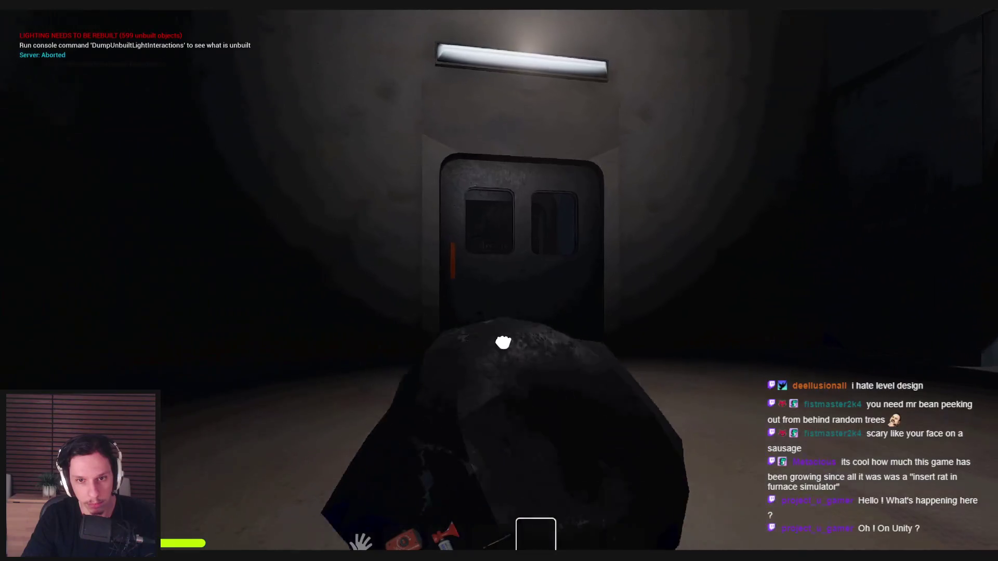
key(w)
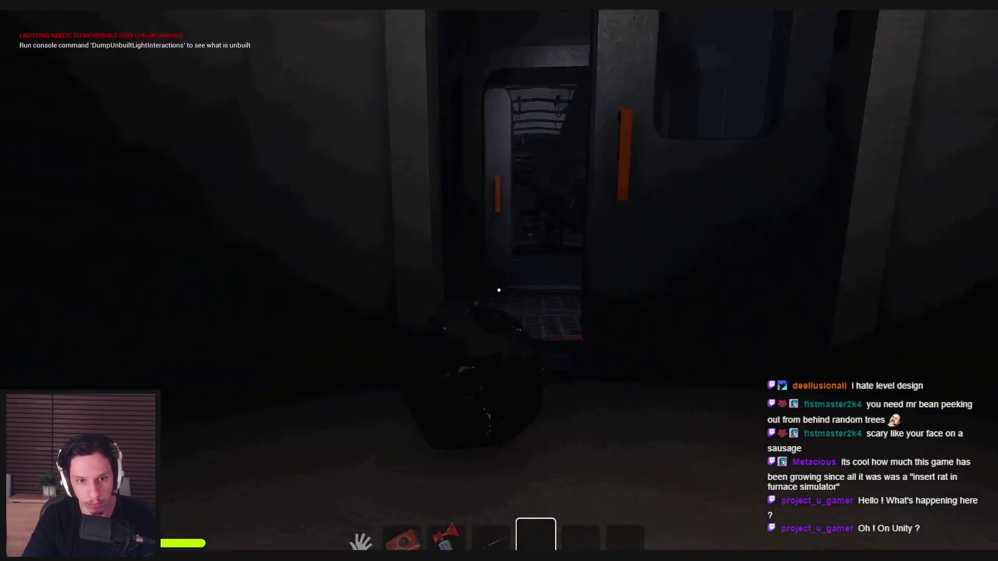
key(w)
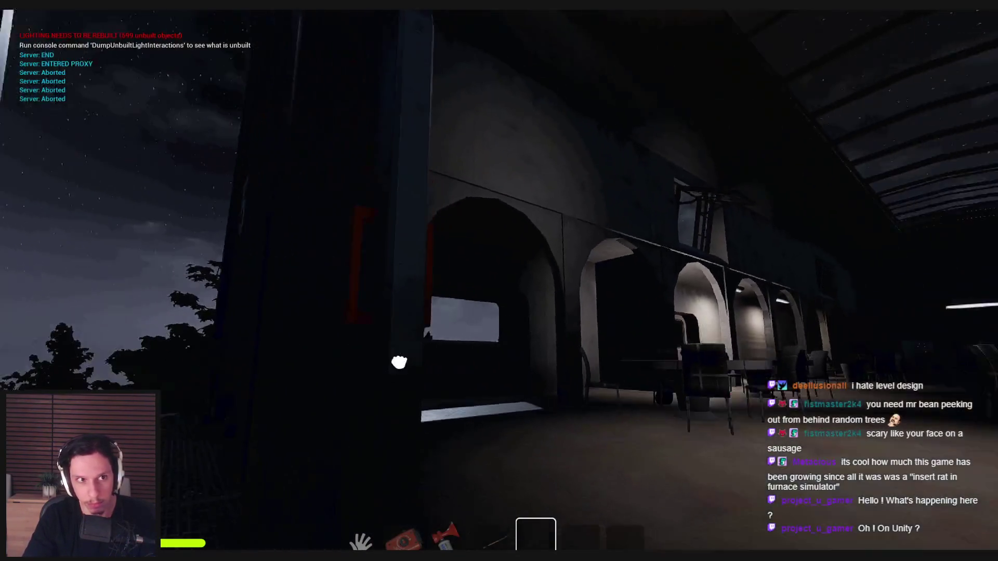
key(w)
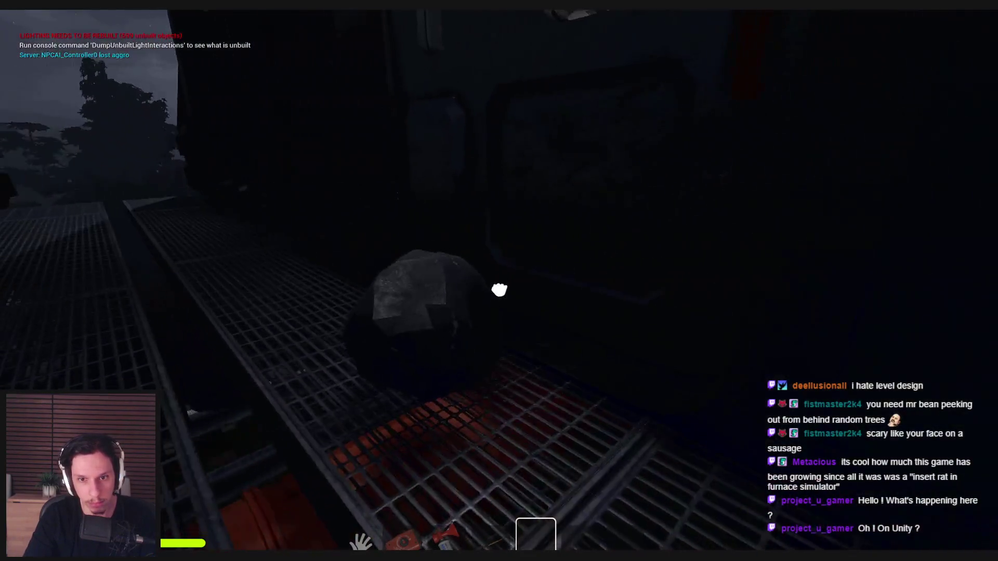
key(w)
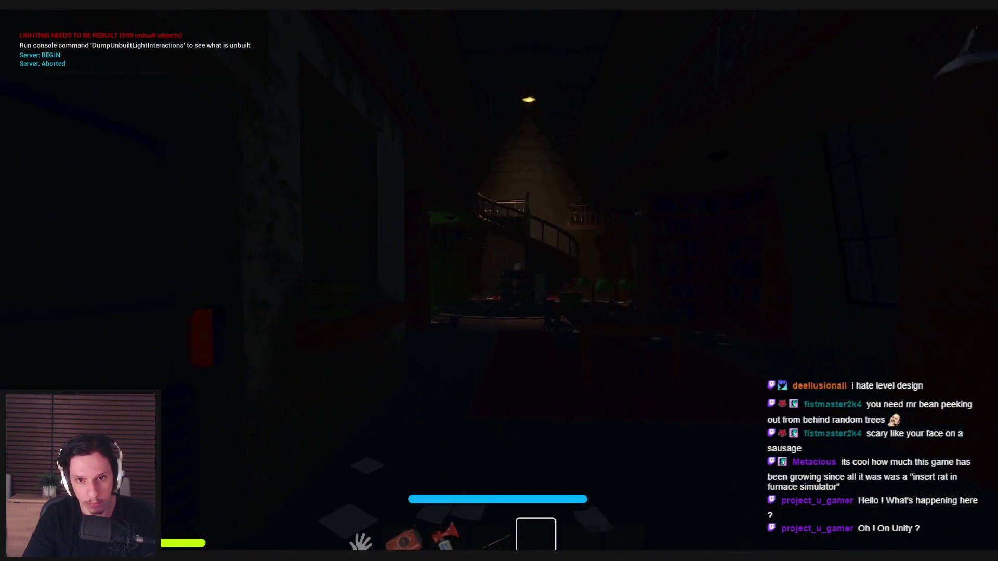
key(w)
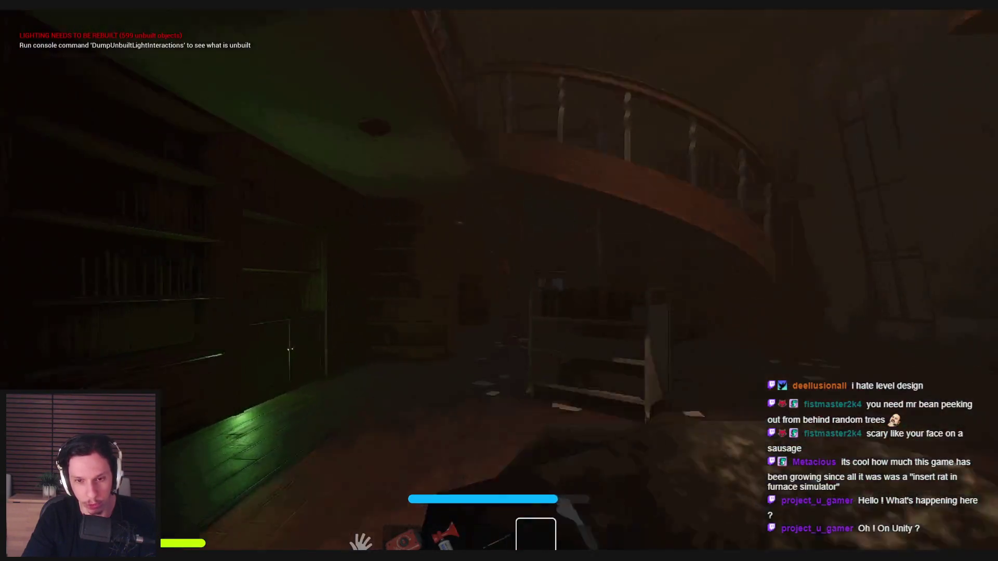
key(w)
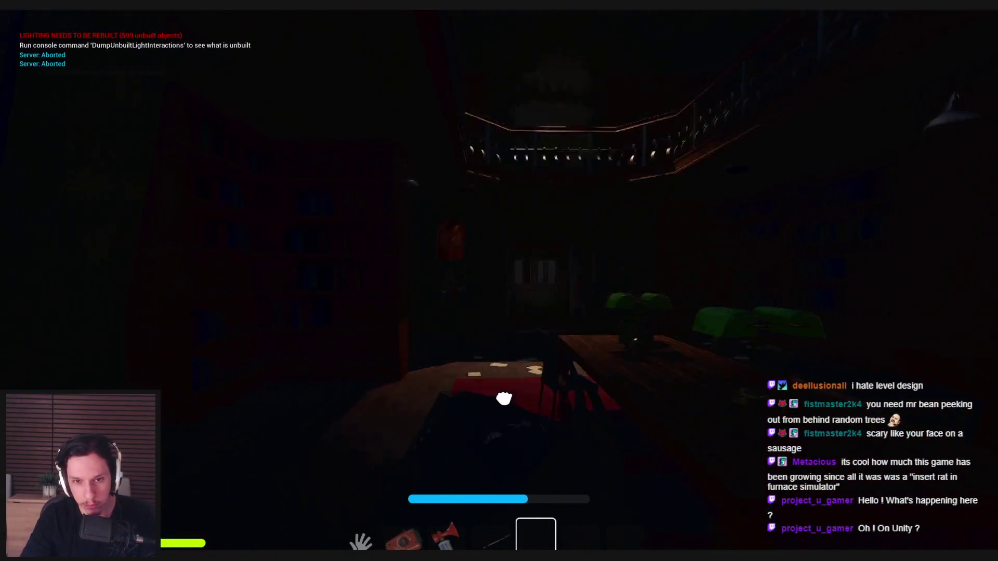
key(w)
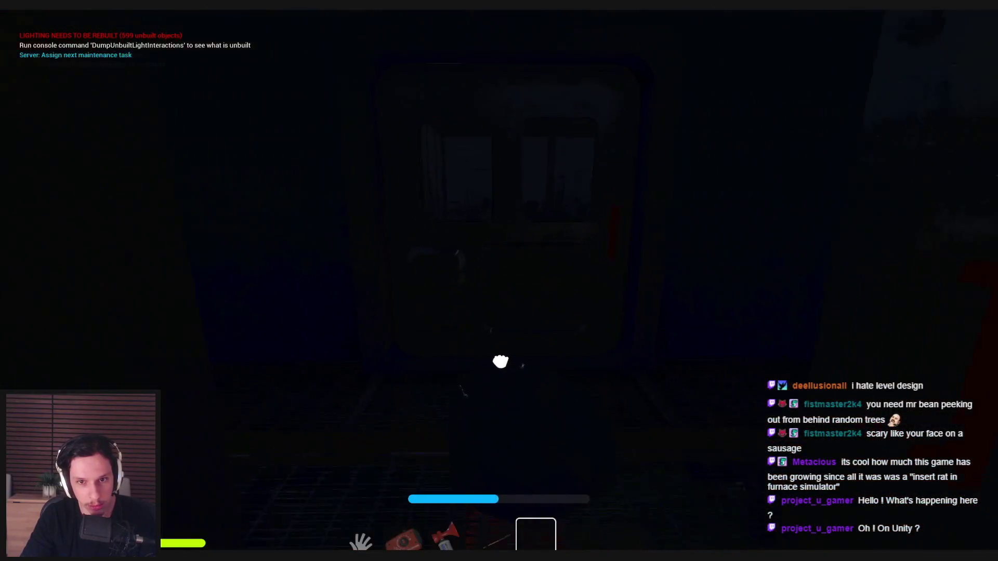
Flip the fuse panel lever down, open the furnace, and throw the coal in
click(557, 291)
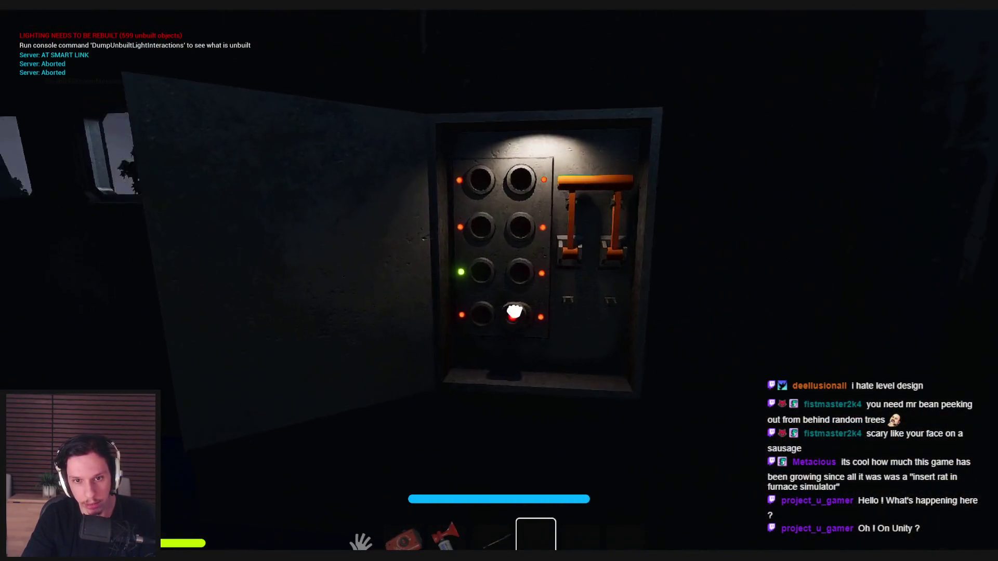
drag(501, 289, 530, 455)
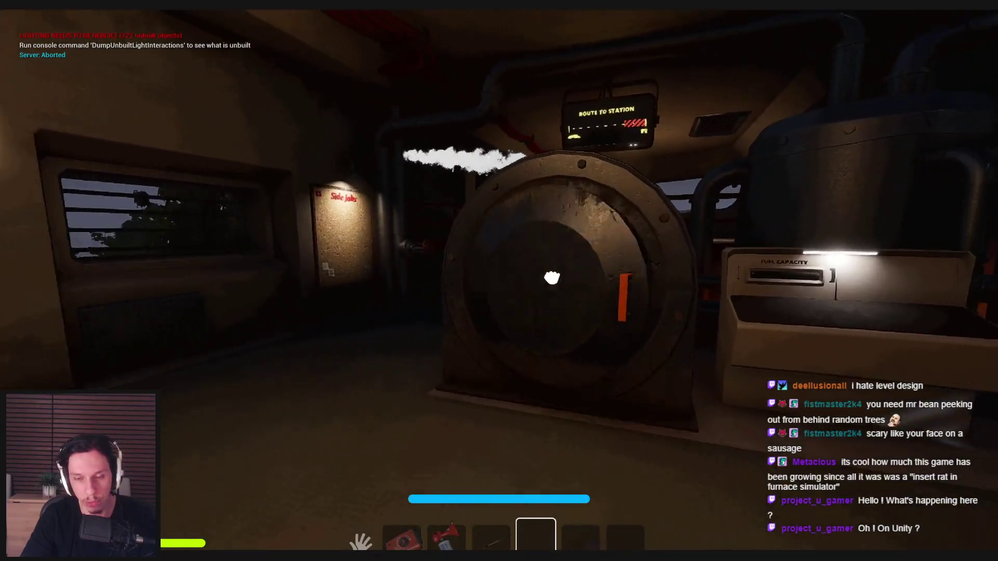
click(546, 279)
click(499, 290)
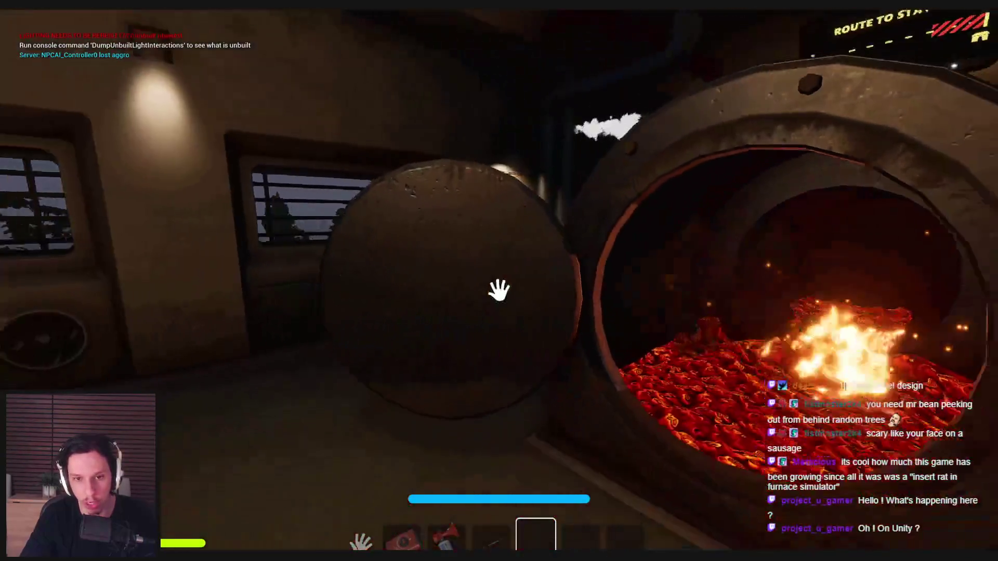
Turn the red valve to finish its task and throw the air horn into the furnace
click(499, 290)
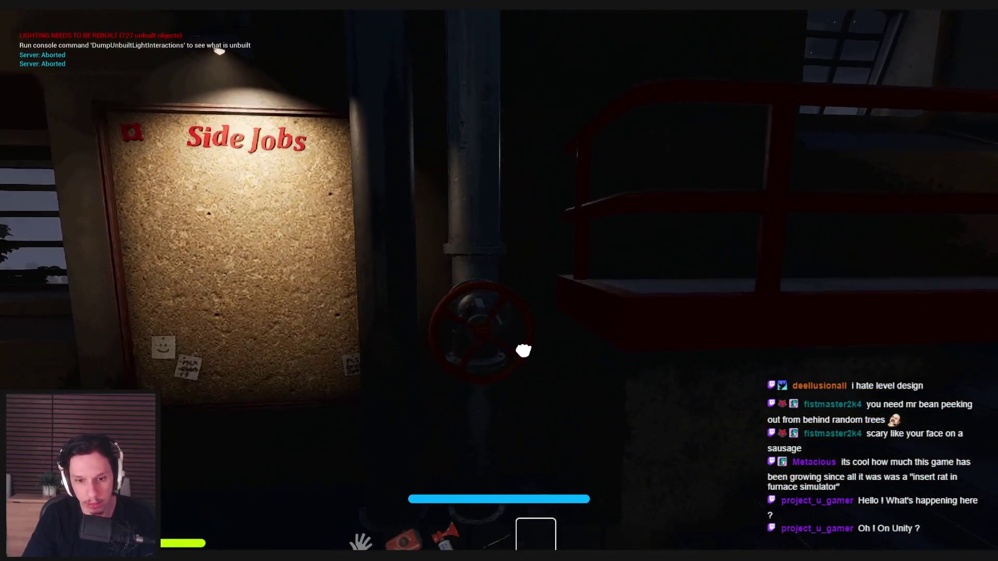
drag(523, 350, 457, 312)
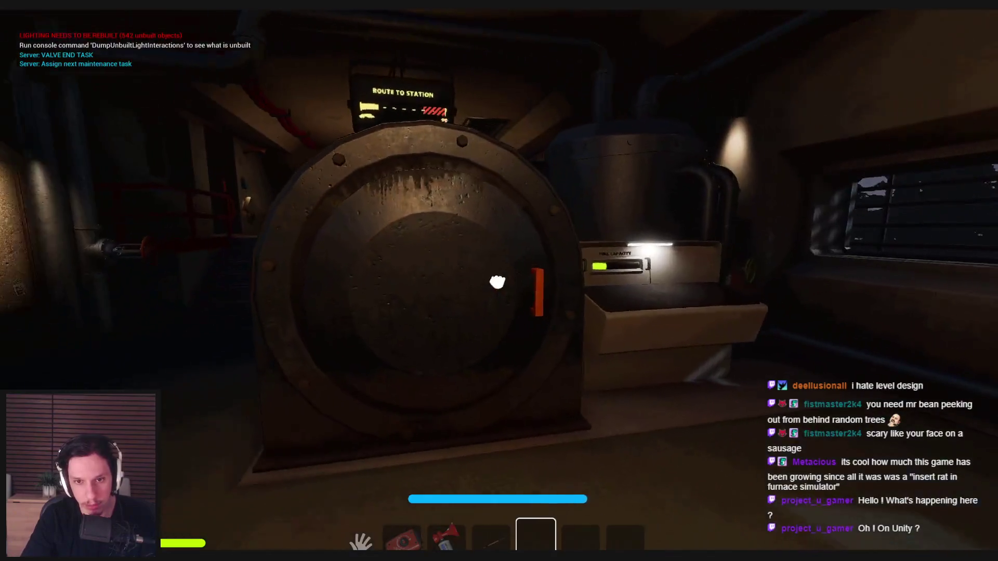
click(499, 290)
key(2)
click(499, 290)
Check the Train Monitoring terminal, then sprint back into the locomotive cabin
key(4)
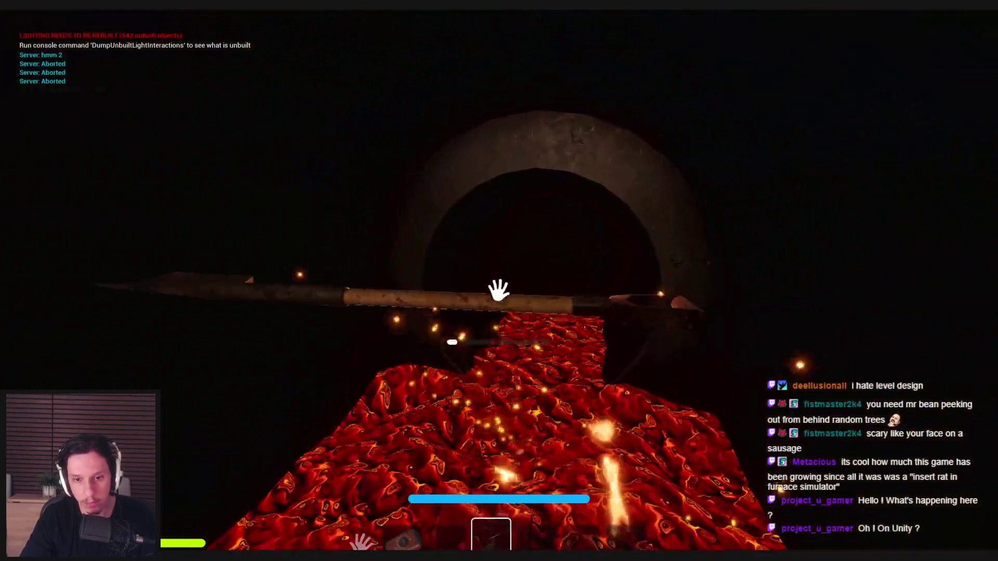
key(shift+w)
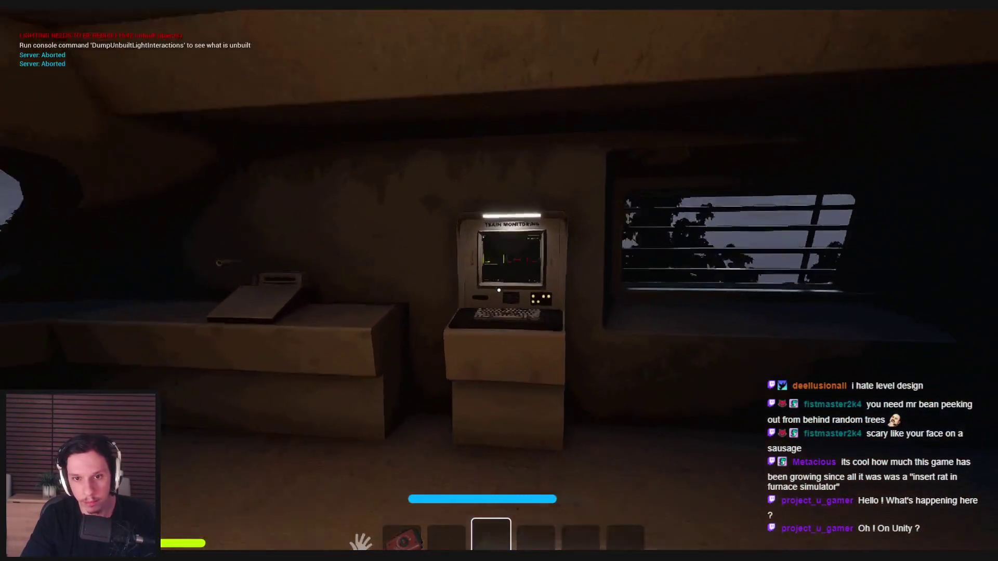
click(499, 290)
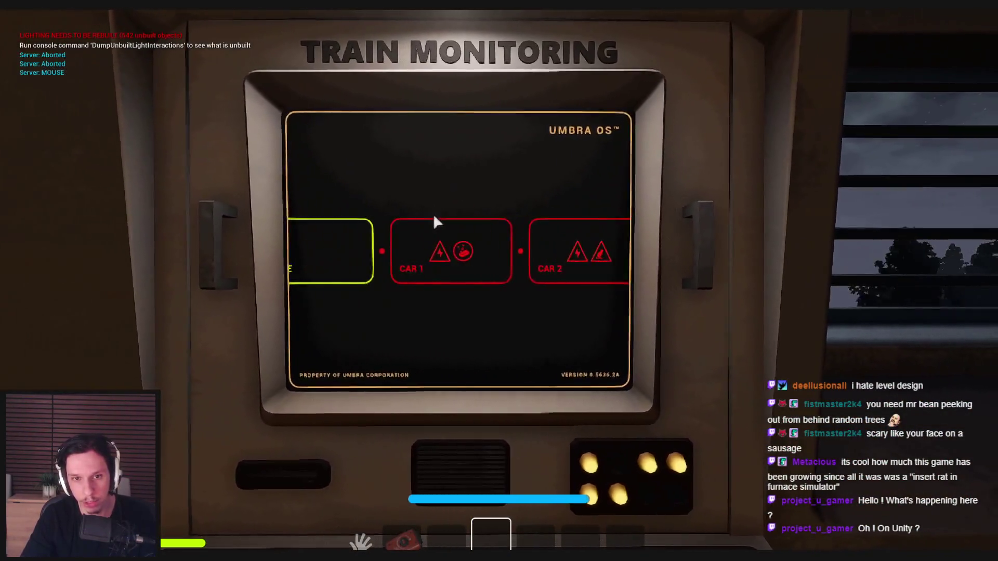
key(Escape)
key(w)
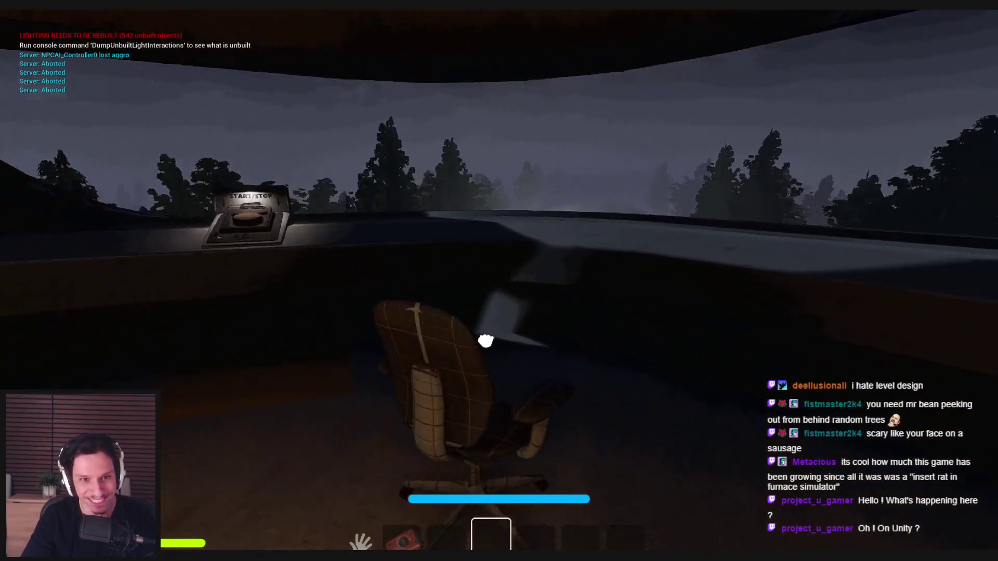
key(w)
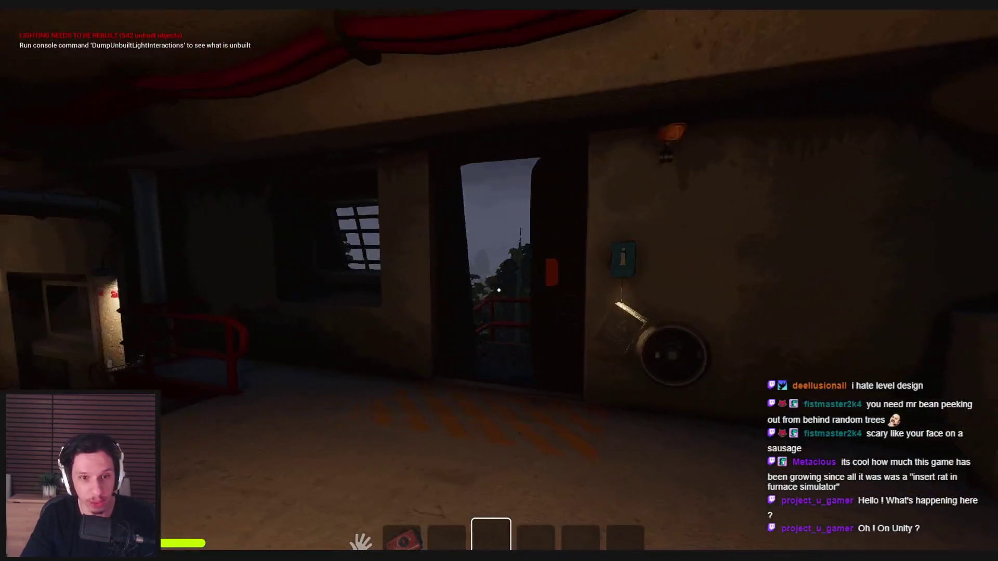
key(shift+w)
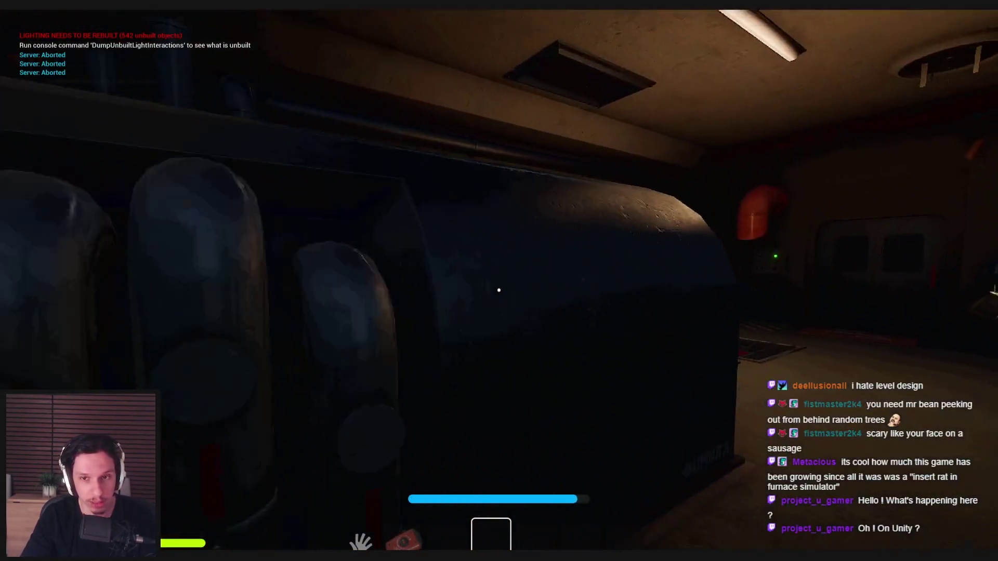
key(w)
Reopen the furnace door and throw the held coal lump in
click(499, 290)
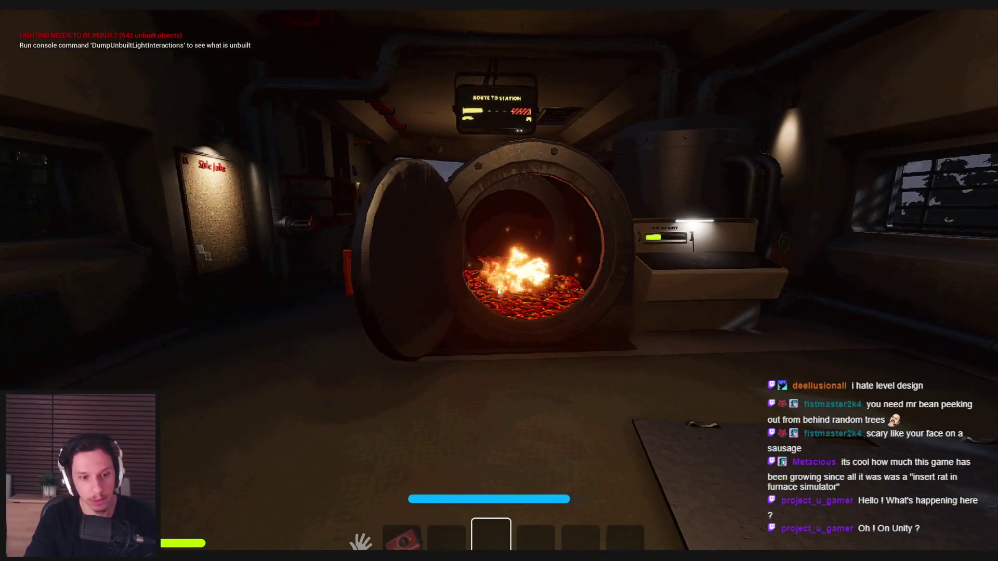
key(grave)
key(Escape)
key(s)
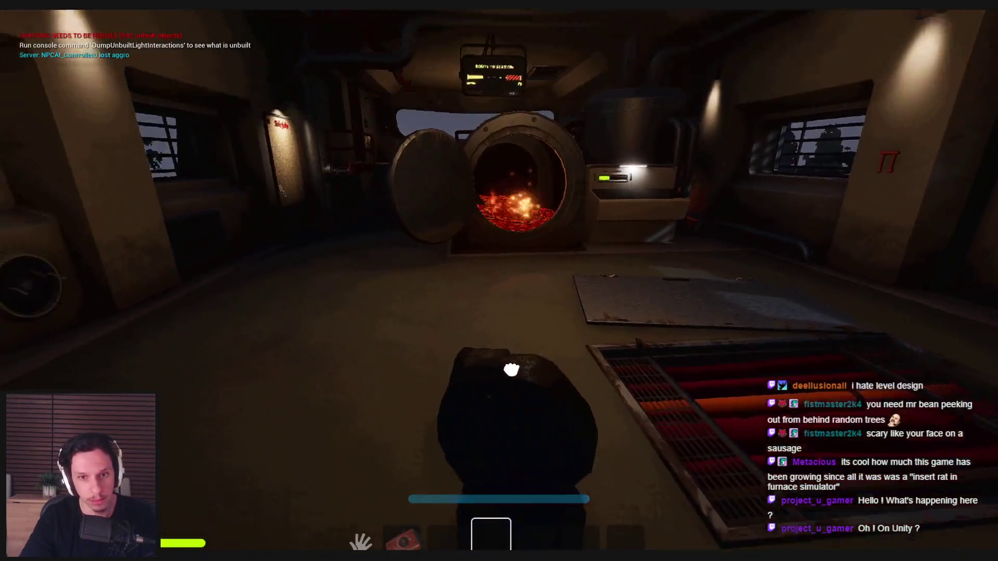
click(499, 290)
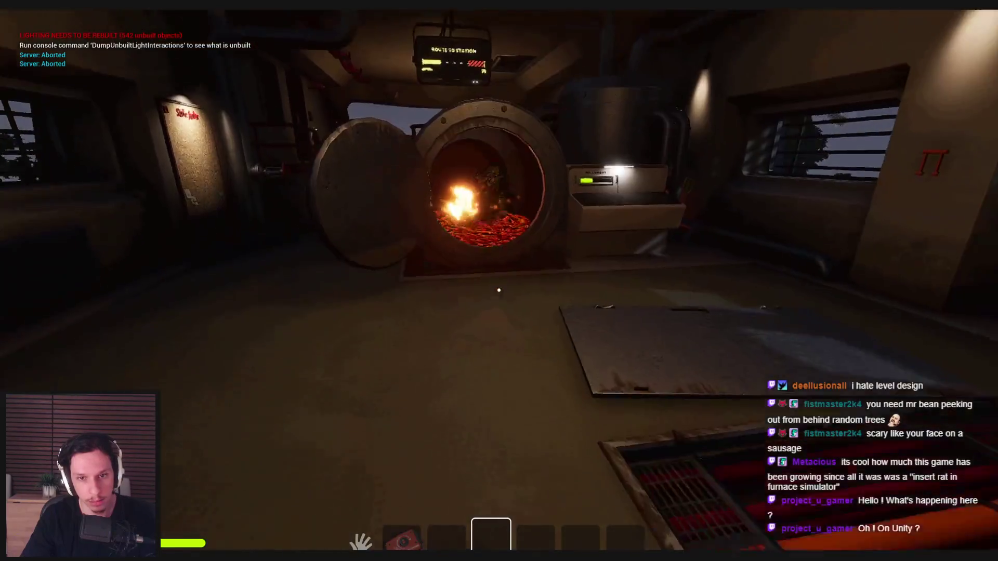
Feed the remaining coal lumps into the furnace and shut its door
click(499, 290)
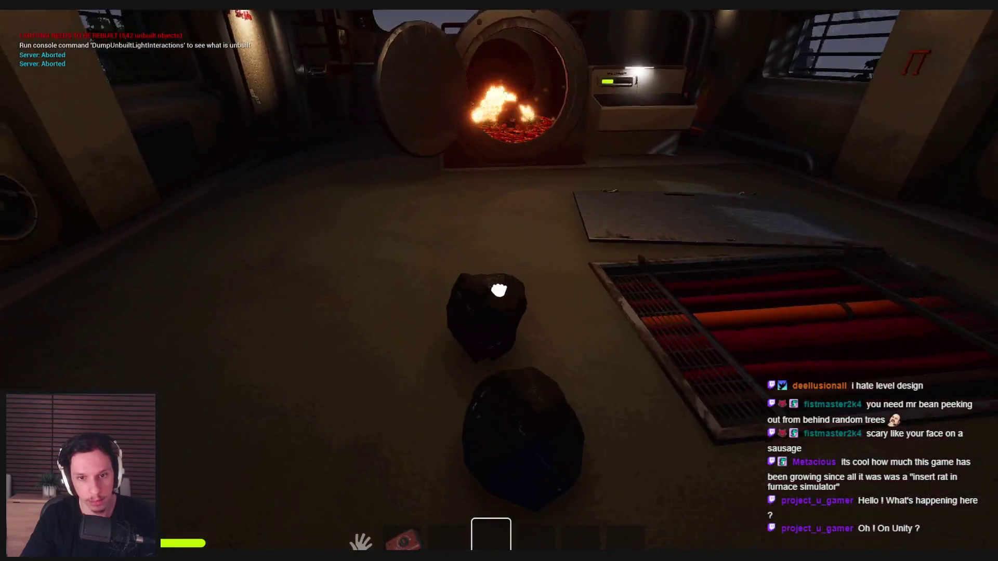
click(499, 290)
click(499, 290)
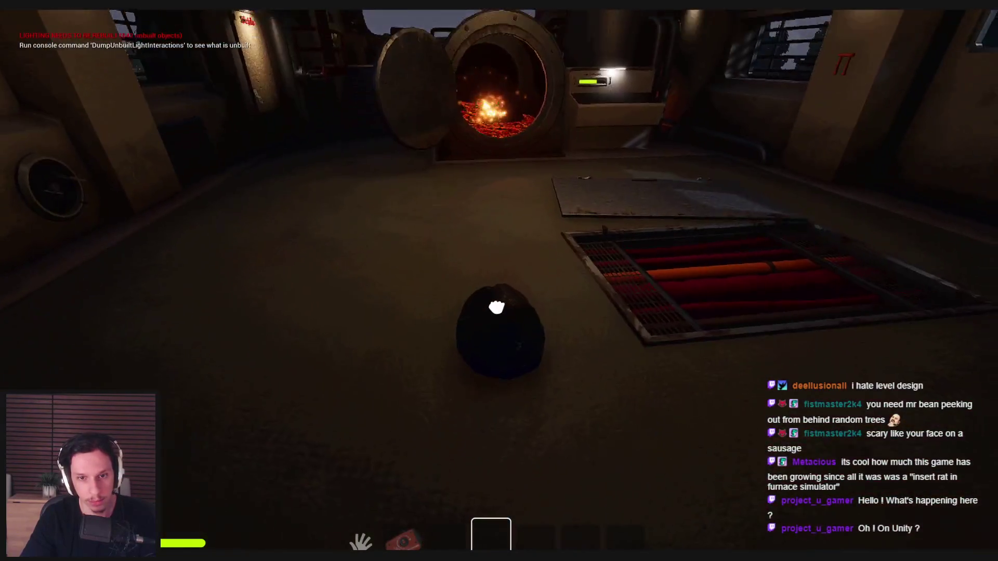
click(499, 290)
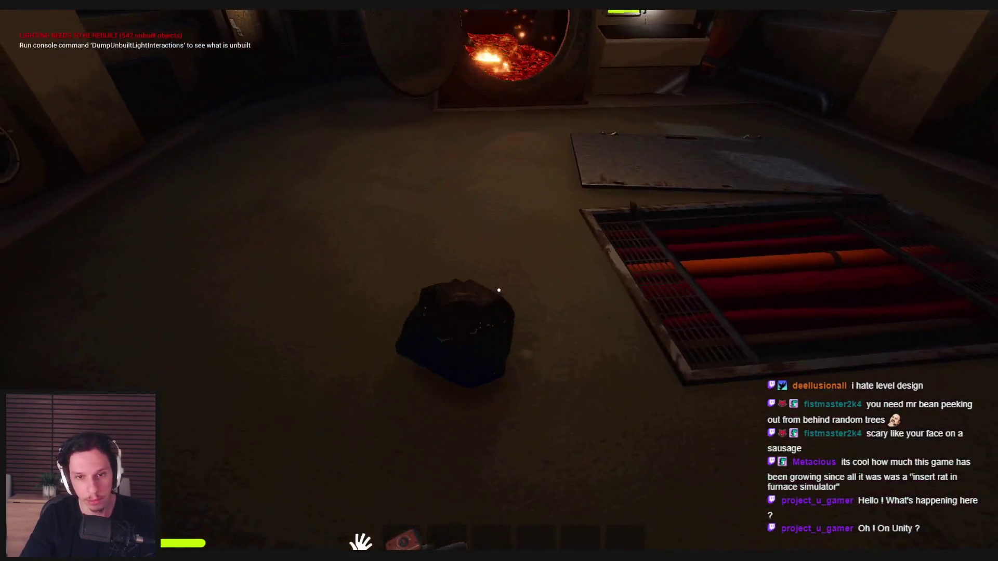
click(499, 290)
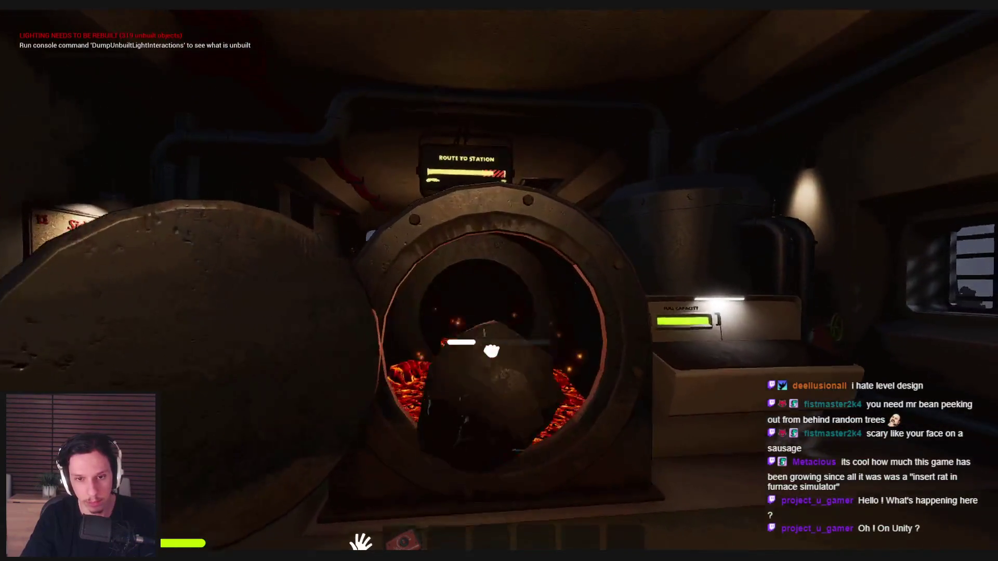
click(499, 290)
click(499, 290)
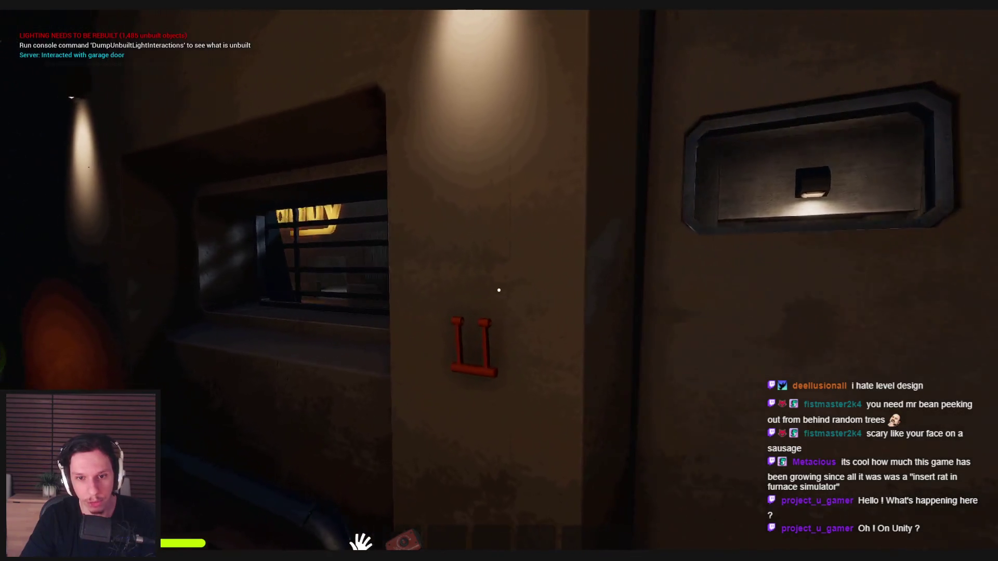
Walk to street level, pick up the gear, and stop the play-in-editor session with Escape
key(w)
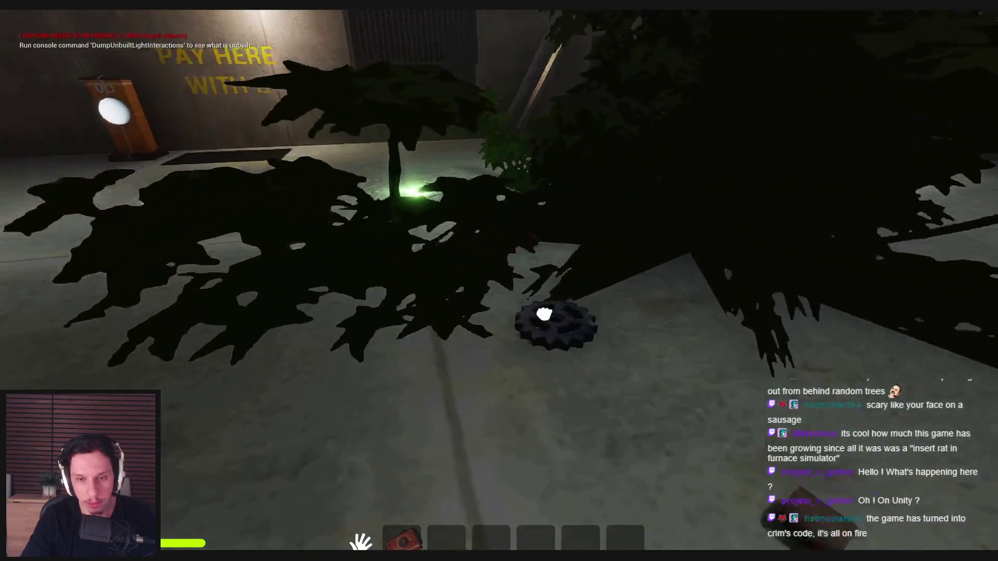
click(543, 315)
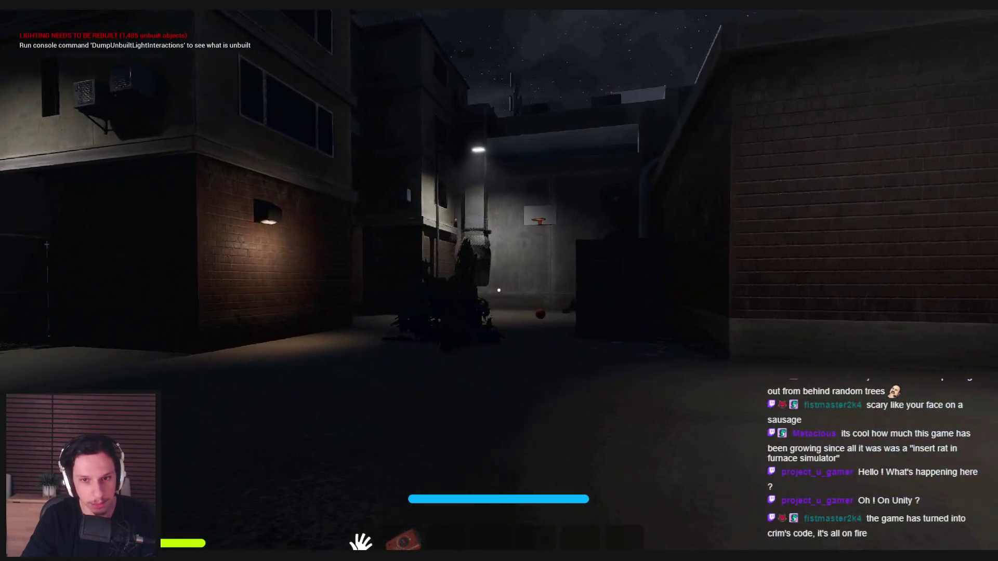
key(Escape)
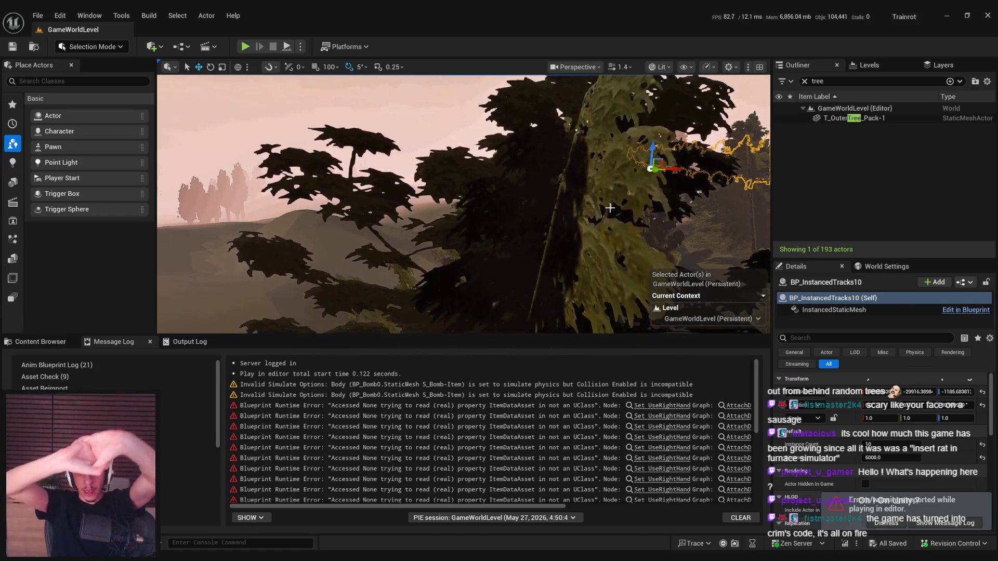
Clear the Outliner filter, show the Levels list with Station_0 and Station_1, and open the Content Browser
click(804, 81)
click(876, 67)
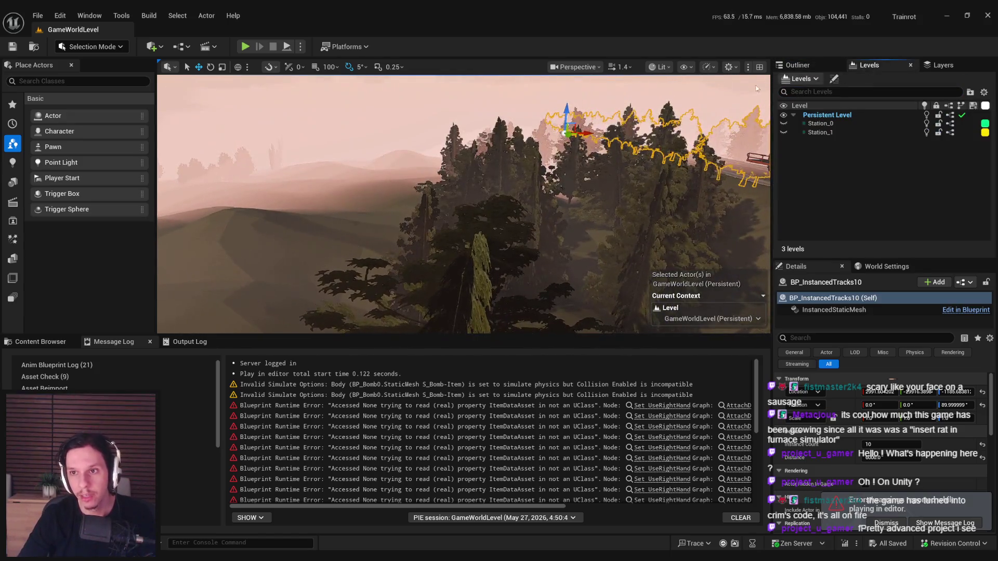
drag(415, 214, 415, 473)
key(ctrl+space)
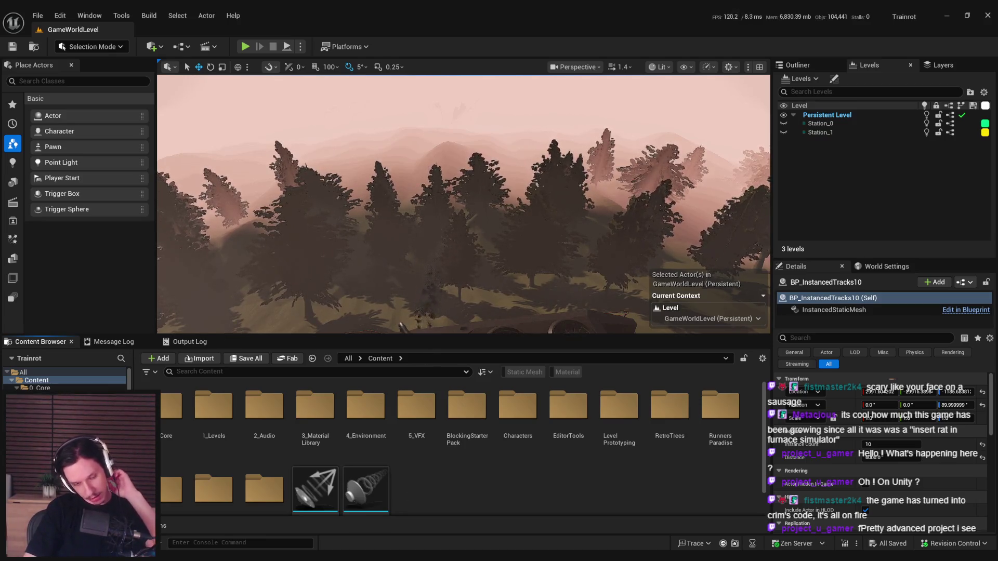
Move via the notes page to the Trainrot Trello board and start a new In Progress card
key(alt+Tab)
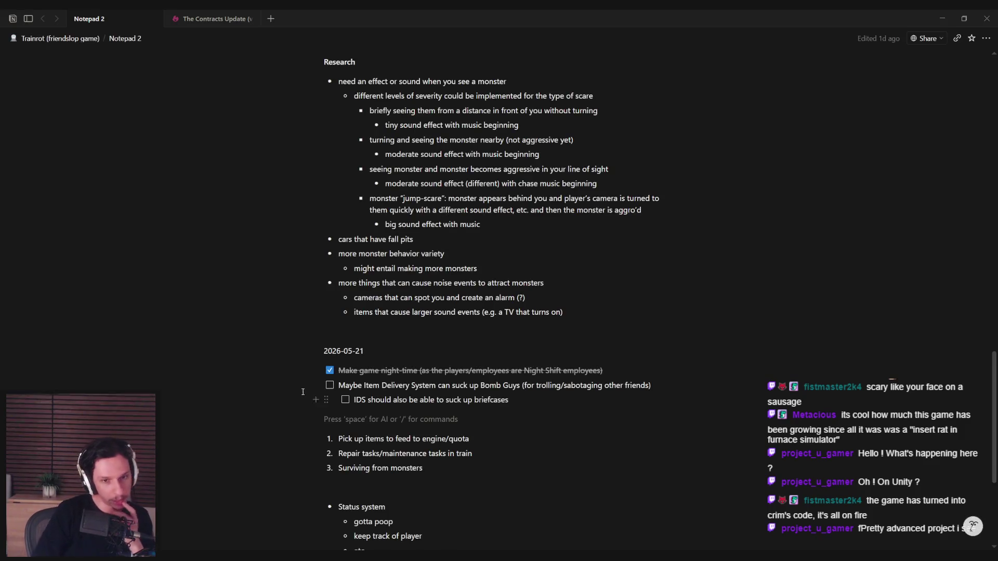
scroll(337, 447, down, 5)
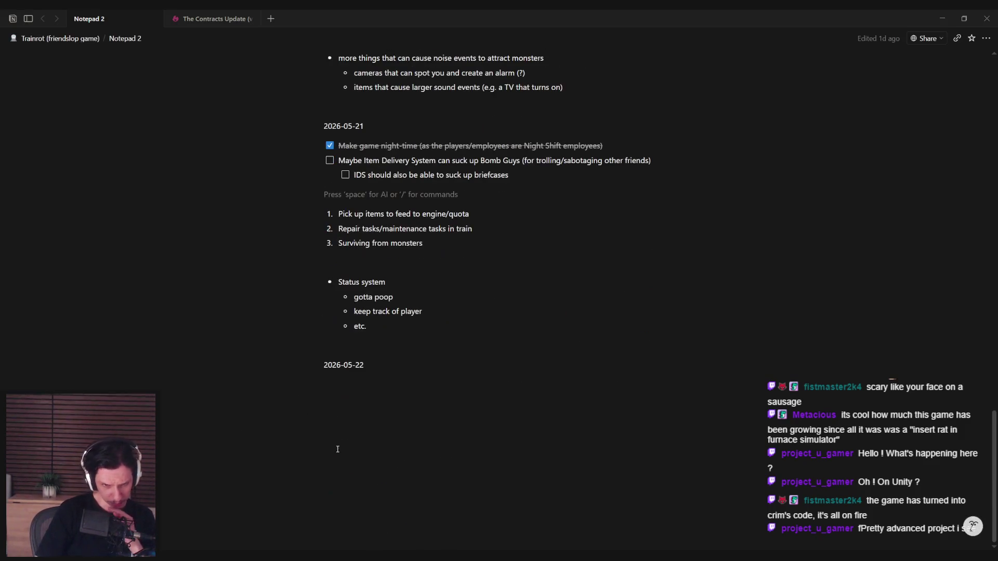
key(alt+Tab)
key(alt+Tab)
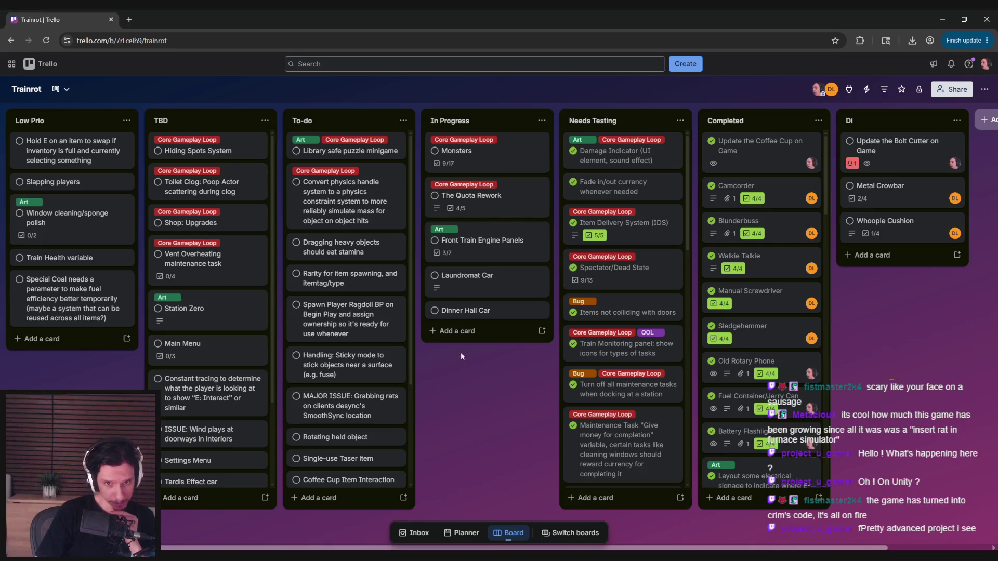
click(472, 328)
Add the In Progress card 'Separate gameplay/route level as its own sublevel'
text(Separate )
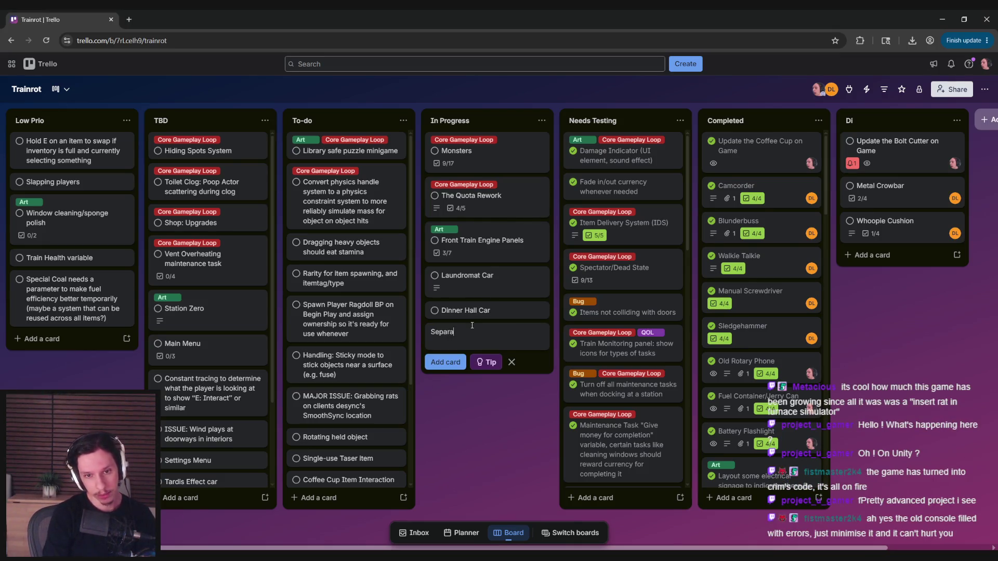
text(gameplay/)
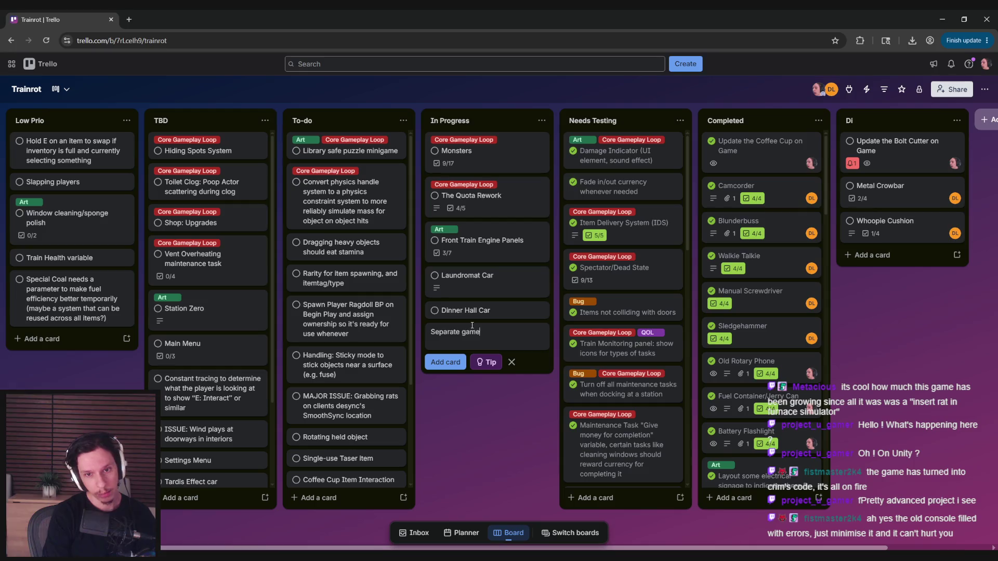
text(biome)
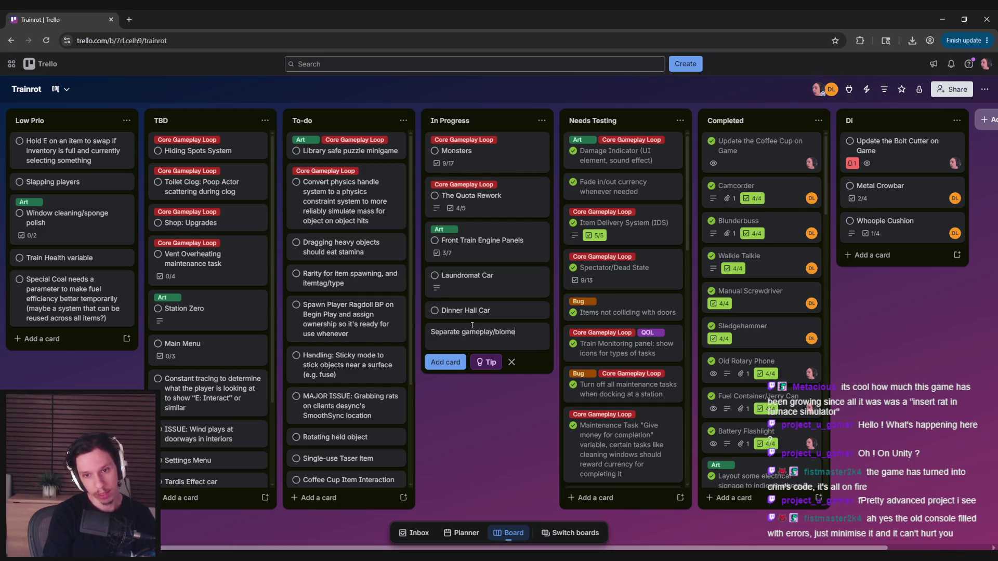
key(BackSpace)
key(BackSpace)
key(BackSpace)
text(route level as a d)
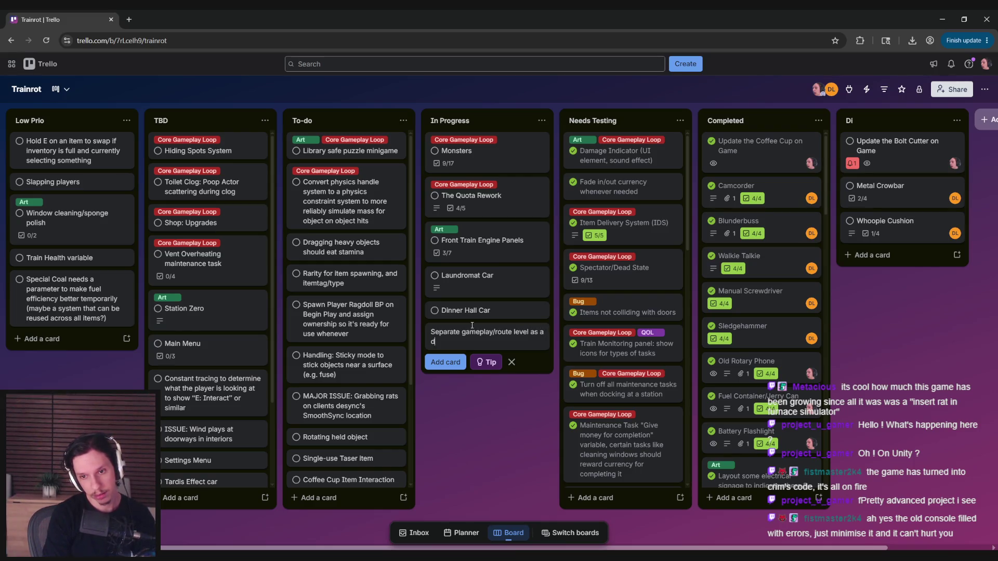
key(BackSpace)
text(its own sublevel)
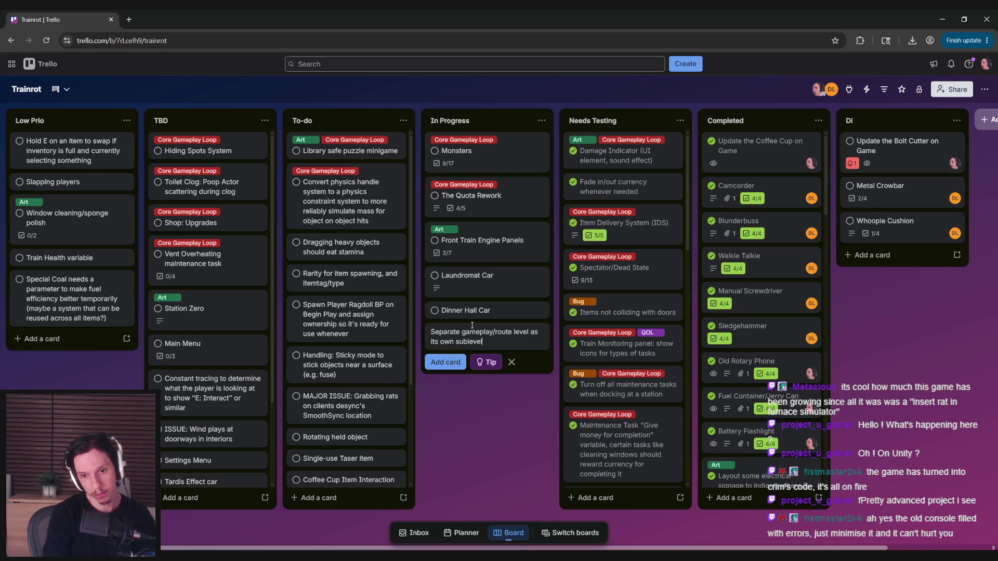
key(Return)
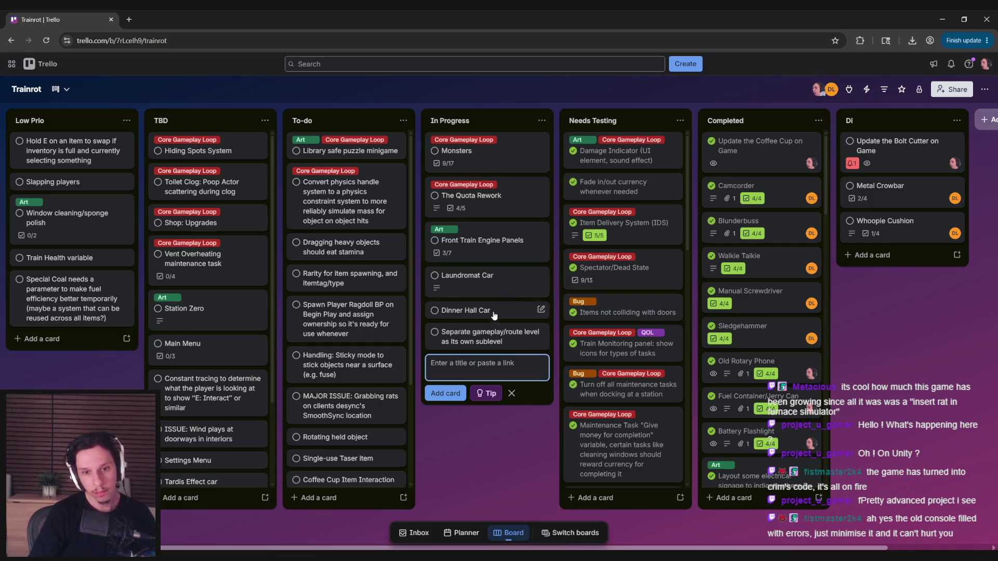
Add the card 'Load/unload gameplay level when needed' and close the empty card entry
text(Load/unload gameplay level )
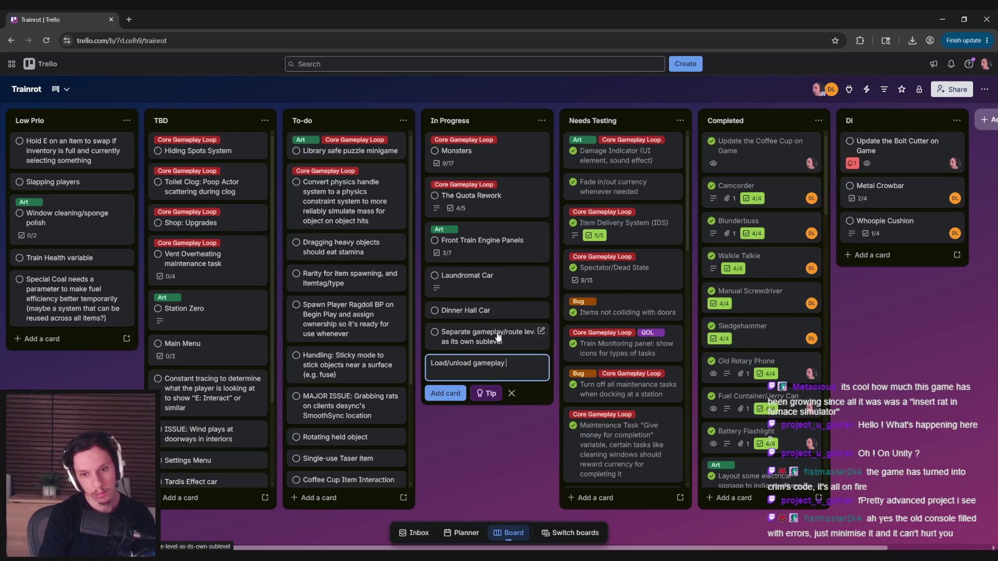
text(whe)
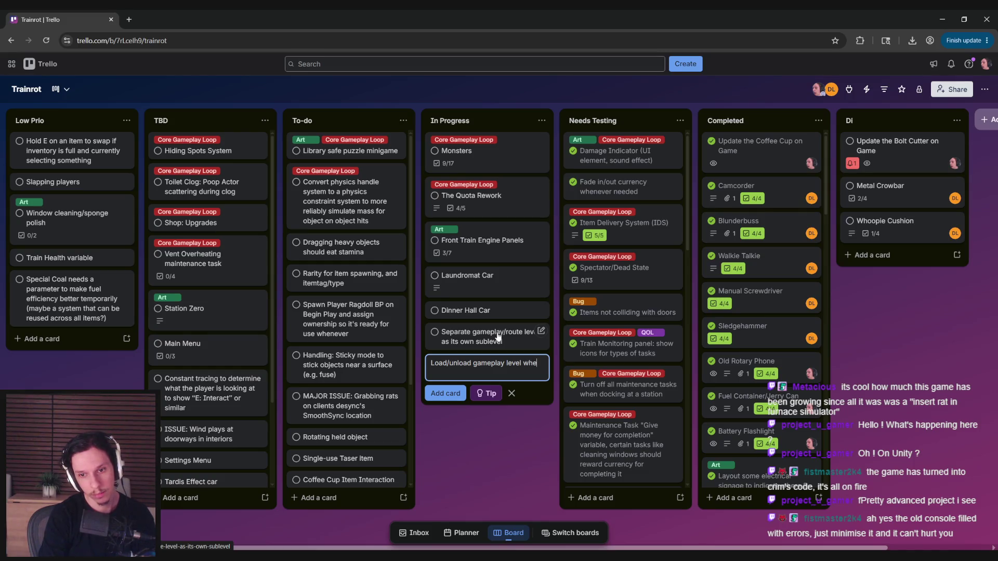
text(n)
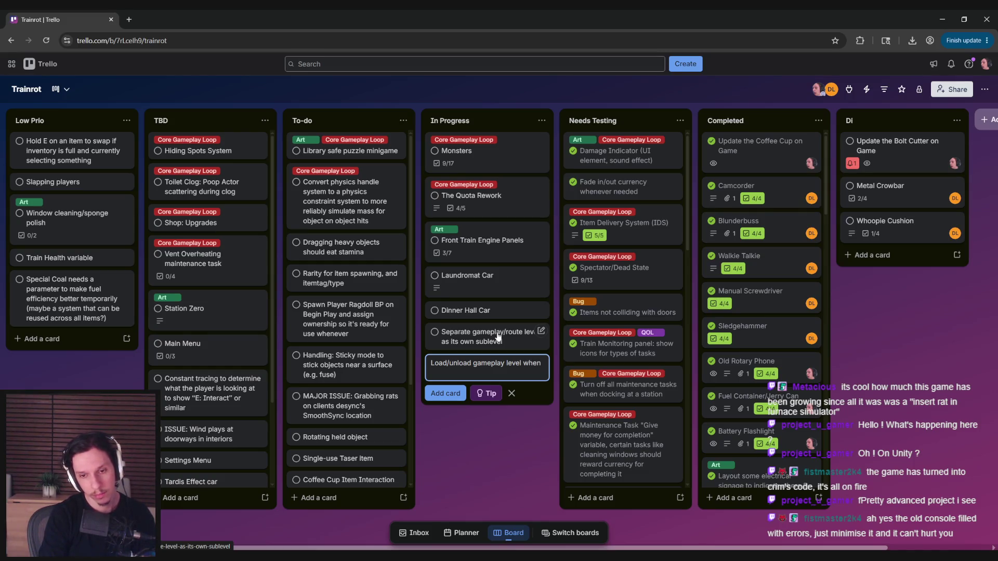
key(BackSpace)
key(BackSpace)
key(BackSpace)
text(when needed)
key(Return)
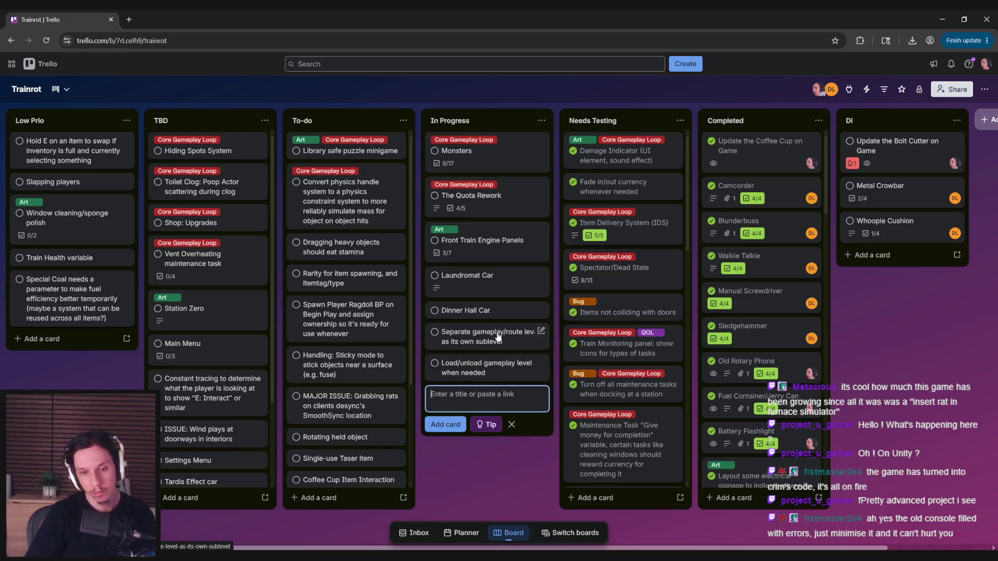
click(497, 450)
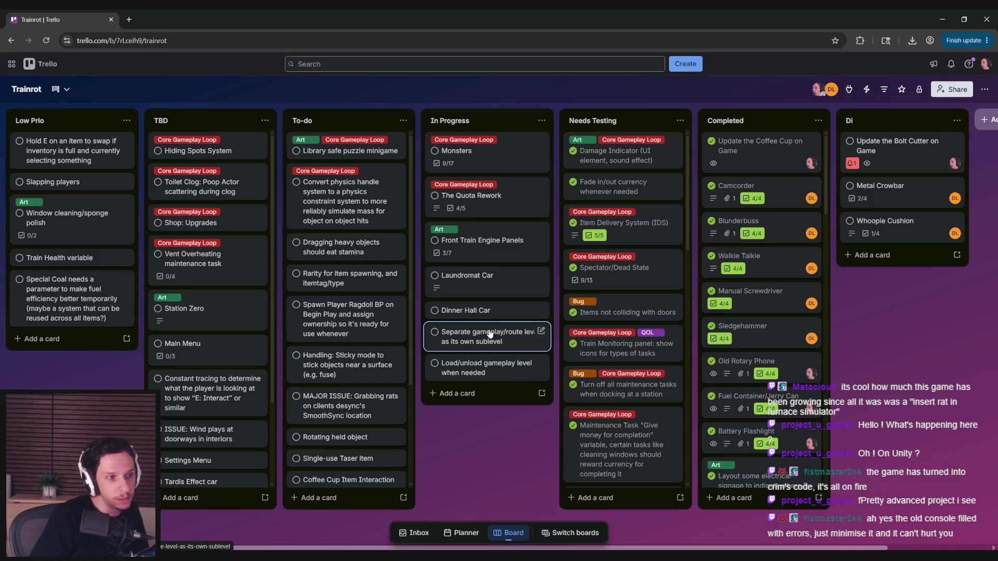
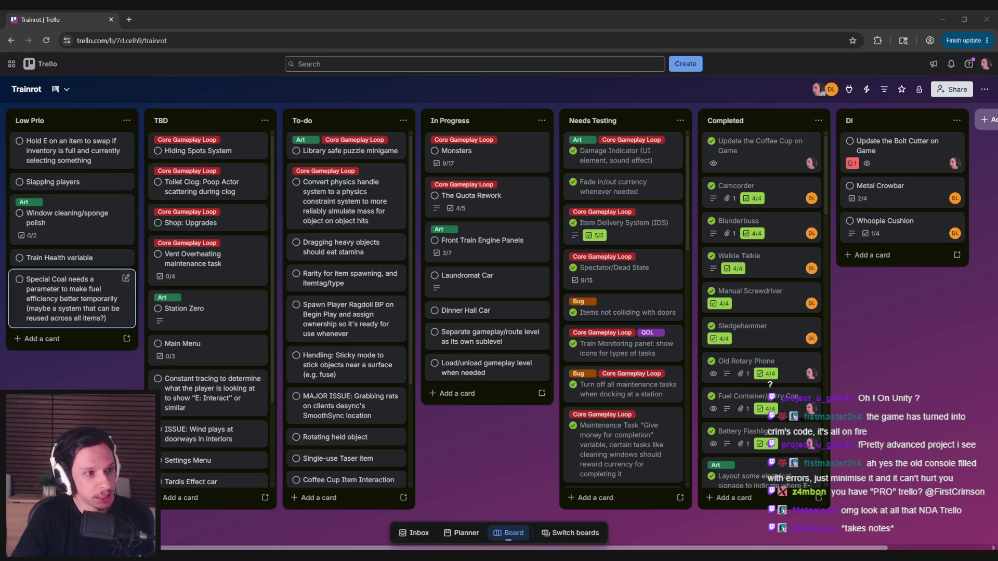
Scroll over the Trainrot Trello board to review its task lists
drag(440, 444, 428, 445)
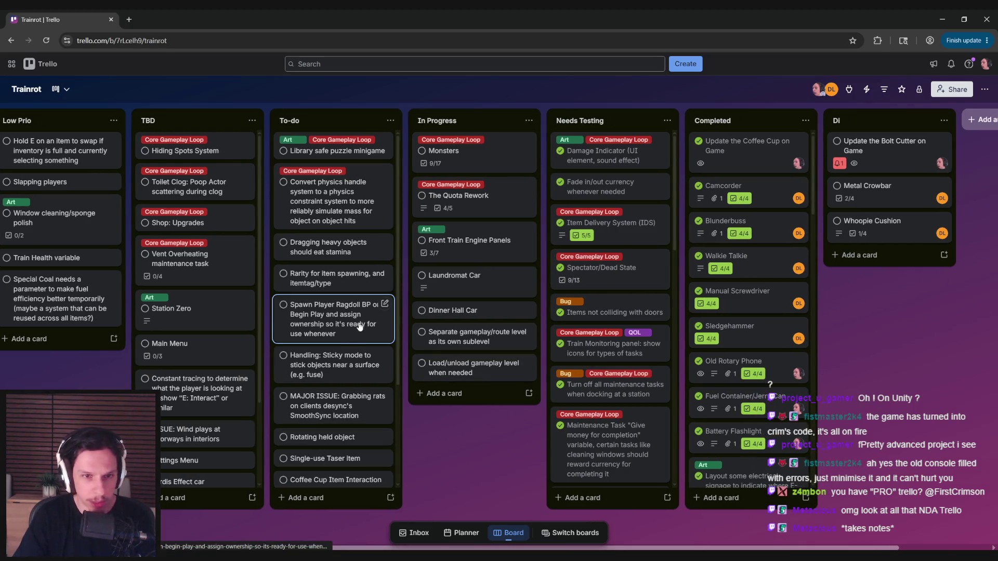
scroll(359, 320, down, 3)
scroll(332, 373, up, 3)
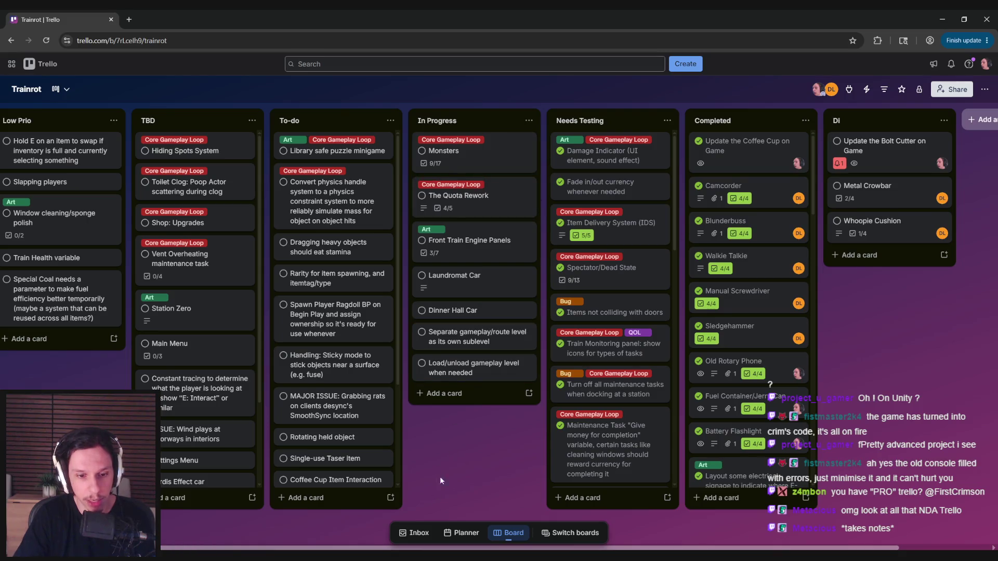
Switch to the Unreal Editor and select the tree actors beside the track
key(alt+Tab)
click(460, 236)
click(418, 177)
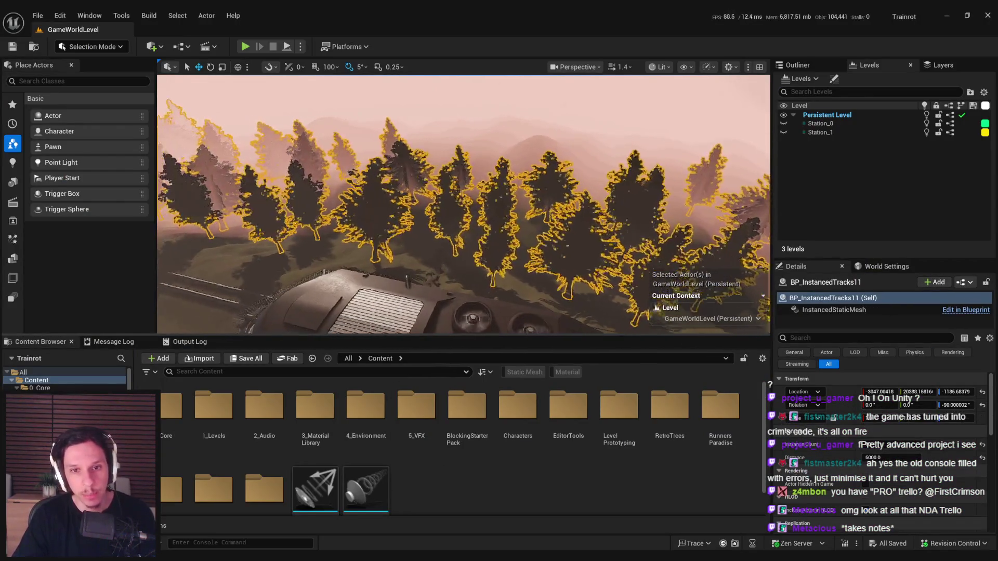
Inspect the track spline BP_InstancedTracks2 and tree instances BP_InstancedTracks3 in the viewport
click(374, 262)
drag(532, 270, 532, 270)
click(447, 177)
click(532, 270)
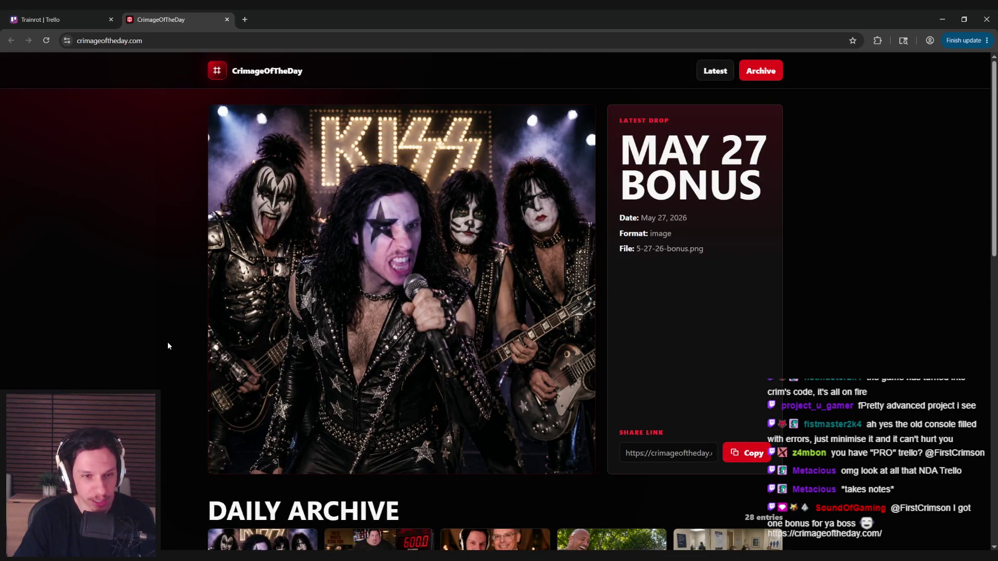
Skim the CrimageOfTheDay page, then close its tab
scroll(167, 348, down, 1)
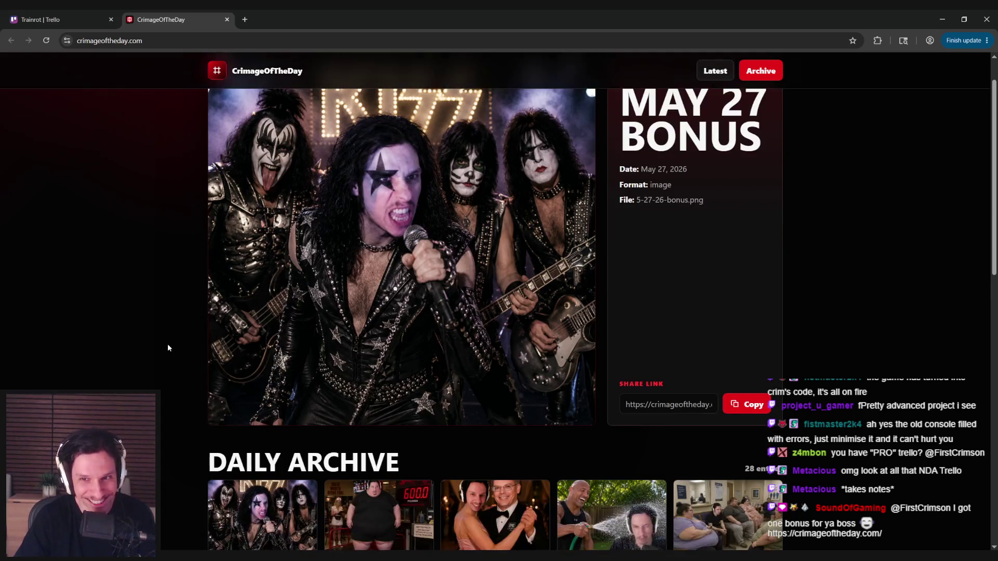
scroll(168, 348, up, 1)
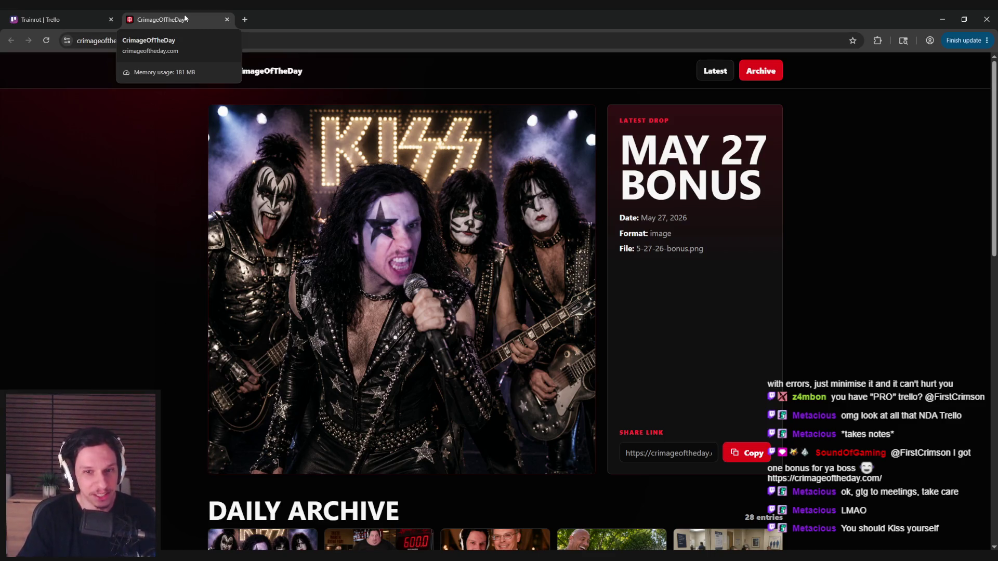
click(227, 19)
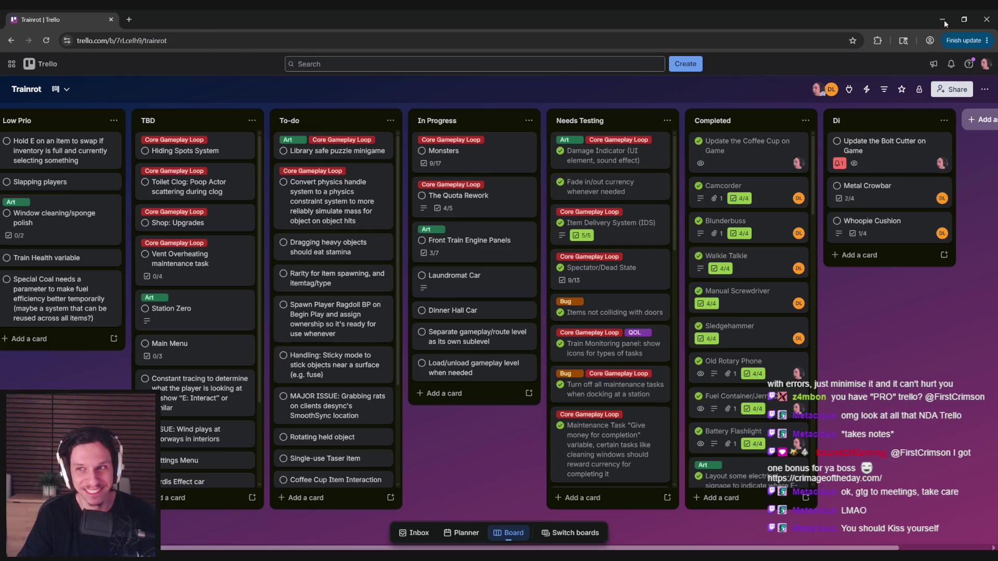
click(942, 19)
mouse_move(605, 156)
mouse_down()
mouse_move(445, 244)
mouse_move(524, 286)
mouse_move(439, 230)
mouse_move(438, 166)
mouse_move(438, 229)
mouse_move(439, 215)
mouse_move(409, 245)
mouse_up()
ctrl+click(438, 230)
right_click(827, 199)
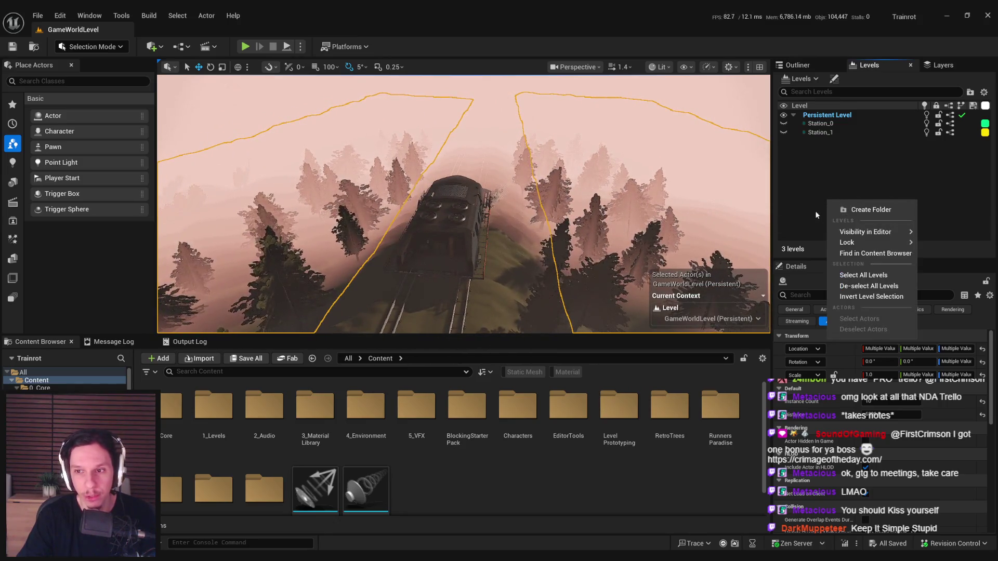
click(815, 208)
click(811, 79)
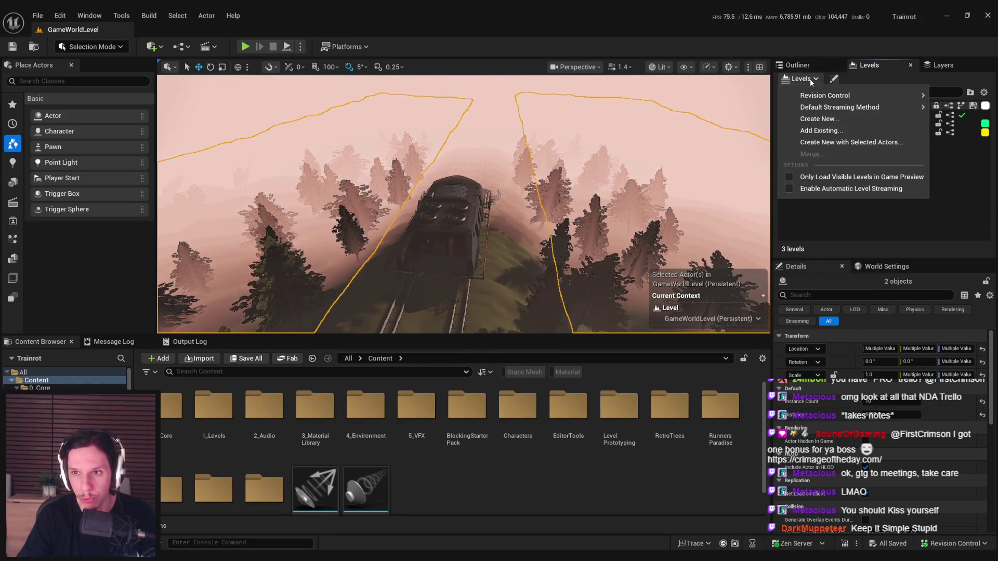
click(811, 79)
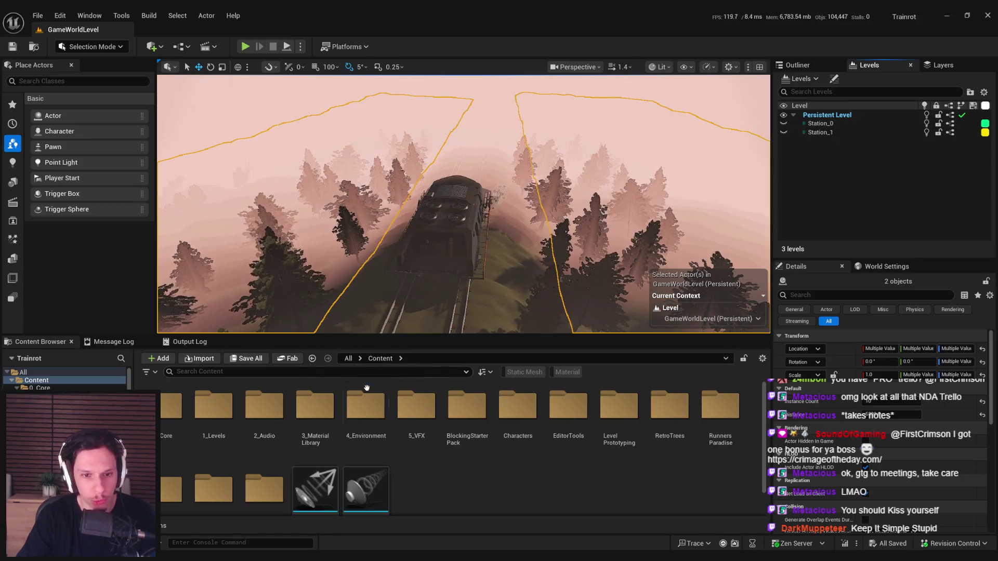
Create a new empty level in the 1_Levels folder and name it GameRoute_Plains
double_click(213, 407)
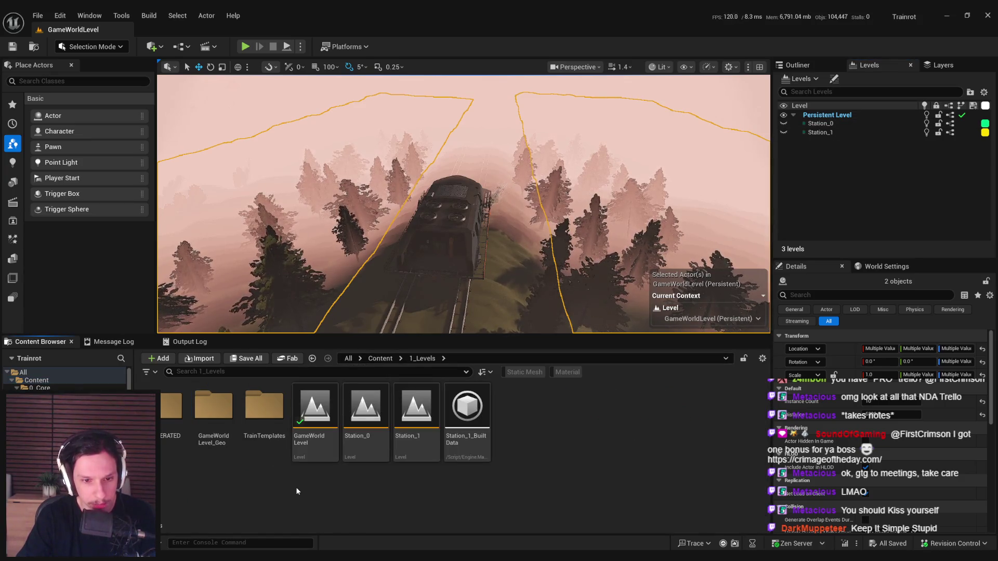
right_click(537, 475)
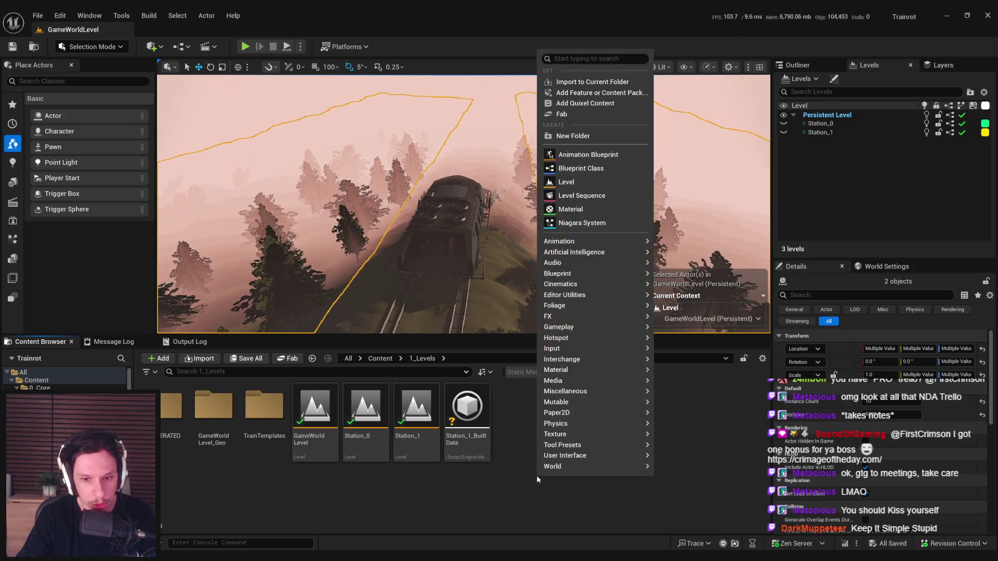
click(564, 182)
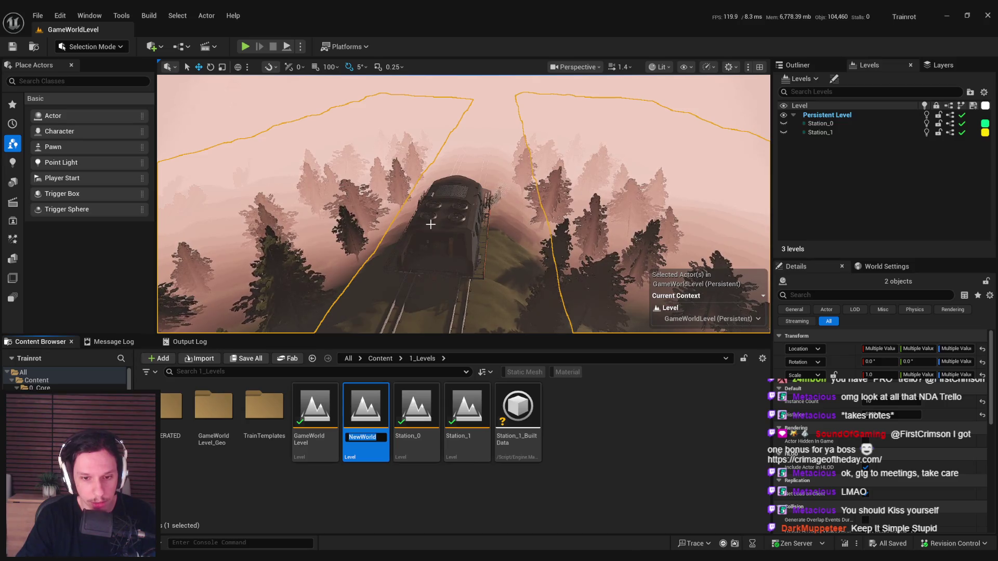
text(Ro)
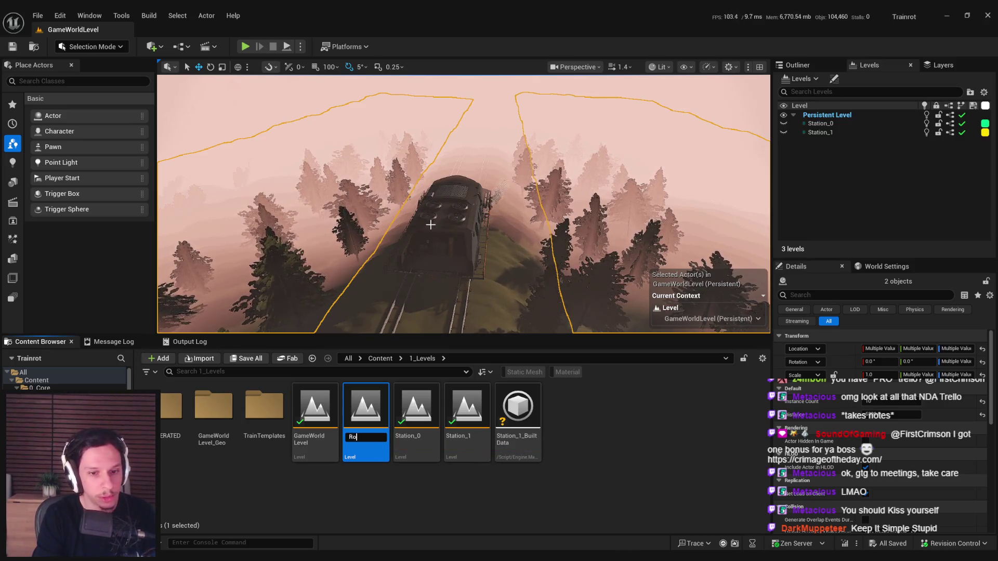
key(BackSpace)
key(BackSpace)
key(BackSpace)
text(GameRoute_)
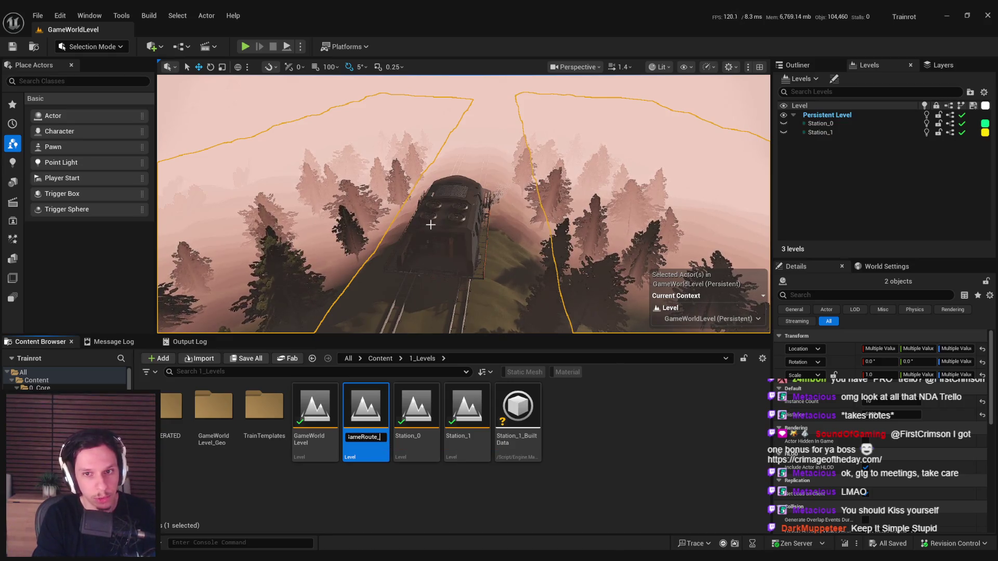
text(Greenlands)
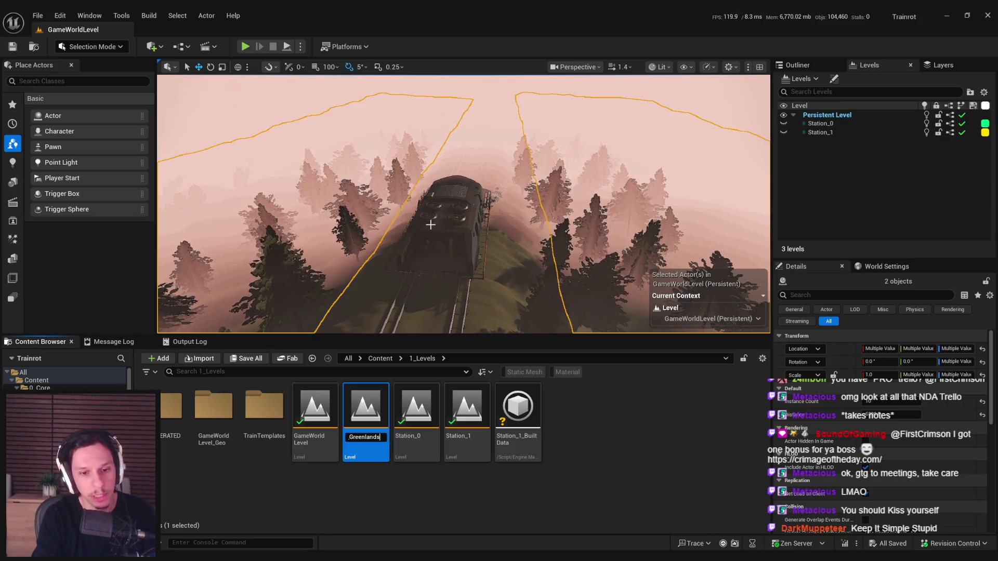
key(BackSpace)
key(BackSpace)
key(BackSpace)
text(s)
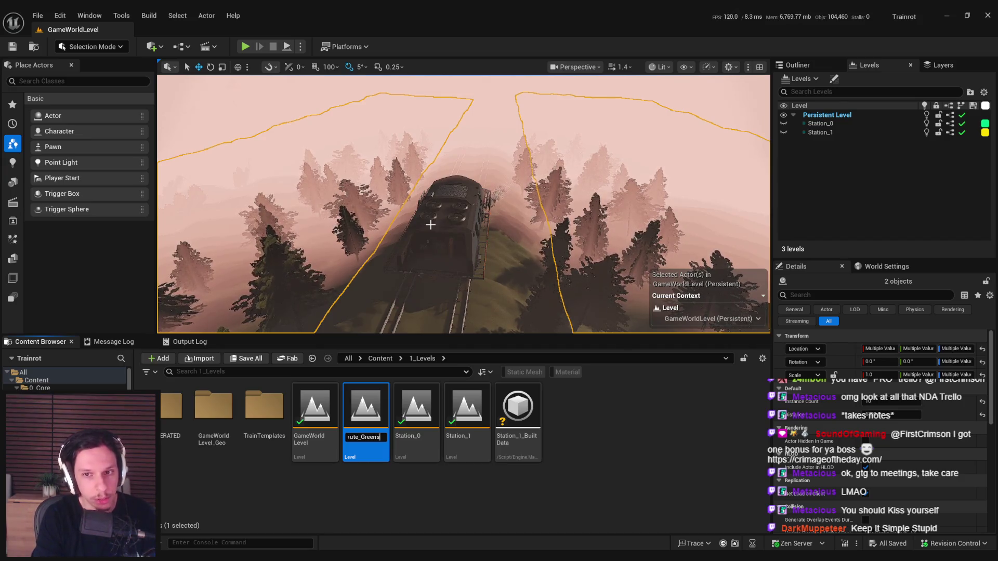
key(BackSpace)
key(BackSpace)
key(BackSpace)
text(Plains)
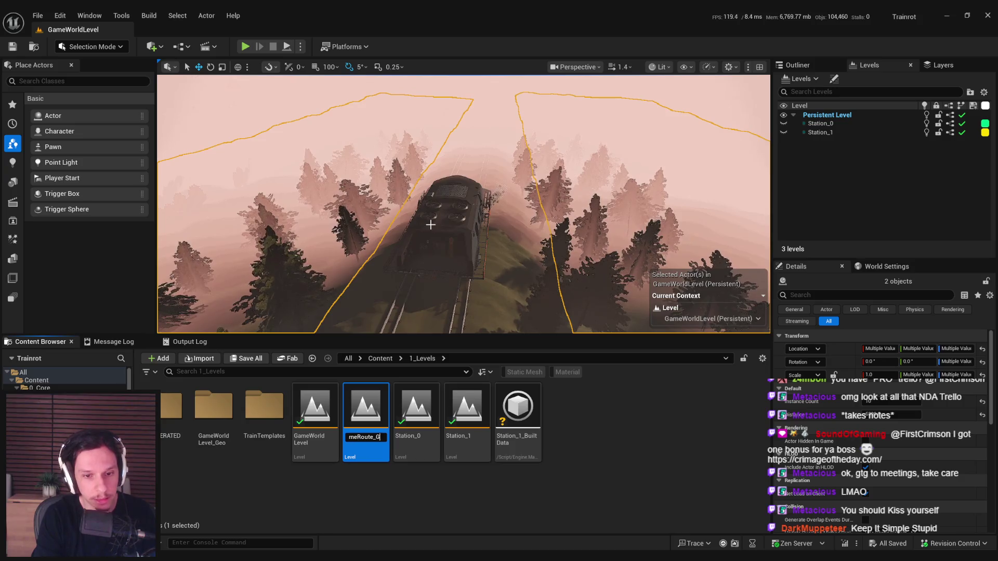
key(Return)
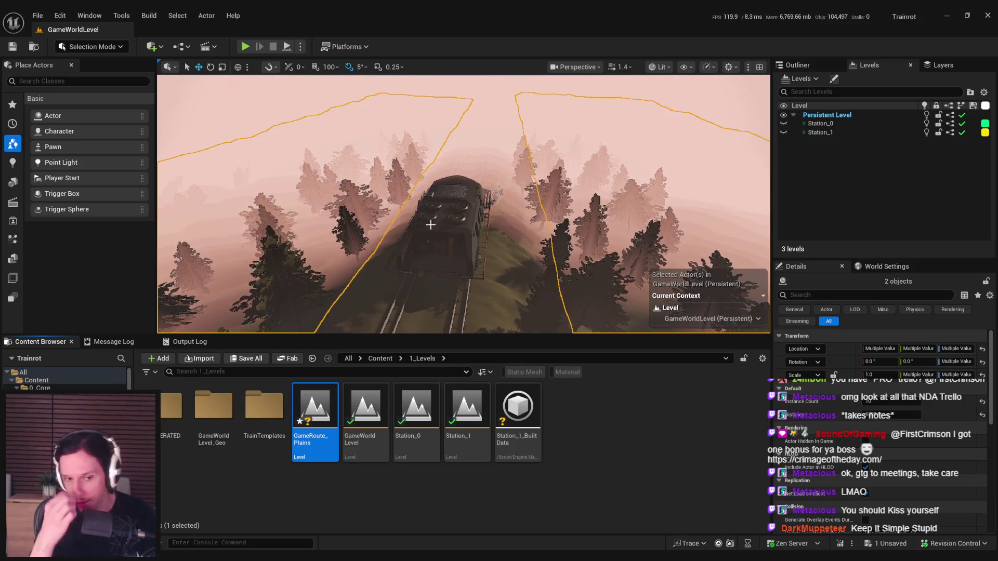
Add GameRoute_Plains as a sublevel and move the trees and tall rock beside the train into it
mouse_move(301, 453)
mouse_down()
mouse_move(868, 182)
mouse_move(827, 131)
mouse_up()
click(580, 279)
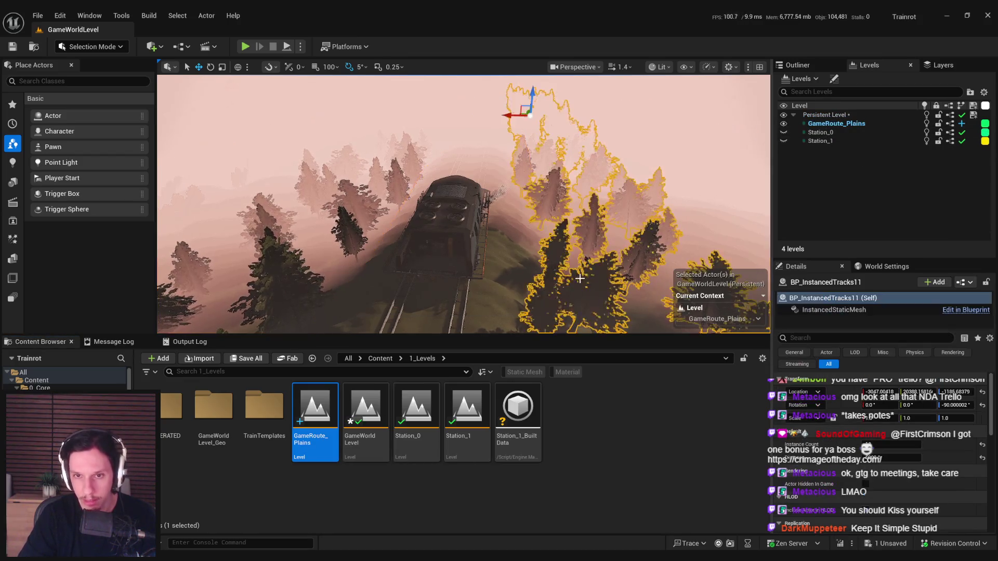
ctrl+click(357, 219)
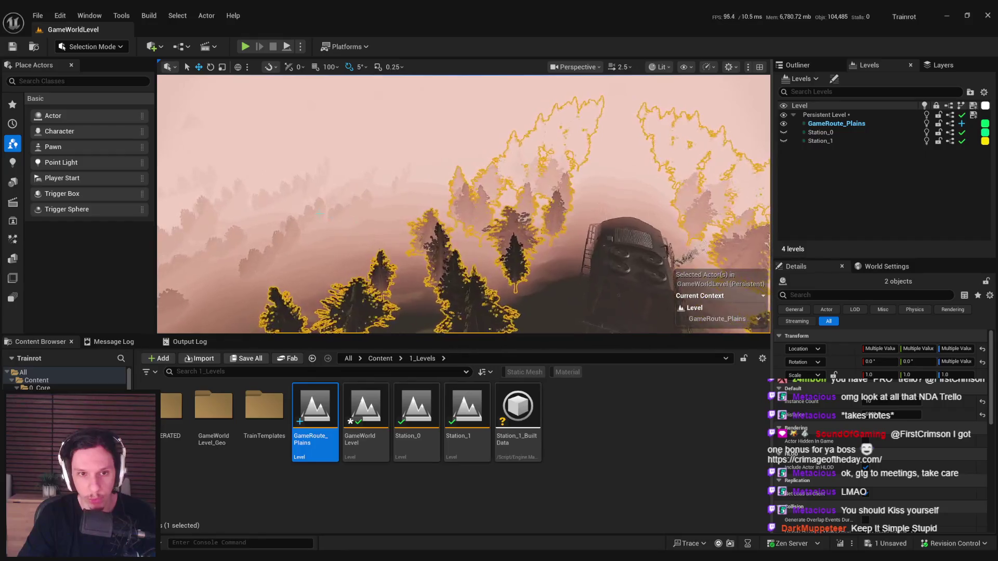
ctrl+click(433, 220)
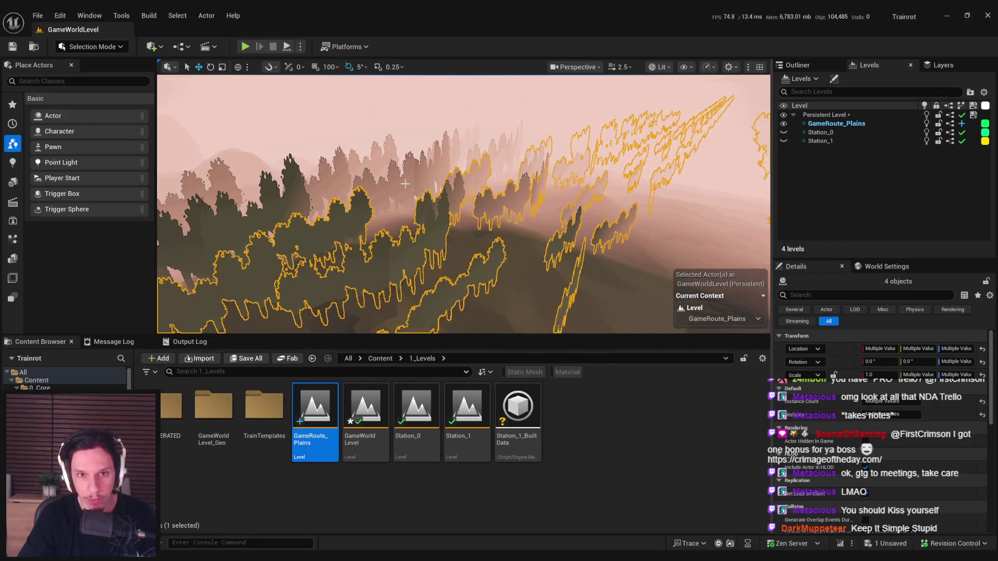
drag(419, 203, 364, 204)
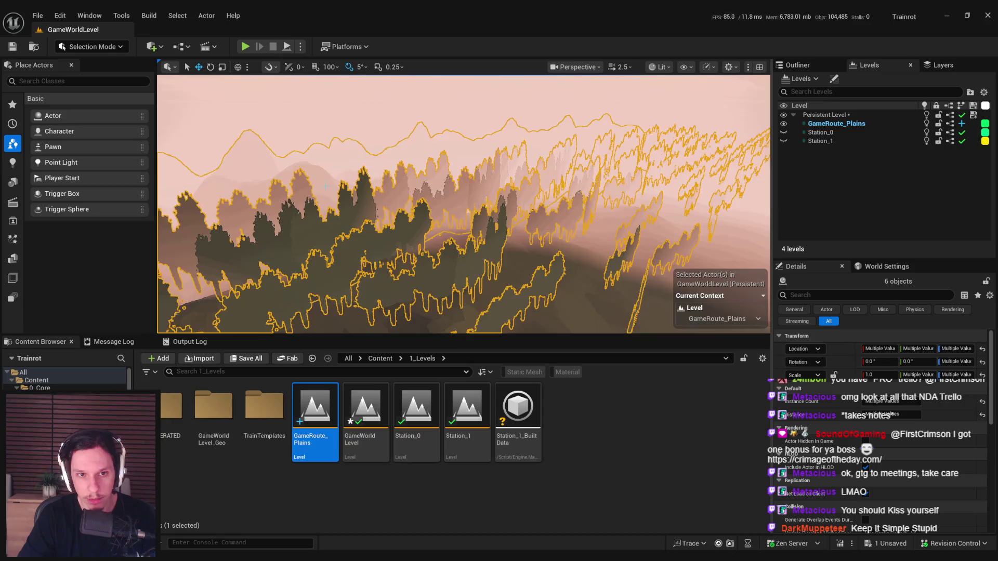
ctrl+click(458, 195)
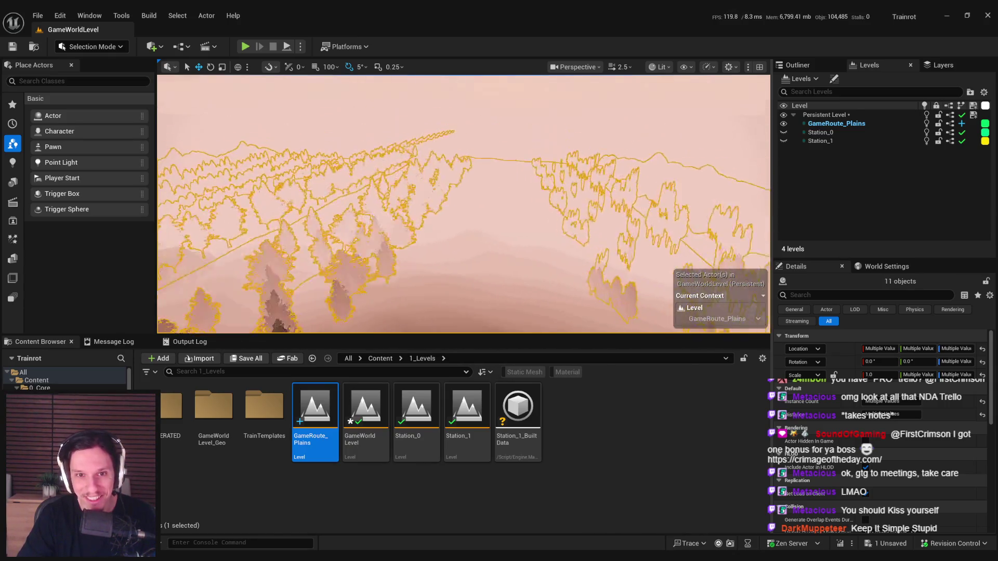
ctrl+click(508, 208)
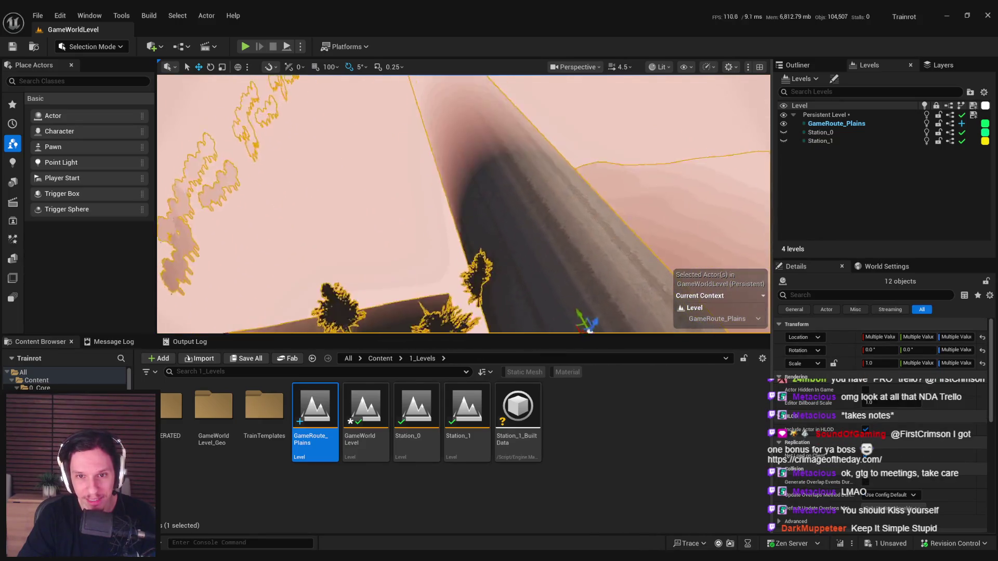
key(f)
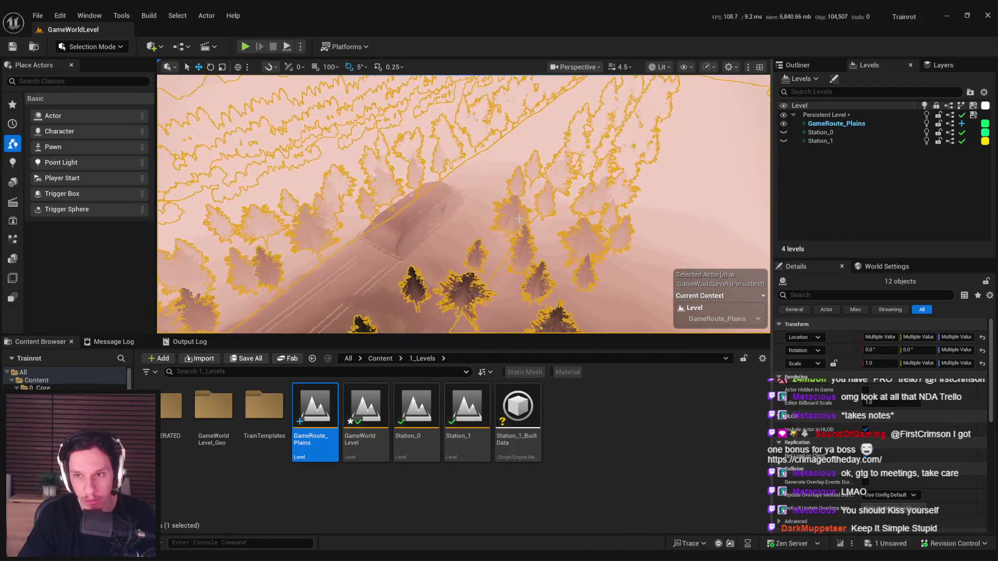
right_click(821, 126)
click(853, 307)
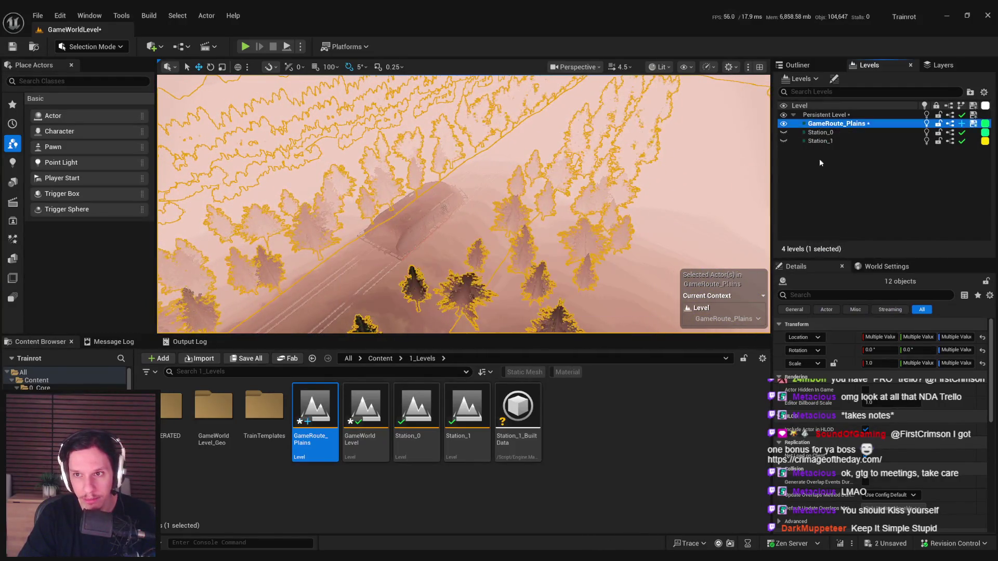
Save all level changes and start a play-in-editor test
drag(468, 219, 458, 208)
key(ctrl+shift+s)
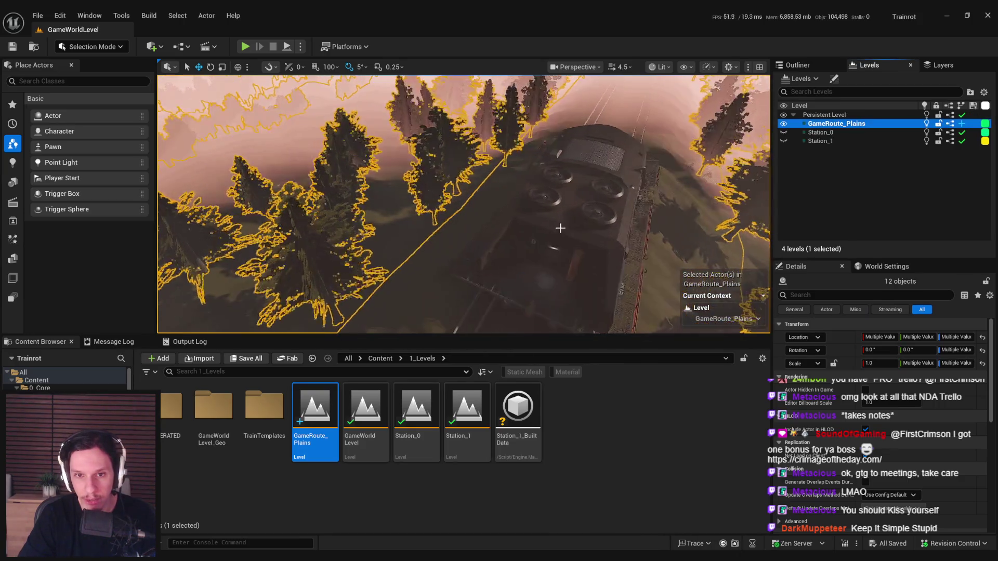
drag(535, 213, 536, 198)
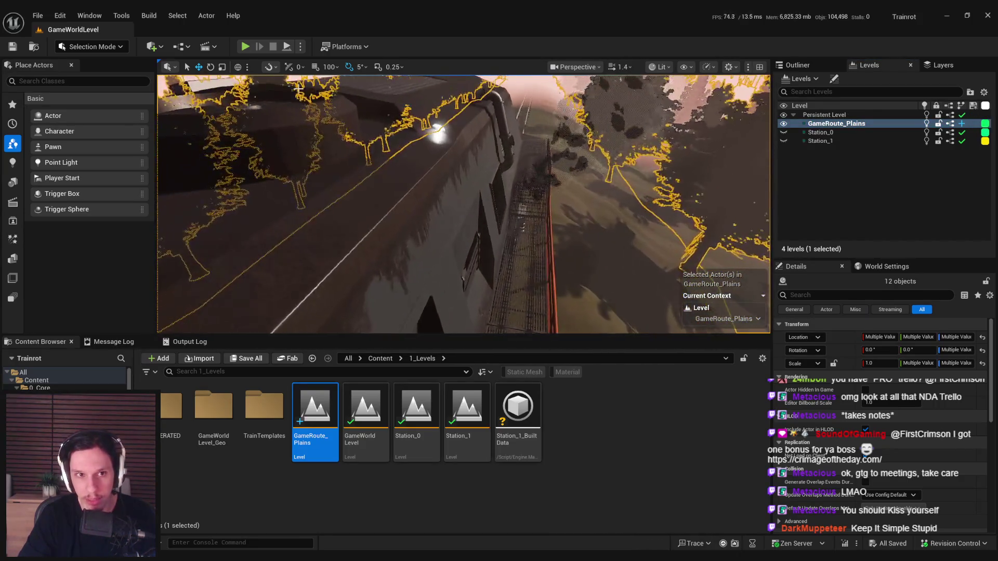
click(246, 46)
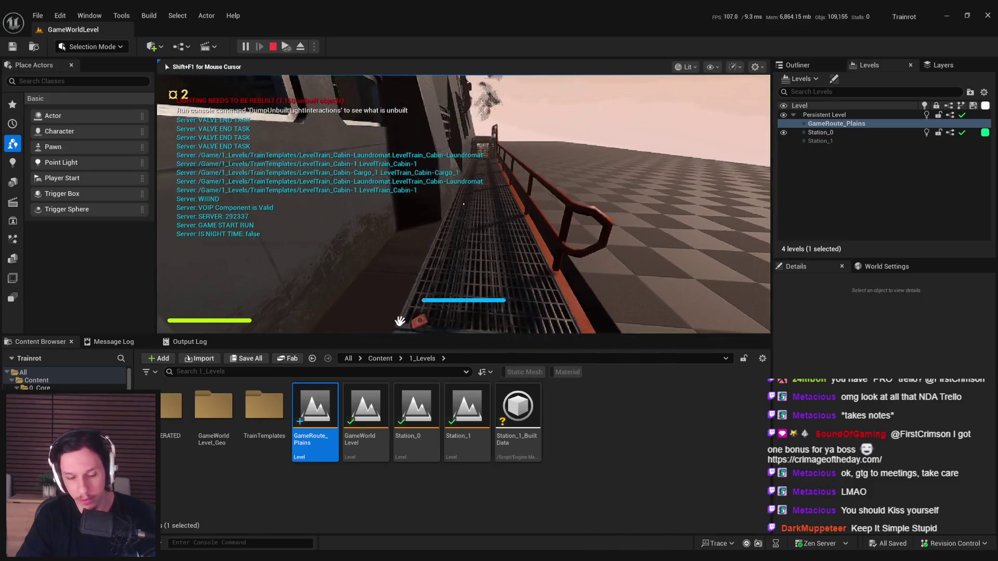
In fullscreen play, walk through the train to the control room, press the yellow desk button, then stop
key(F11)
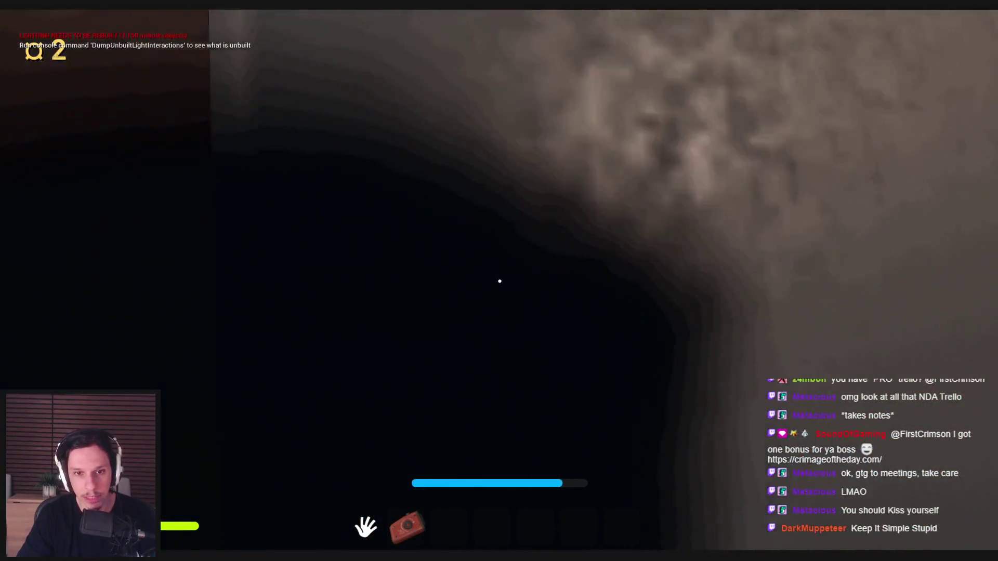
key(w)
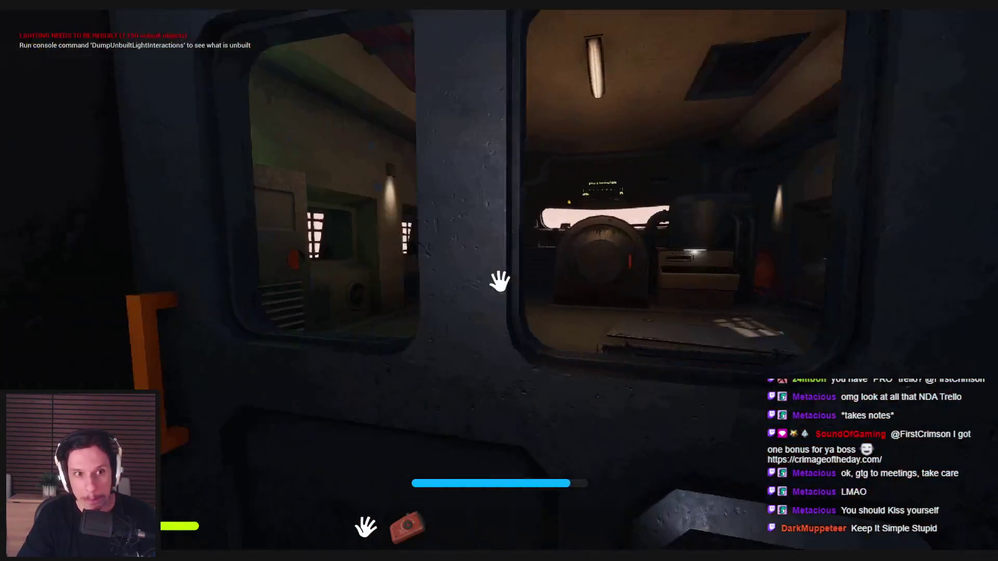
click(499, 281)
key(w)
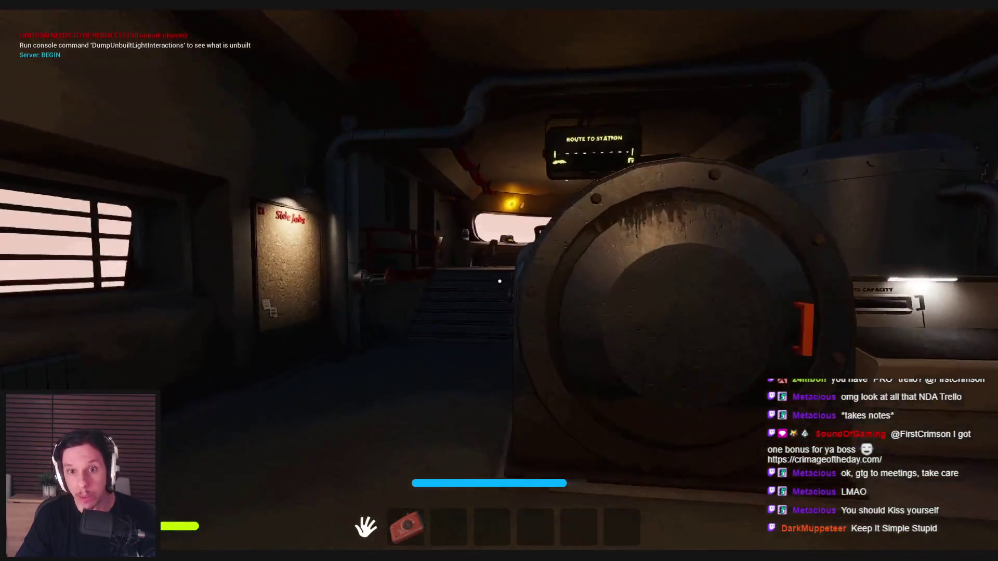
key(w)
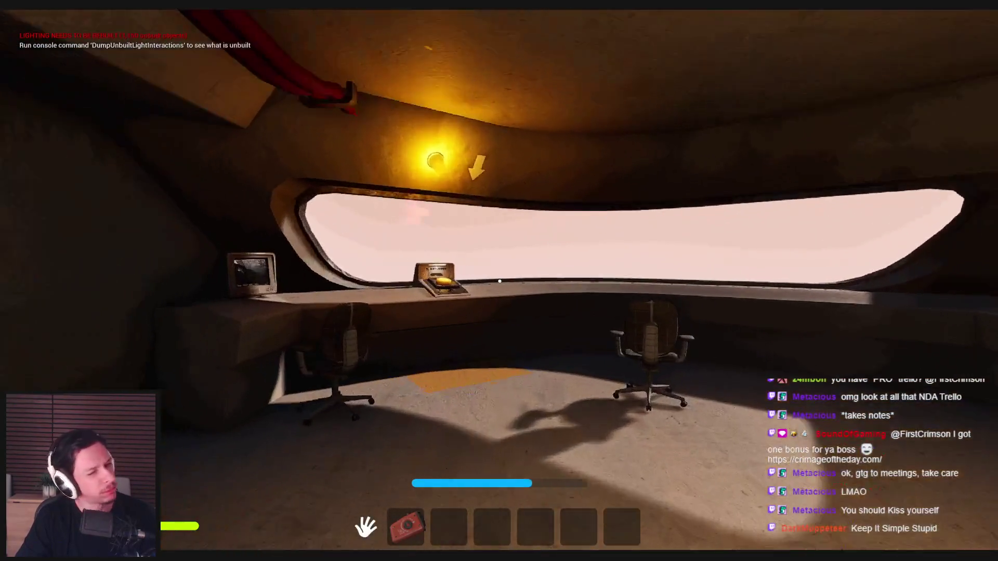
key(w)
click(499, 281)
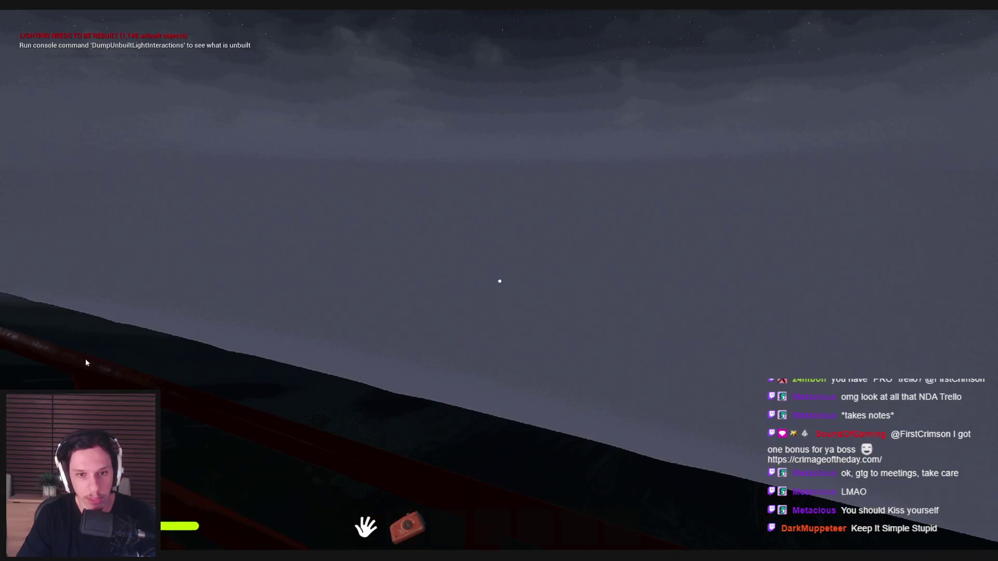
key(Escape)
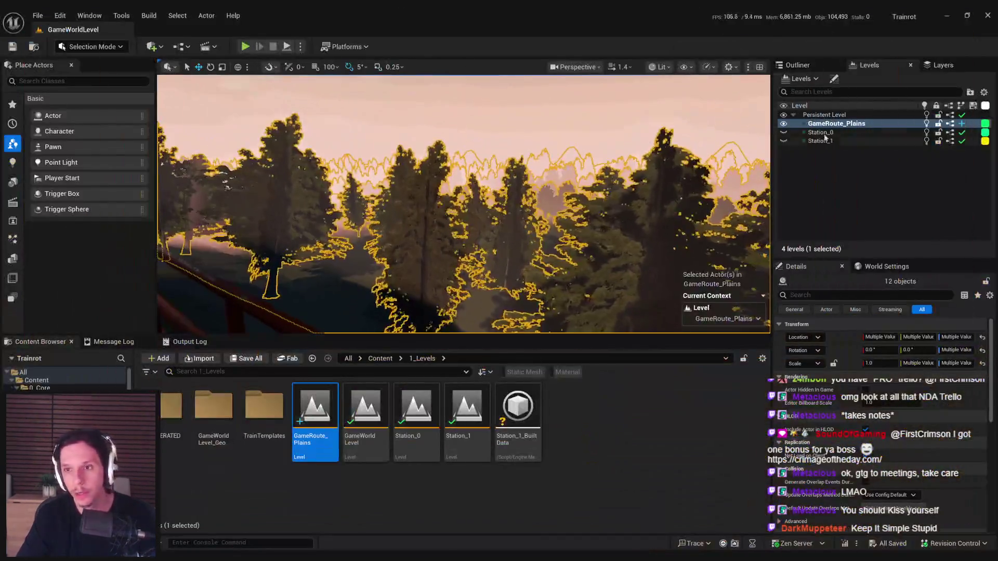
click(833, 166)
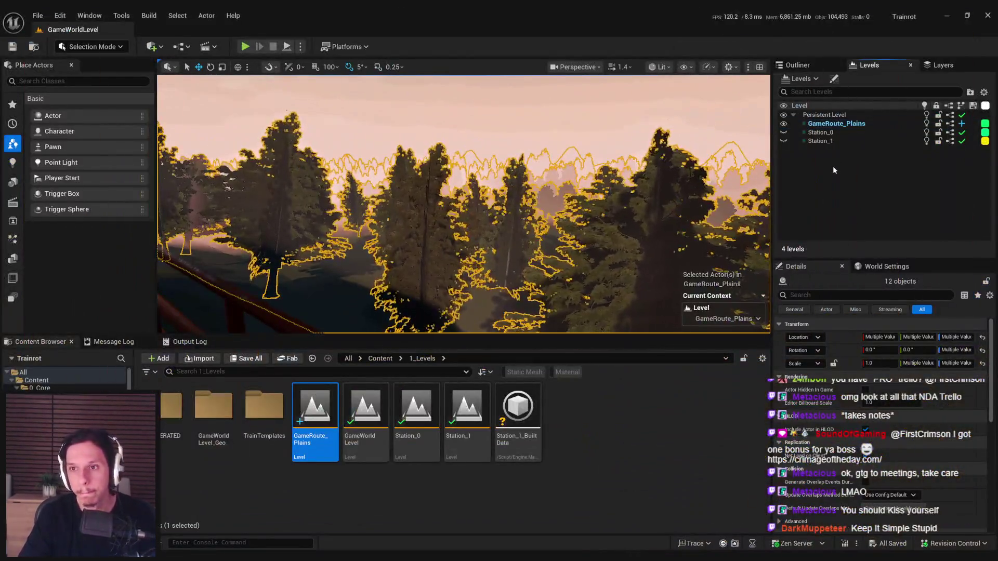
Open the BP_TrainrotGameState Blueprint from the Content > 0_Core folder
click(581, 498)
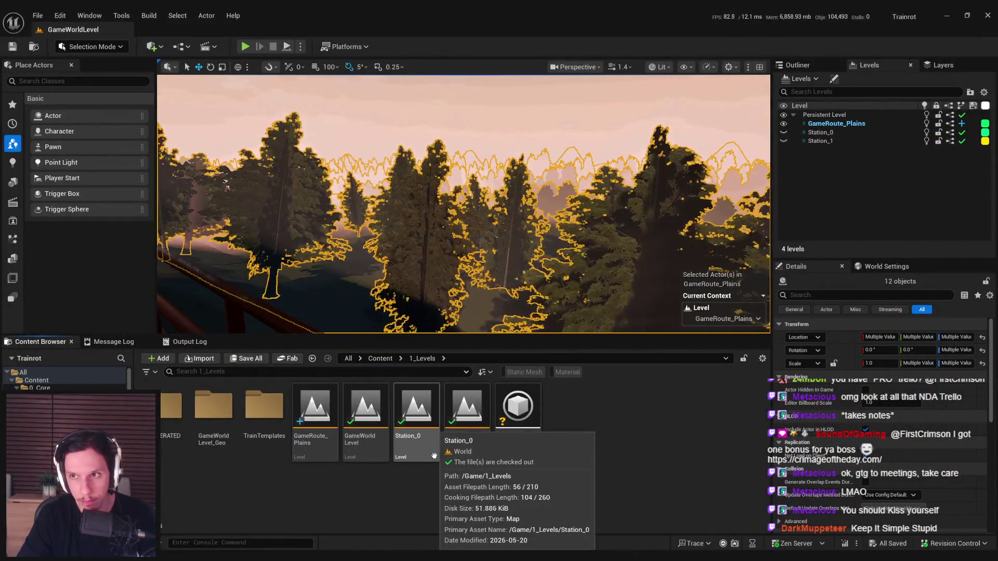
click(380, 359)
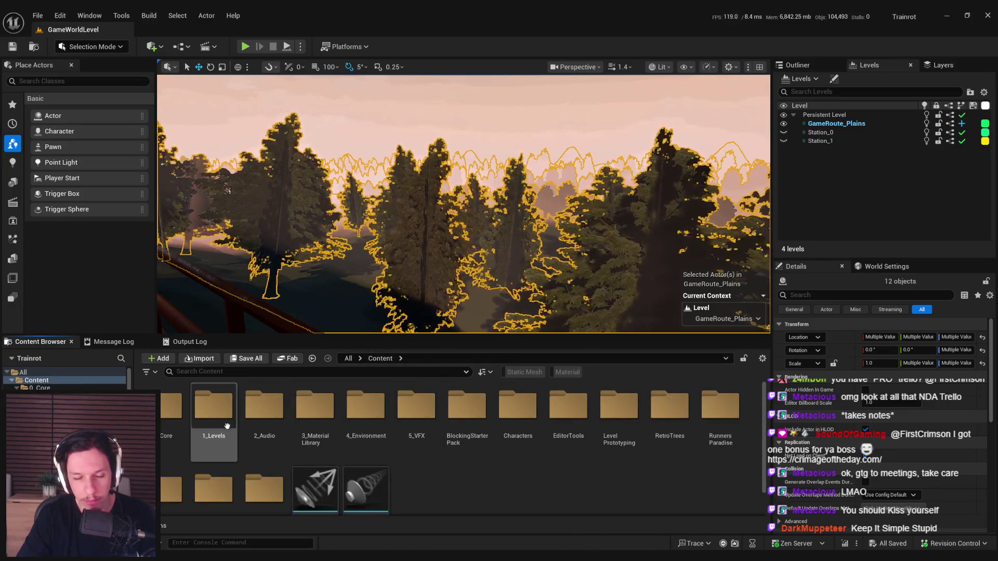
double_click(171, 408)
double_click(331, 454)
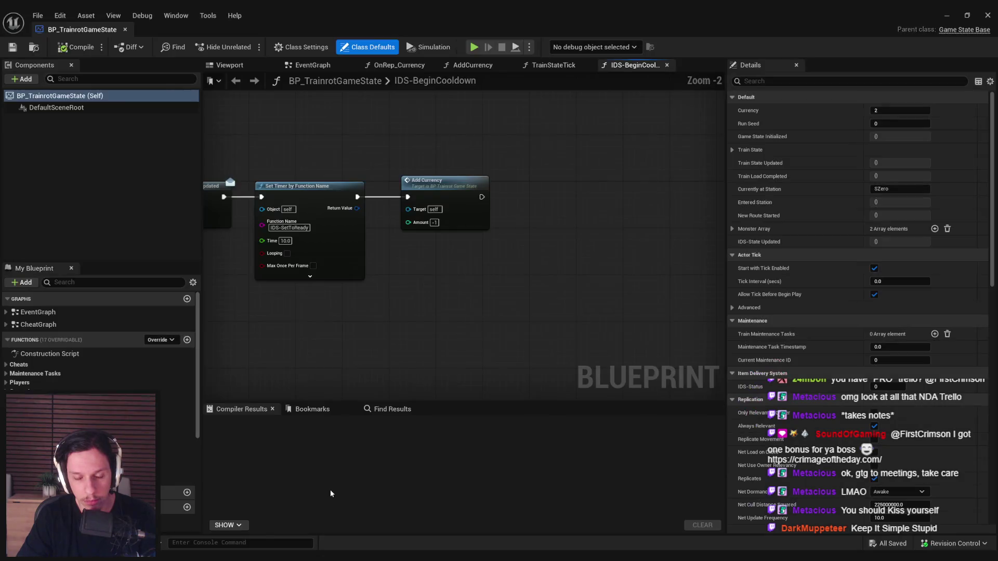
Search the Blueprint for "load" and jump to the Multi Transition to Station event
click(382, 409)
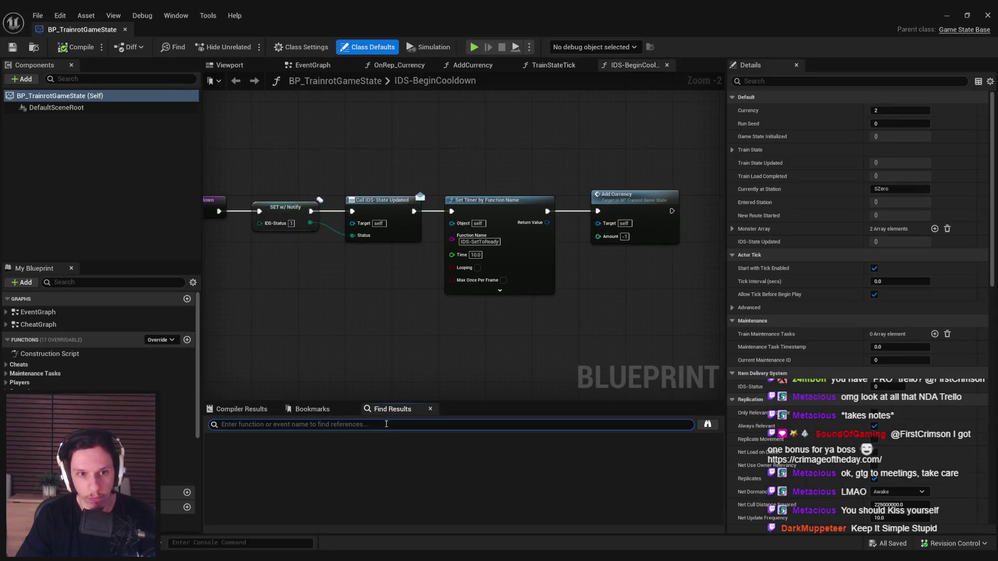
text(load)
key(Return)
click(306, 461)
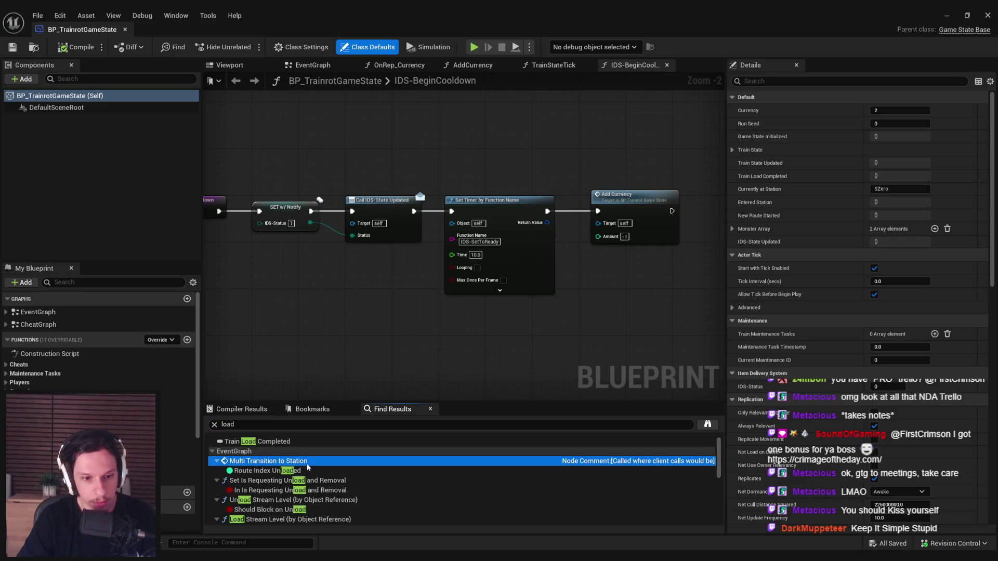
scroll(335, 294, down, 2)
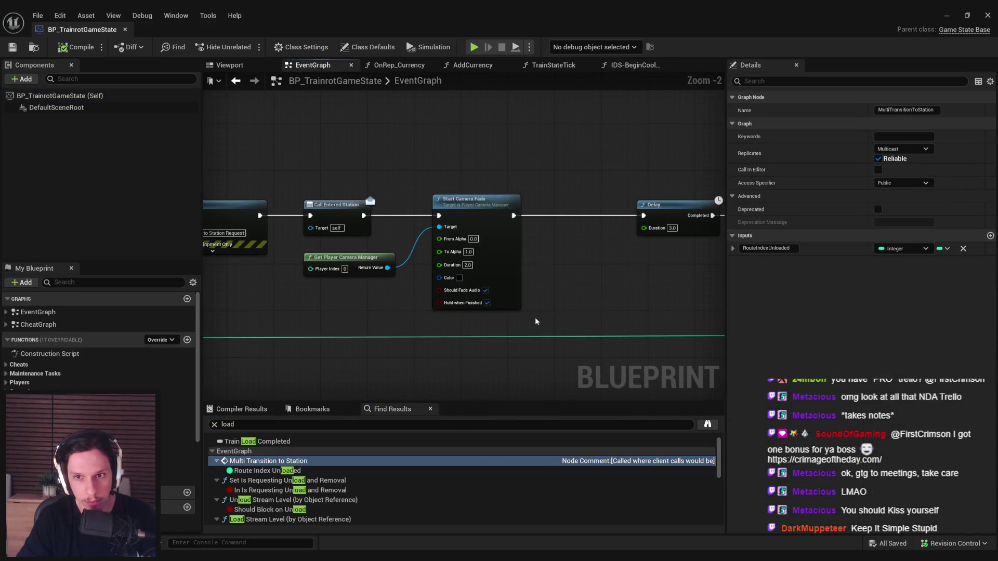
mouse_move(459, 326)
mouse_down()
mouse_move(419, 300)
mouse_move(325, 292)
mouse_up()
scroll(326, 291, down, 1)
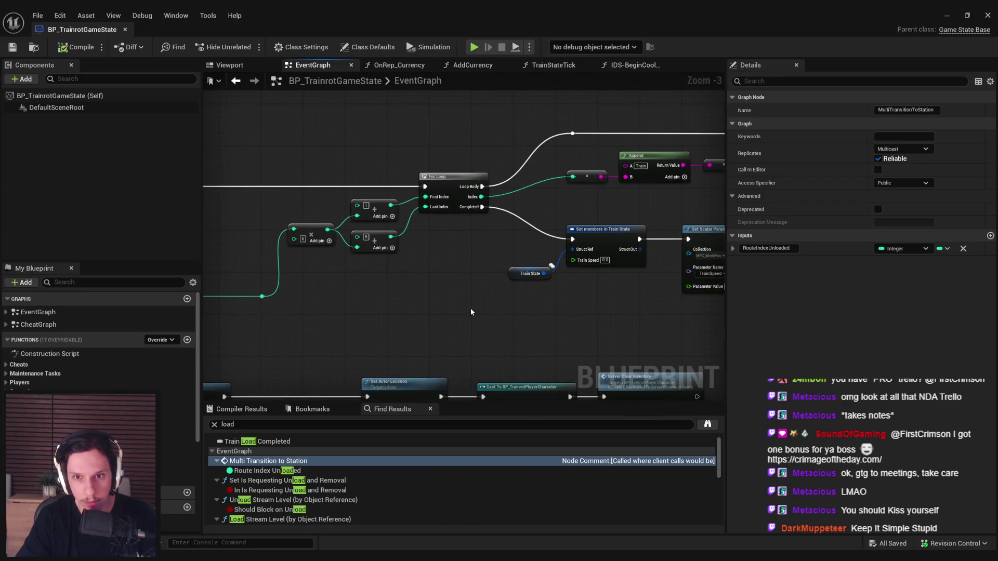
drag(470, 308, 324, 326)
mouse_move(476, 341)
mouse_down()
mouse_move(467, 341)
mouse_move(508, 332)
mouse_move(341, 342)
mouse_move(696, 319)
mouse_move(706, 291)
mouse_up()
scroll(607, 325, up, 1)
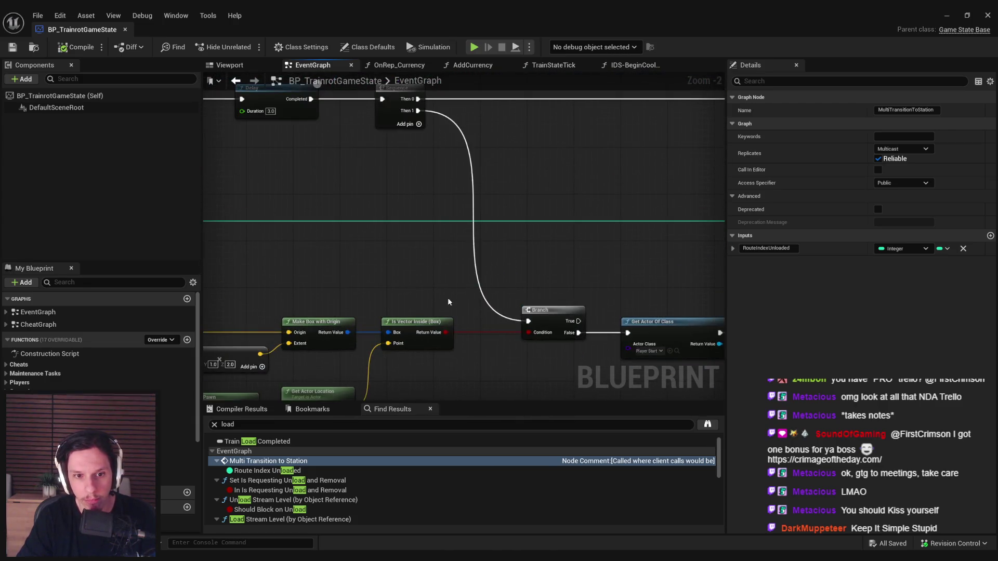
scroll(448, 302, down, 2)
scroll(545, 286, down, 1)
drag(545, 286, 450, 380)
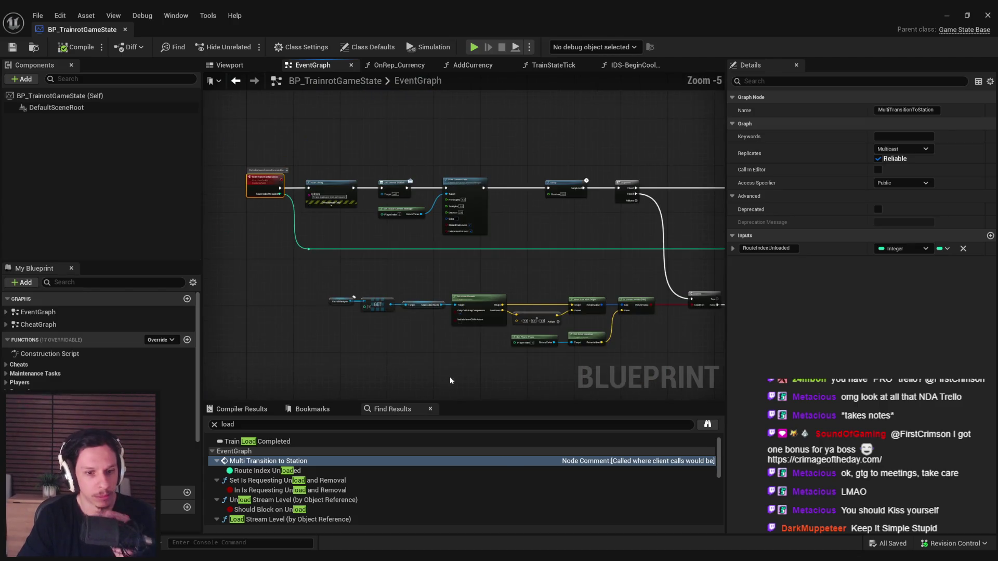
scroll(410, 278, up, 2)
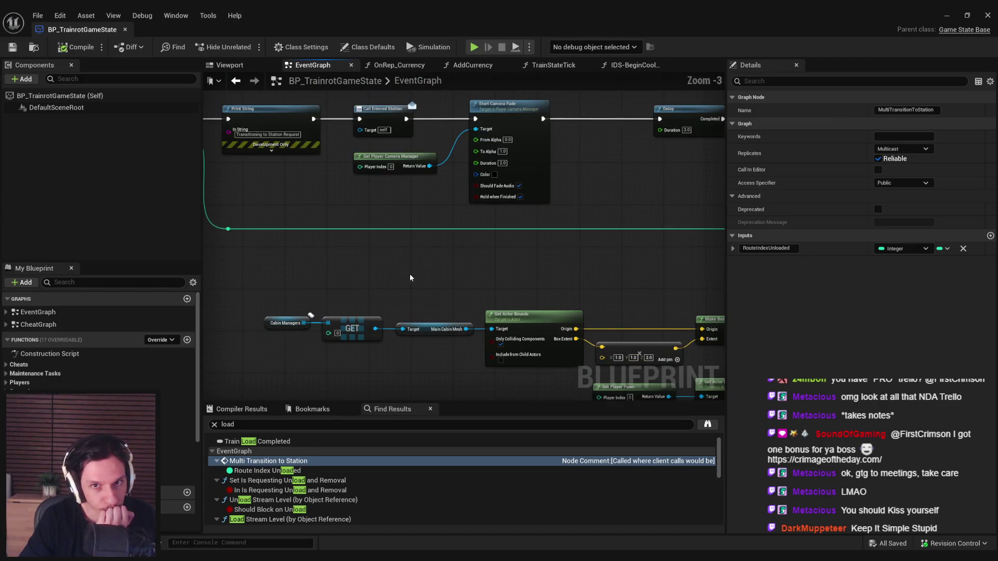
scroll(410, 277, down, 3)
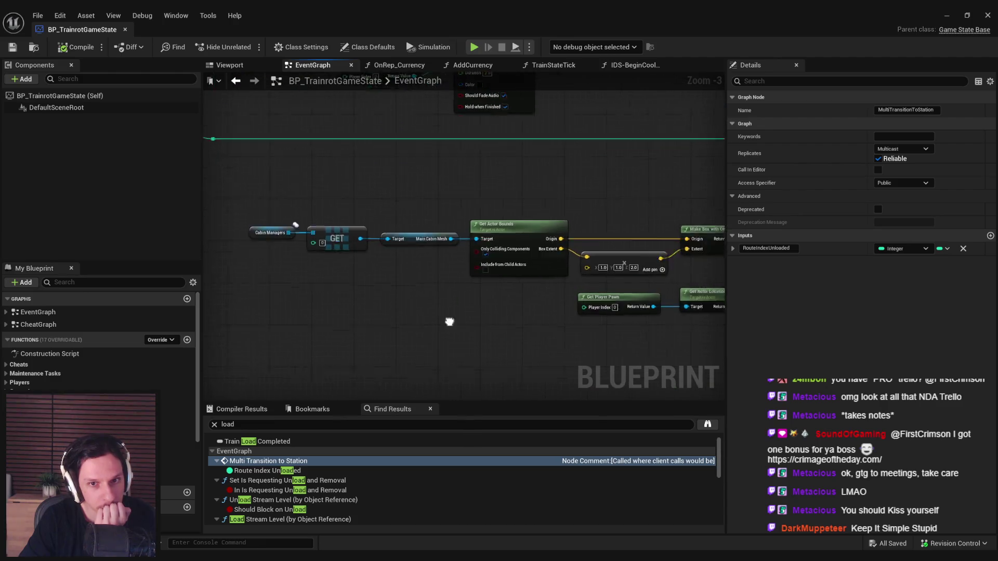
scroll(408, 287, down, 1)
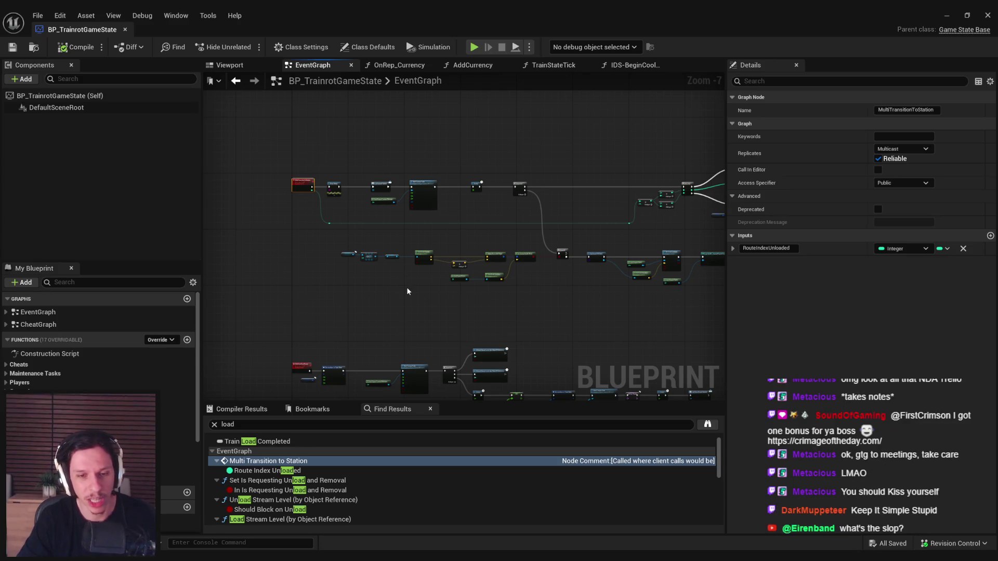
scroll(406, 287, up, 1)
scroll(385, 333, up, 2)
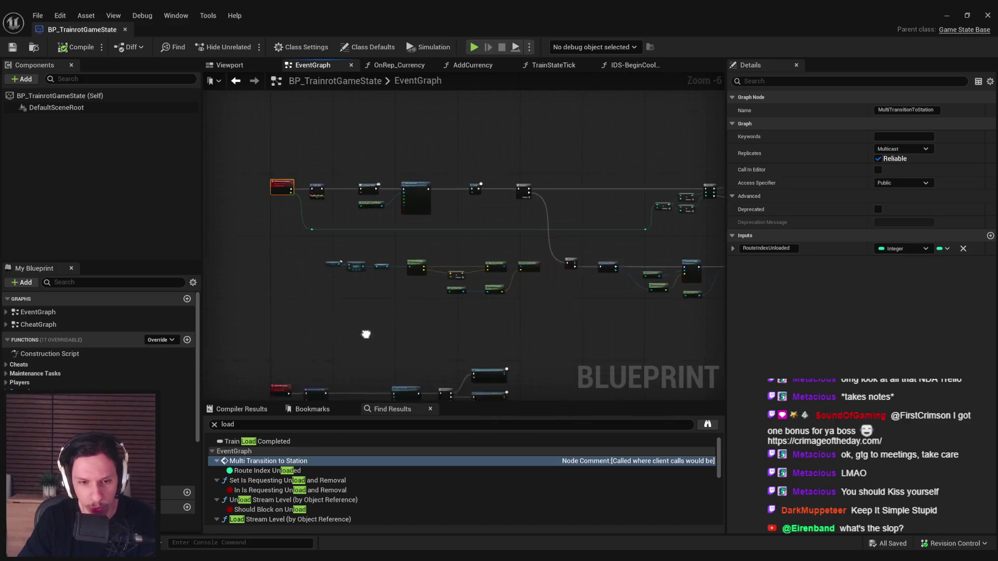
scroll(492, 311, up, 1)
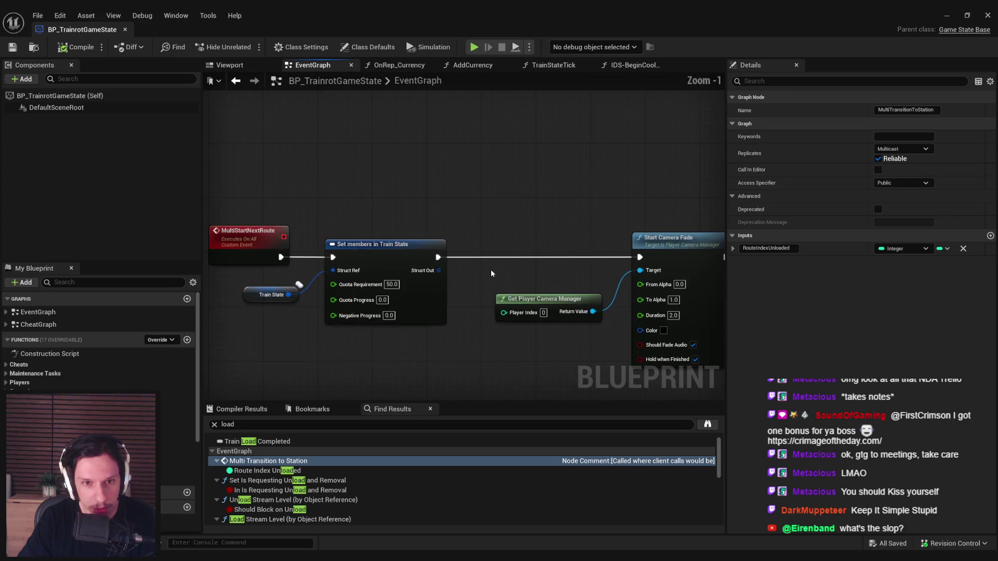
scroll(494, 295, up, 1)
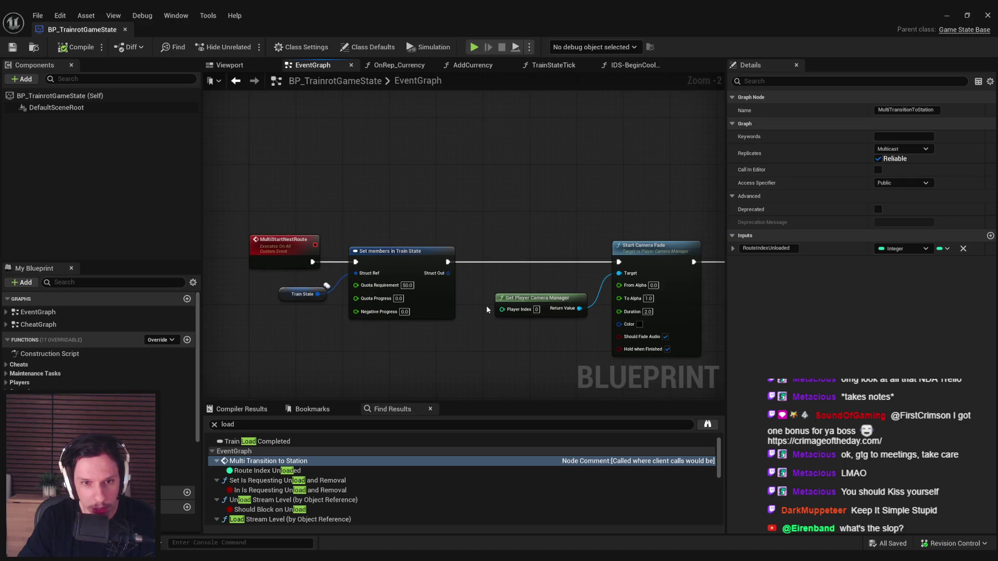
mouse_move(493, 328)
mouse_down()
mouse_move(513, 305)
mouse_move(208, 311)
mouse_up()
scroll(514, 280, up, 1)
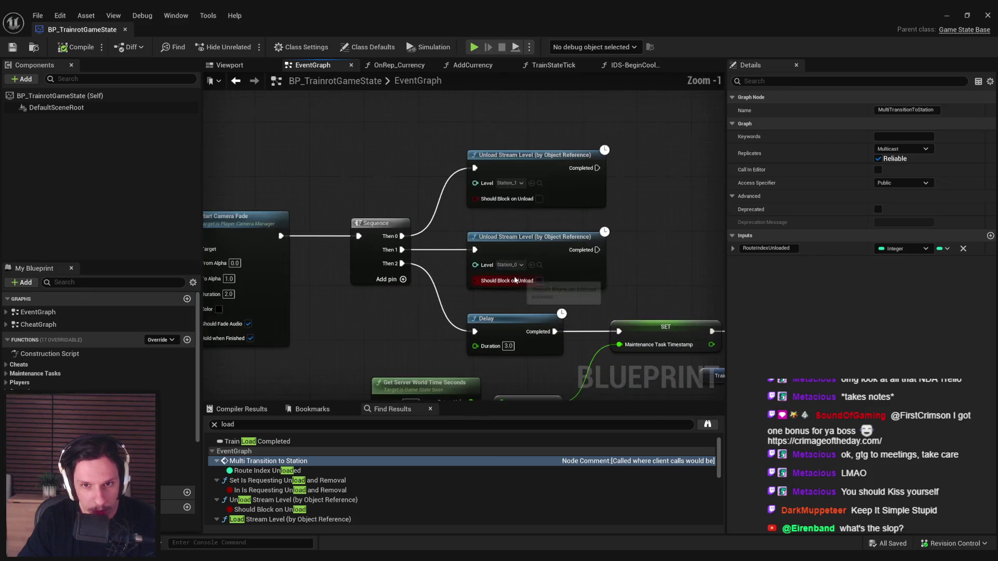
scroll(414, 298, down, 1)
mouse_move(565, 341)
mouse_down()
mouse_move(534, 331)
mouse_move(397, 336)
mouse_up()
scroll(400, 337, down, 1)
scroll(504, 311, down, 1)
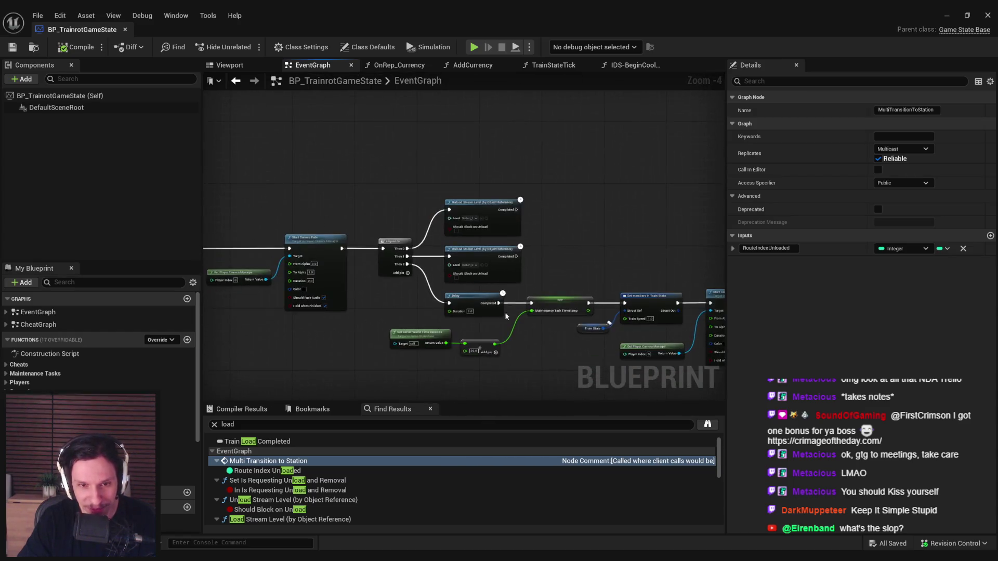
scroll(454, 312, up, 1)
drag(428, 282, 381, 297)
scroll(382, 297, down, 1)
scroll(434, 281, up, 1)
scroll(436, 284, up, 2)
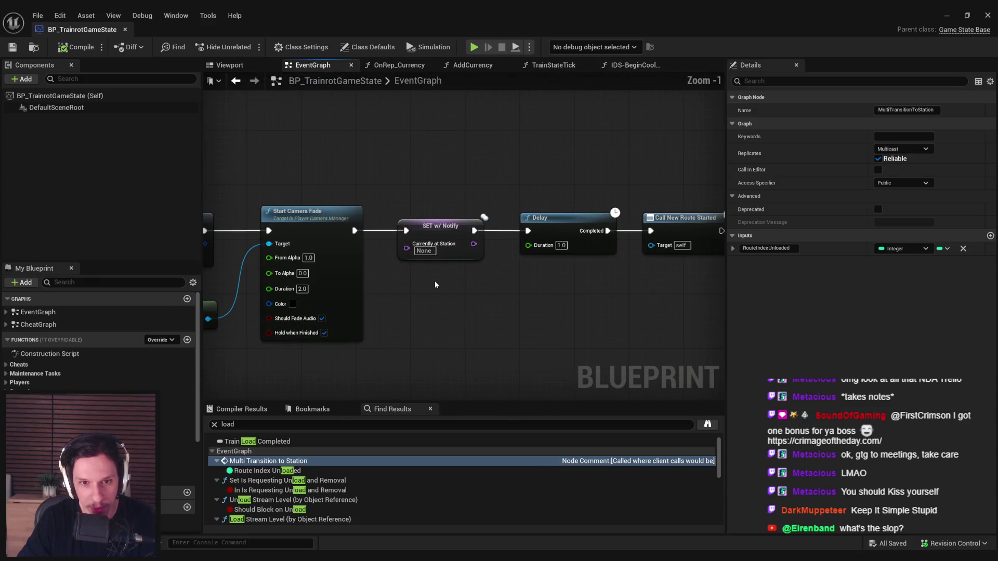